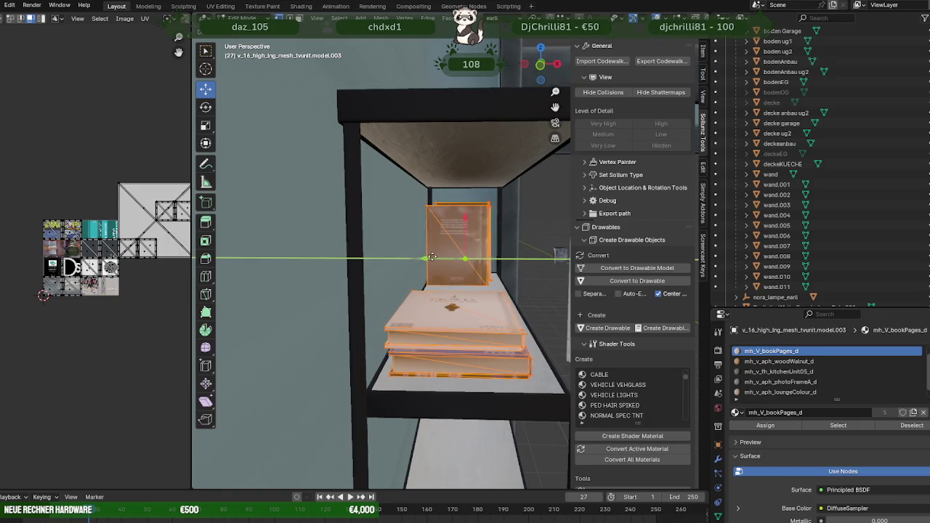
Switch to wireframe and inspect the selected books close up, including from below
click(436, 257)
mouse_move(435, 257)
middle_down()
mouse_move(478, 298)
mouse_move(474, 342)
middle_up()
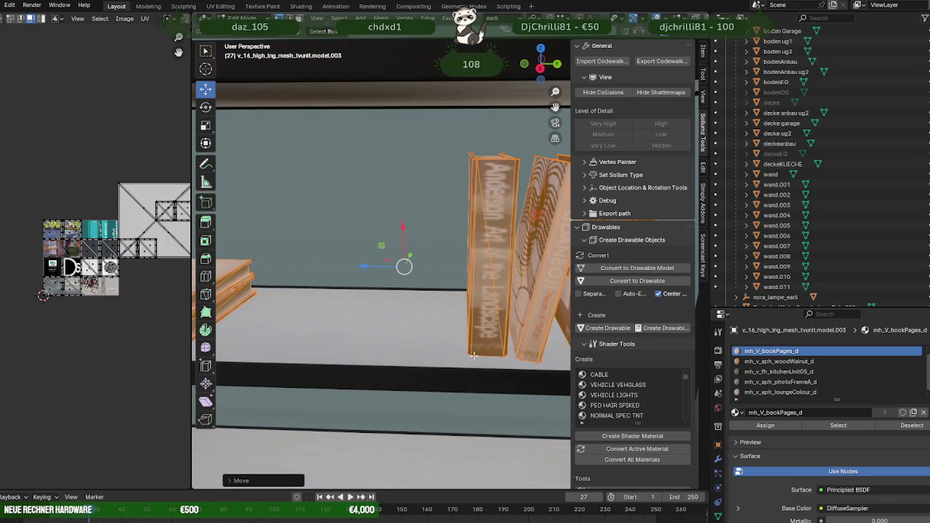
scroll(540, 391, down, 4)
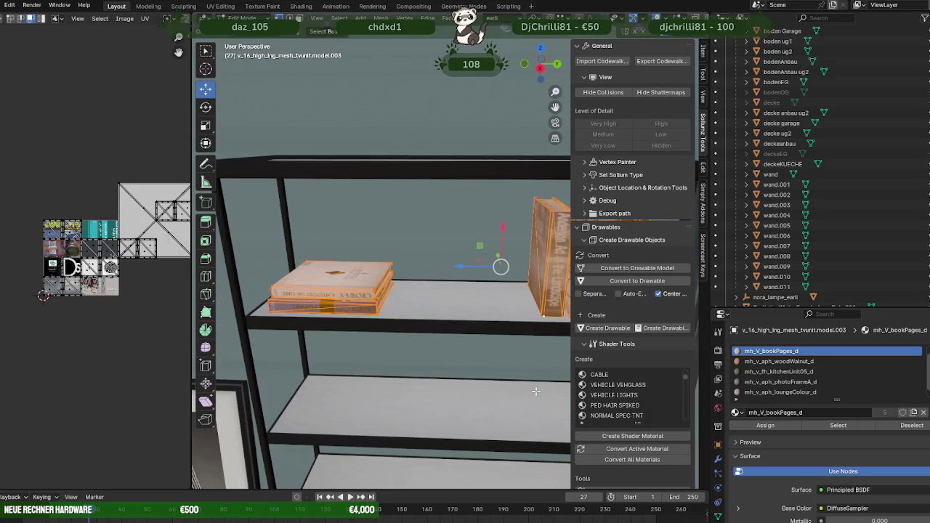
key(shift+z)
mouse_move(483, 379)
middle_down()
mouse_move(399, 291)
mouse_move(521, 293)
mouse_move(472, 218)
middle_up()
scroll(472, 218, up, 3)
scroll(380, 336, up, 3)
mouse_move(380, 336)
middle_down()
mouse_move(424, 321)
mouse_move(271, 363)
mouse_move(247, 348)
mouse_move(305, 322)
mouse_move(519, 330)
mouse_move(399, 333)
mouse_move(342, 298)
mouse_move(378, 284)
mouse_move(367, 265)
mouse_move(451, 277)
mouse_move(446, 186)
middle_up()
scroll(520, 330, down, 3)
Move the books along Z so they rest on the shelf board
drag(462, 182, 450, 298)
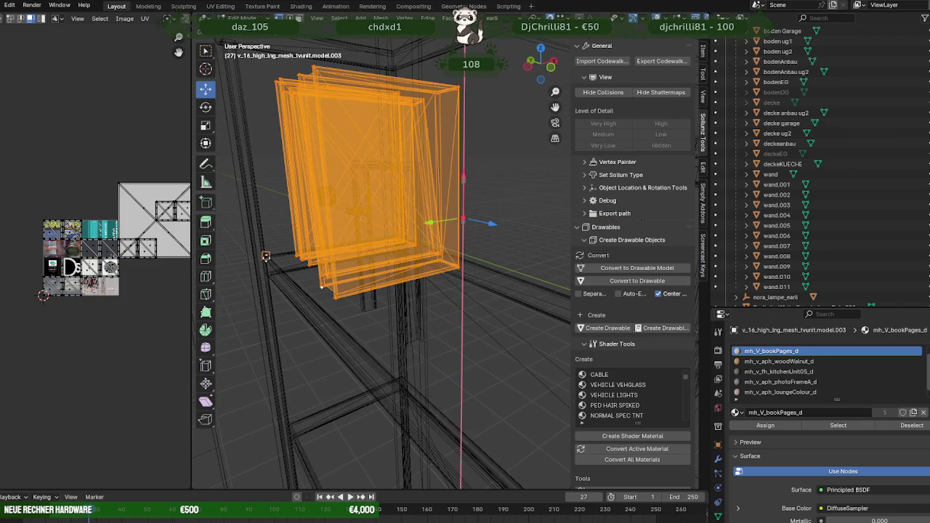
scroll(407, 290, down, 3)
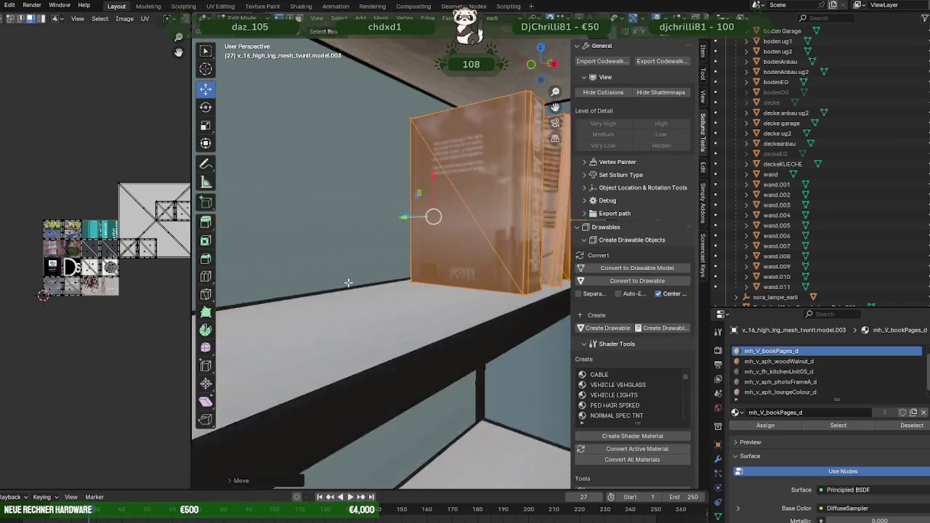
middle_drag(357, 283, 305, 222)
scroll(353, 260, up, 3)
scroll(353, 260, down, 5)
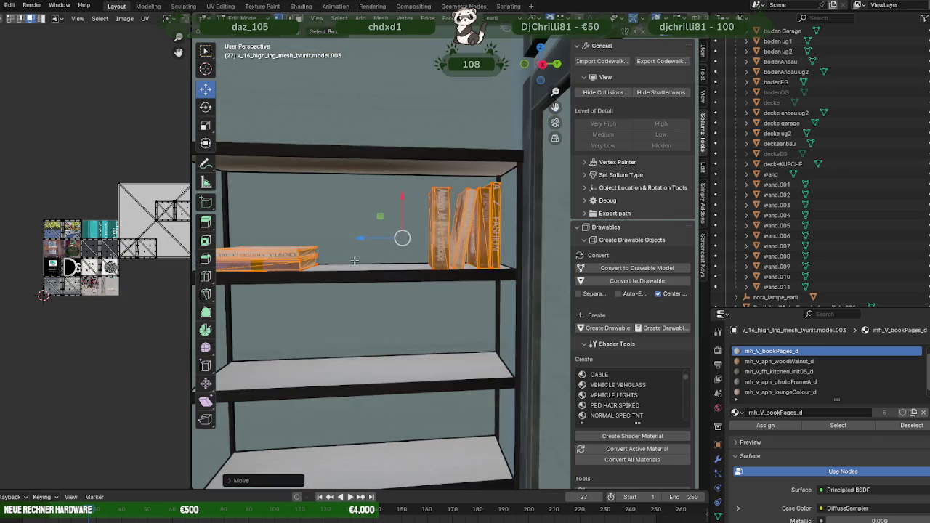
Return to Object Mode and select the shelving unit
key(Tab)
scroll(373, 279, down, 5)
mouse_move(373, 279)
middle_down()
mouse_move(379, 303)
mouse_move(448, 337)
mouse_move(362, 378)
middle_up()
click(378, 304)
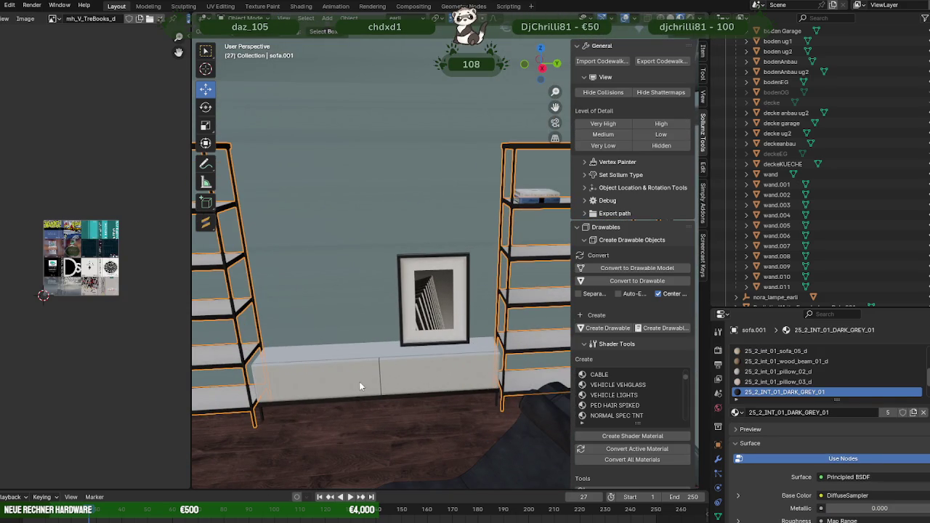
Select the shelves, daybed and sofa together and join them into one object
click(359, 383)
click(525, 345)
scroll(525, 345, down, 3)
mouse_move(524, 345)
middle_down()
mouse_move(445, 388)
mouse_move(454, 275)
middle_up()
shift+click(444, 388)
scroll(452, 383, down, 2)
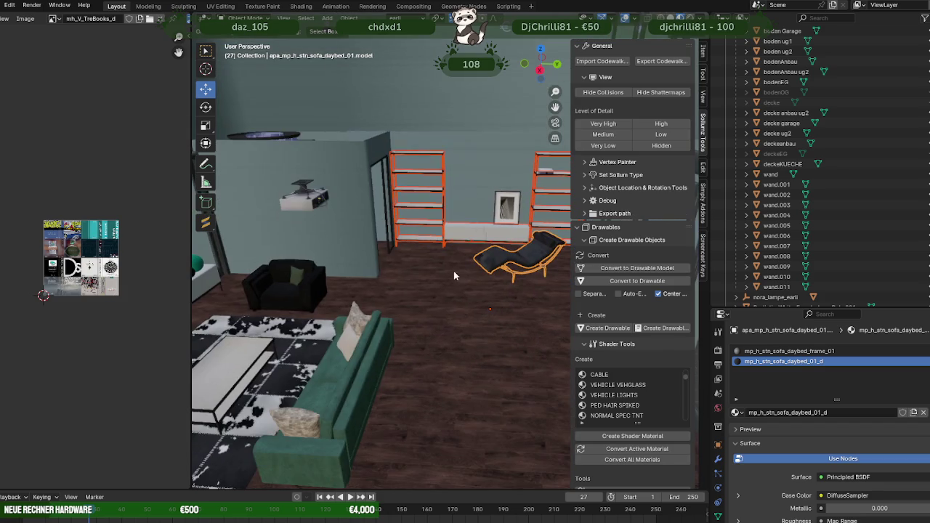
click(354, 365)
scroll(435, 312, up, 3)
middle_drag(433, 320, 384, 259)
right_click(383, 258)
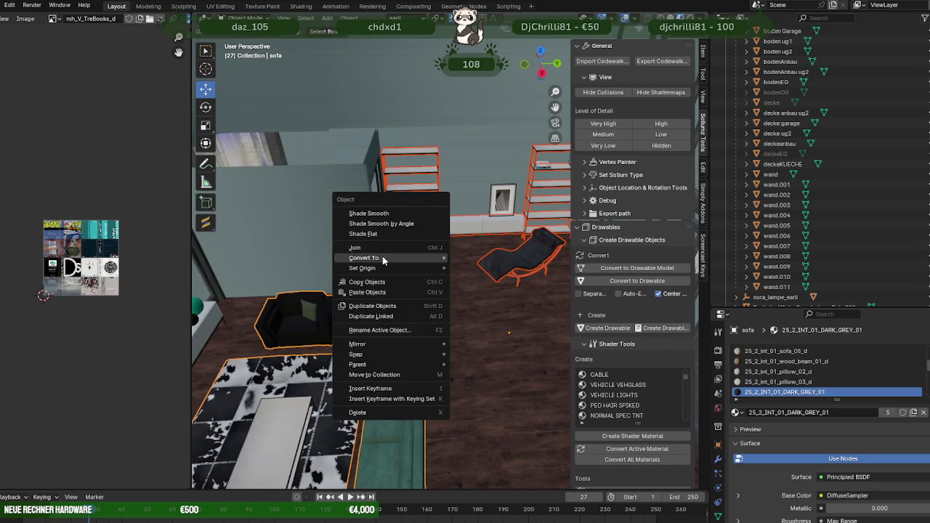
click(372, 247)
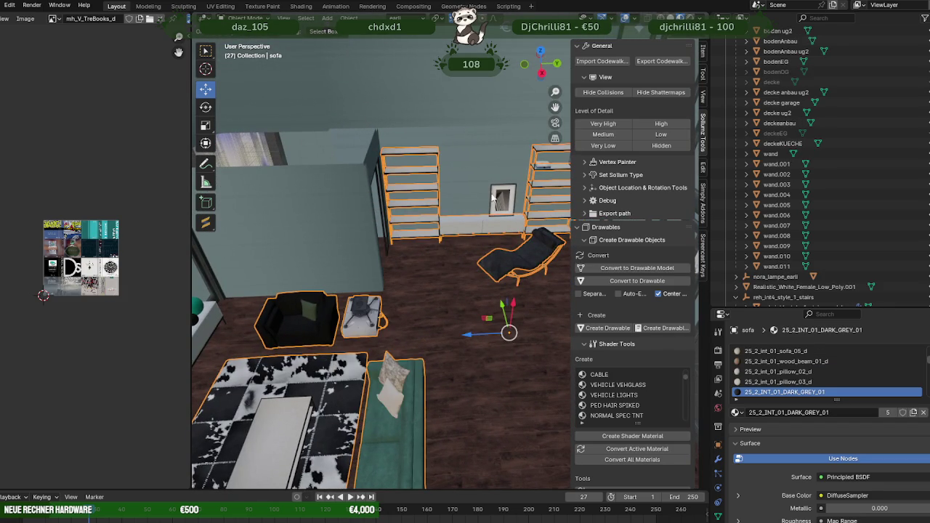
Reset the origin of the joined sofa object
click(412, 375)
right_click(384, 308)
click(385, 309)
Join the books on the right shelf into the sofa object
mouse_move(385, 308)
middle_down()
mouse_move(437, 219)
mouse_move(444, 162)
middle_up()
click(444, 162)
scroll(398, 296, down, 4)
middle_drag(397, 297, 349, 355)
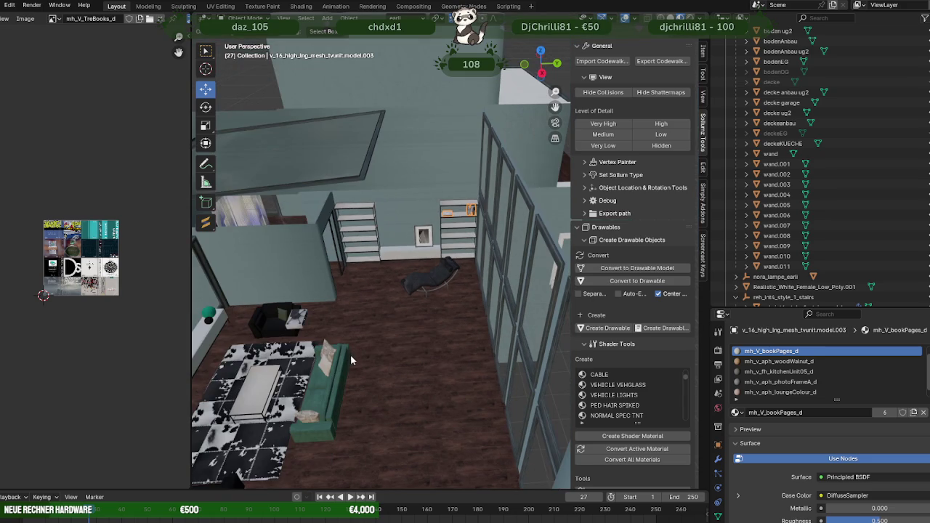
click(344, 360)
right_click(327, 306)
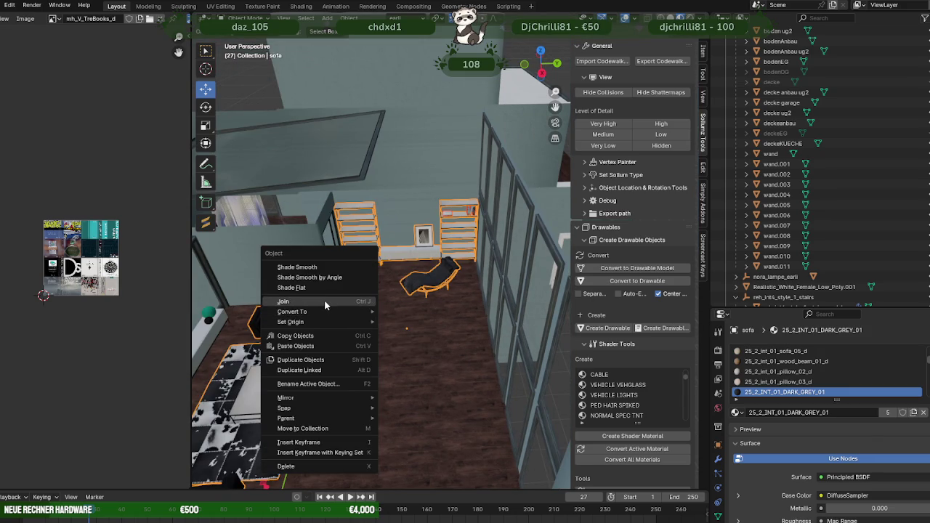
click(326, 300)
Enter Edit Mode on the joined object with the X-ray see-through view
middle_drag(418, 312, 317, 300)
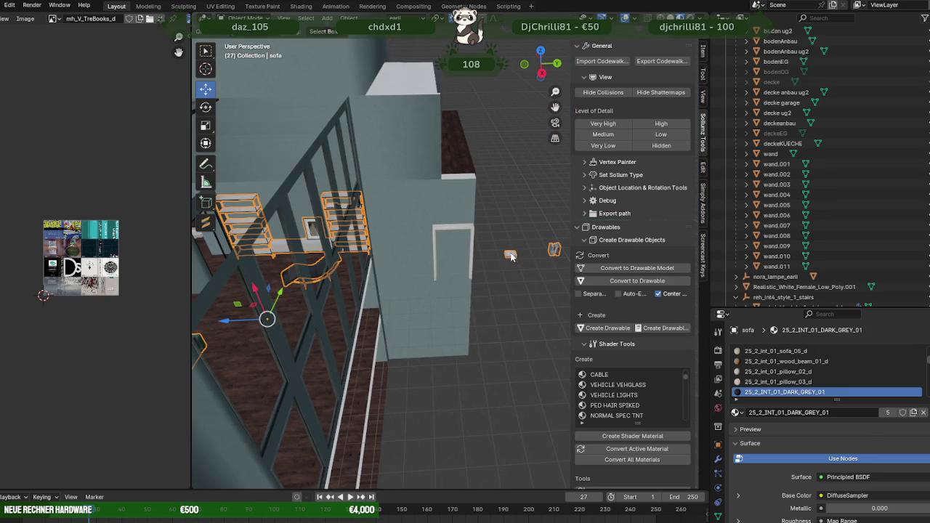
key(Tab)
middle_drag(510, 254, 479, 232)
key(alt+z)
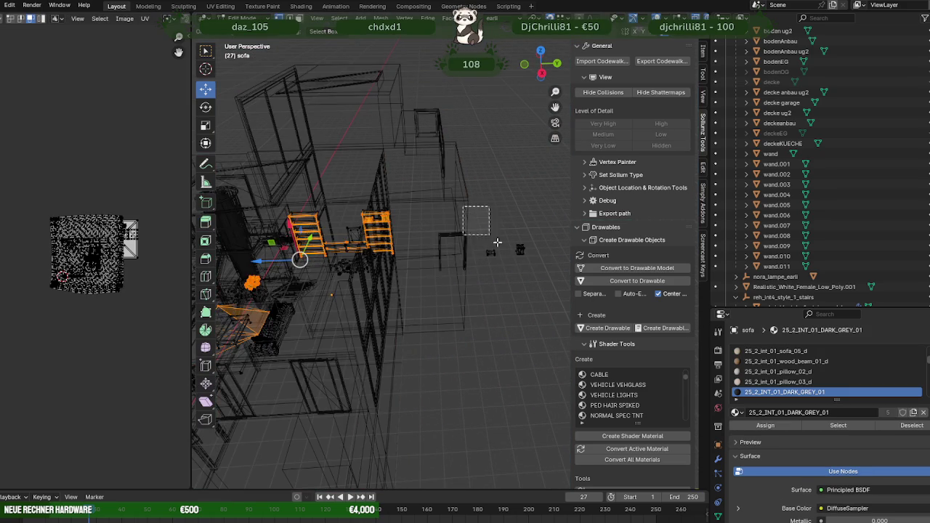
Select the stray book parts outside the wall and slide them back onto the shelves
drag(473, 214, 534, 271)
key(alt+z)
scroll(476, 254, up, 3)
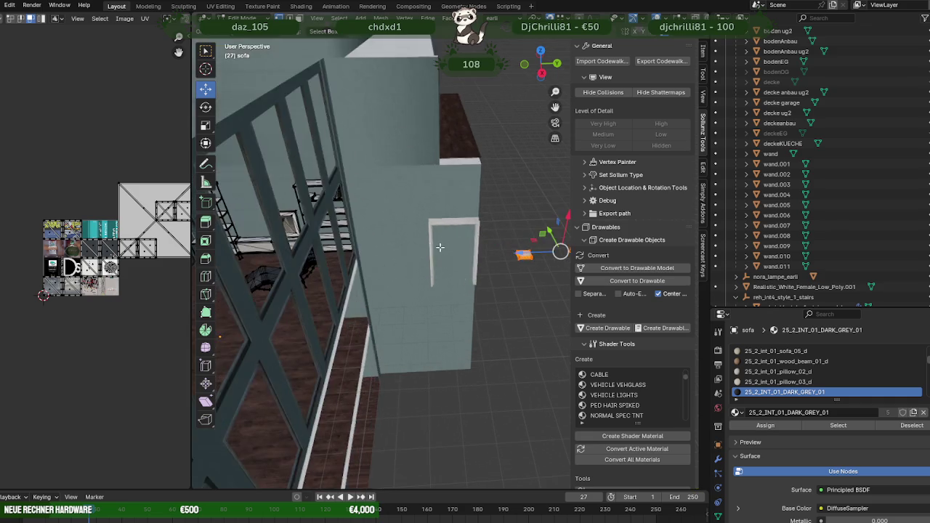
middle_drag(476, 254, 415, 210)
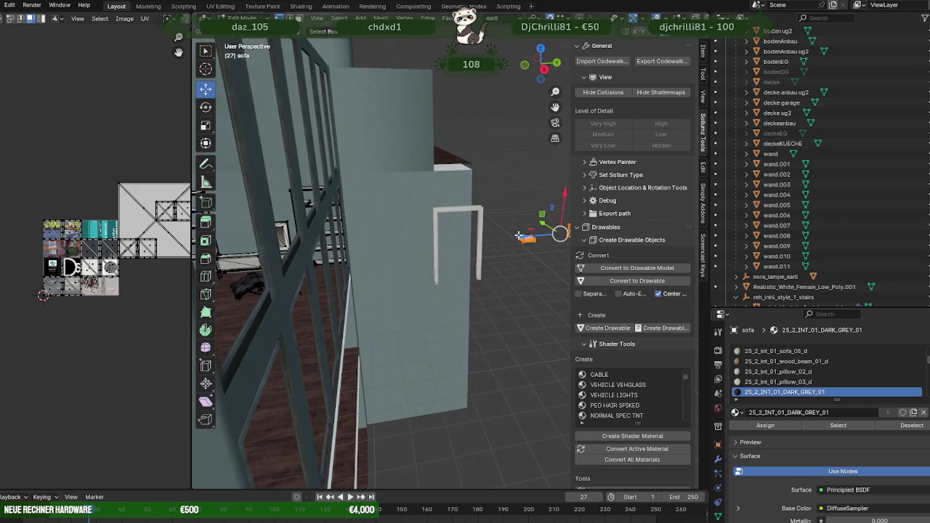
drag(518, 234, 324, 254)
middle_drag(325, 255, 512, 268)
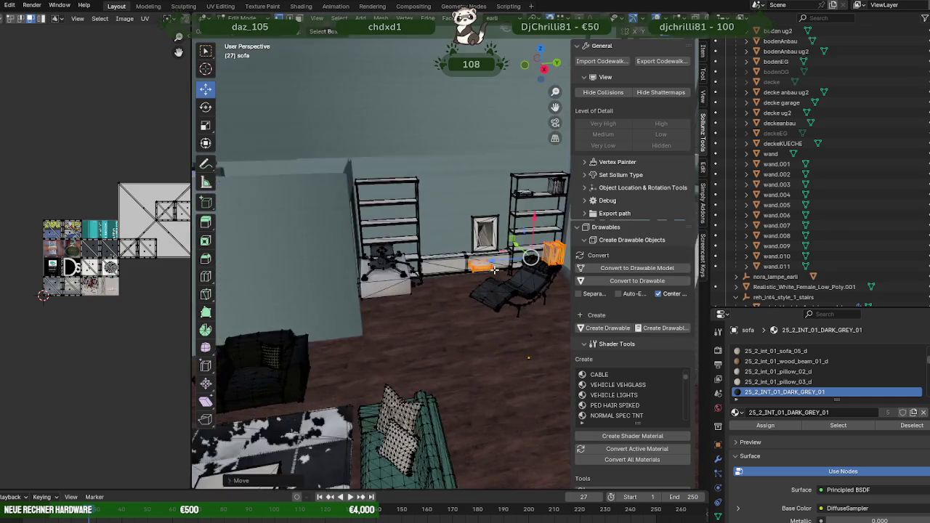
drag(481, 267, 400, 268)
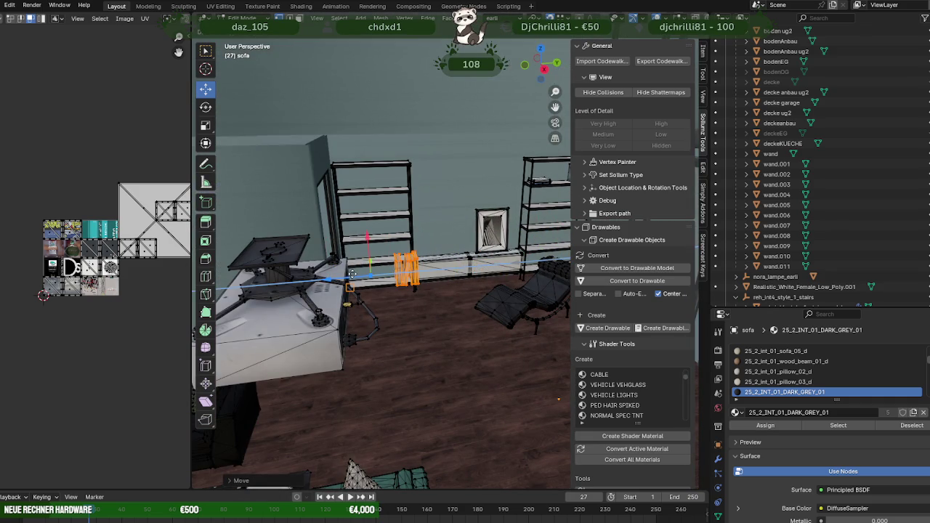
mouse_move(400, 268)
middle_down()
mouse_move(377, 291)
mouse_move(375, 276)
mouse_move(414, 290)
mouse_move(349, 275)
mouse_move(392, 248)
middle_up()
drag(393, 247, 492, 247)
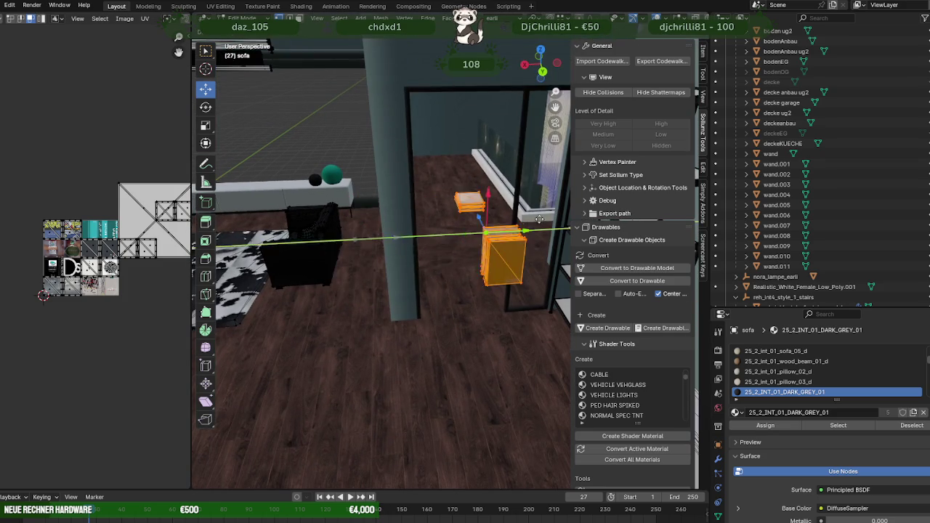
middle_drag(491, 247, 381, 221)
drag(380, 221, 510, 224)
Lower the books onto the shelf board and shift them sideways along it
middle_drag(511, 224, 439, 173)
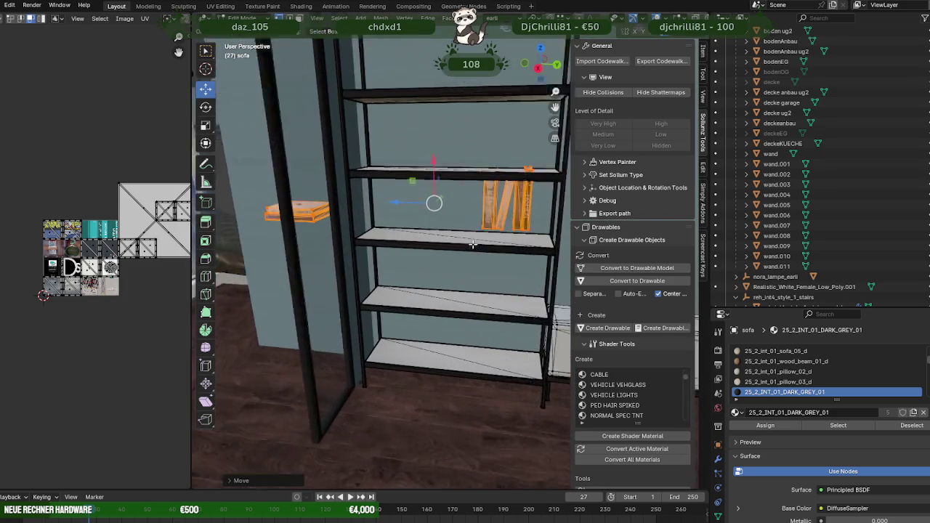
drag(428, 161, 428, 176)
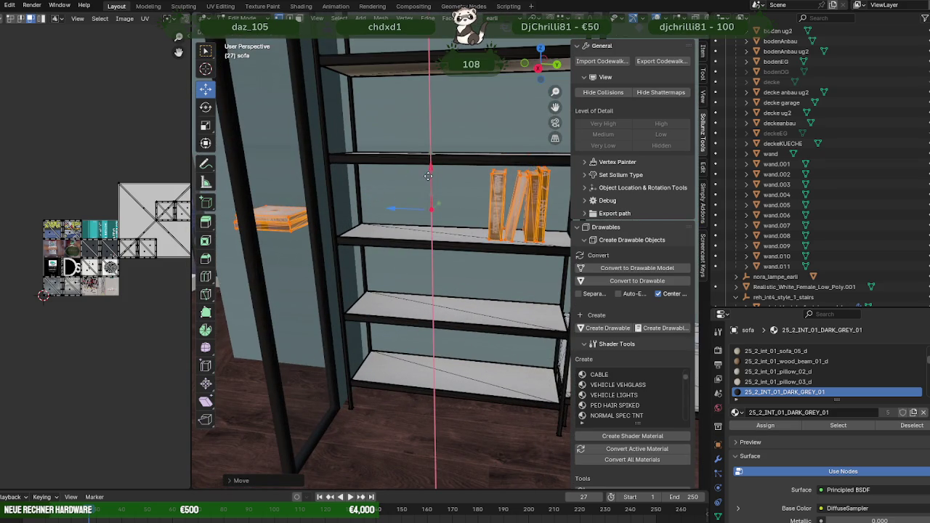
click(427, 179)
scroll(486, 241, up, 2)
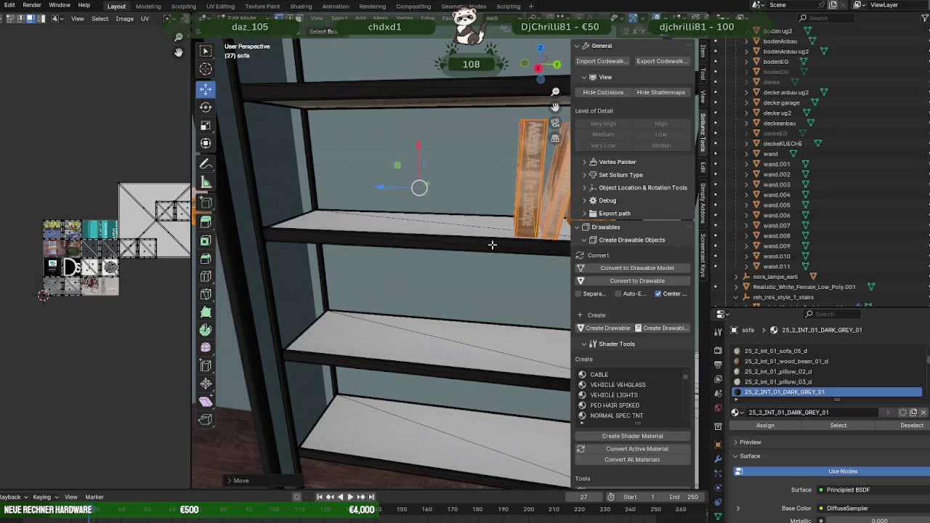
middle_drag(538, 243, 475, 329)
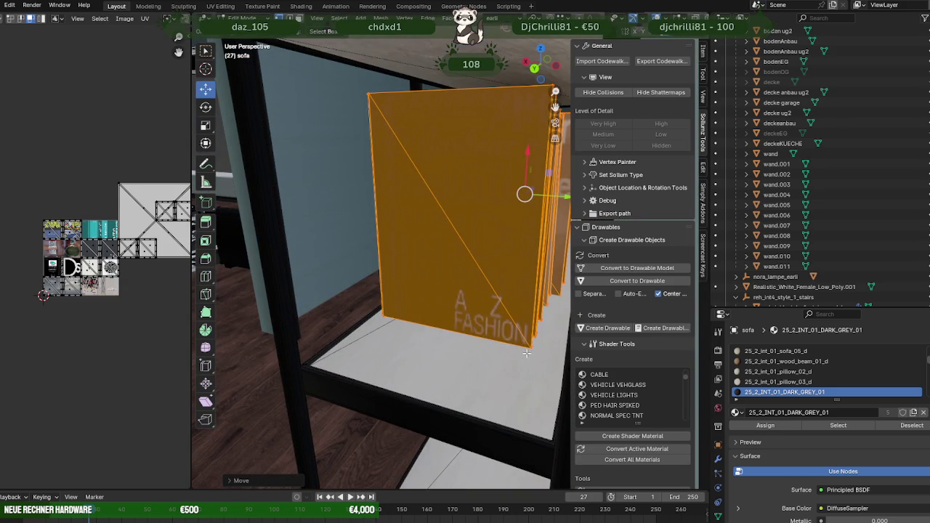
key(shift+z)
mouse_move(525, 356)
middle_down()
mouse_move(419, 305)
mouse_move(488, 298)
middle_up()
key(shift+z)
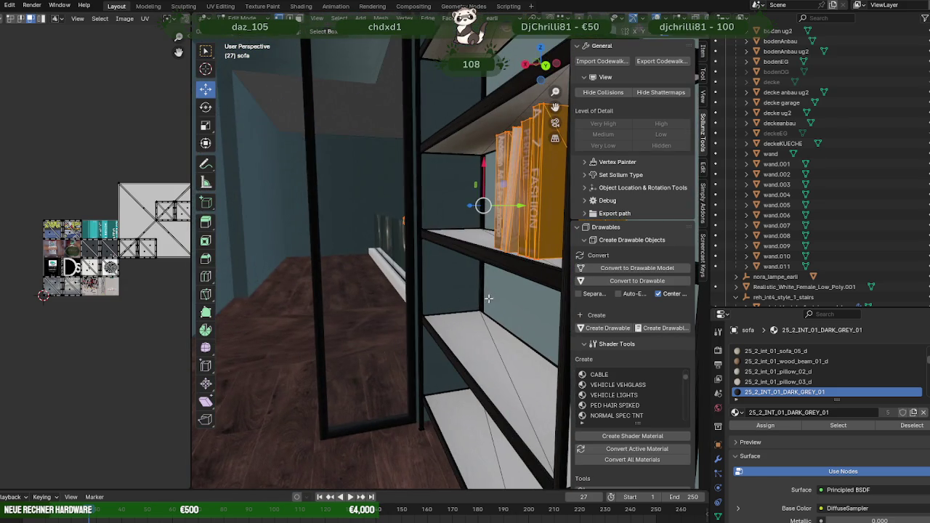
drag(481, 167, 482, 233)
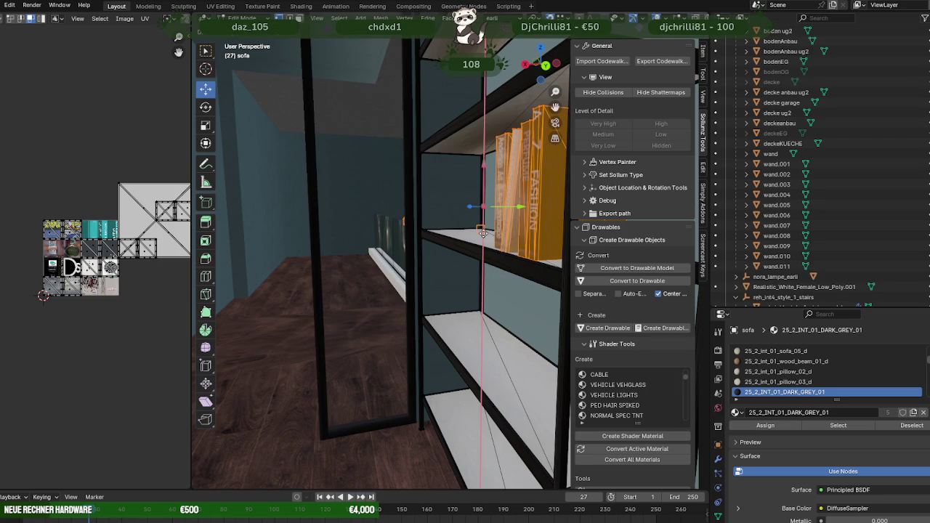
mouse_move(483, 233)
middle_down()
mouse_move(431, 208)
mouse_move(503, 270)
middle_up()
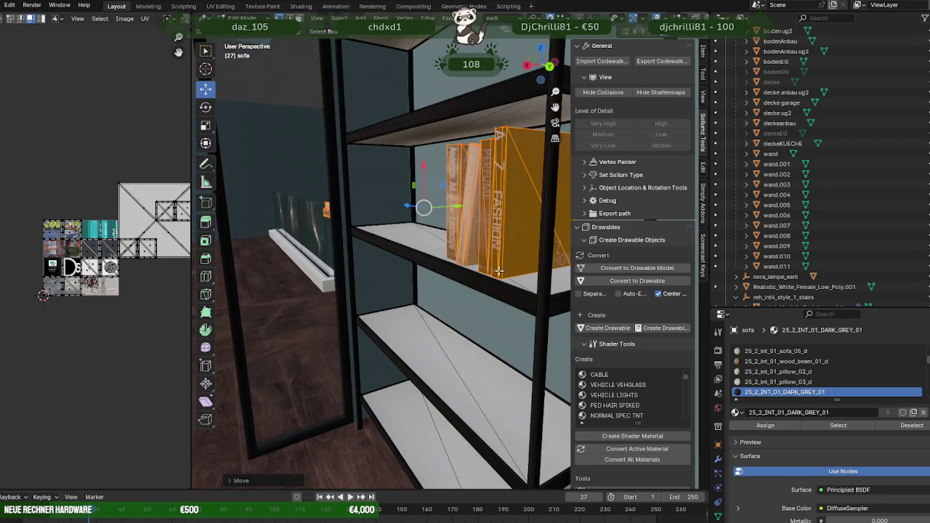
click(563, 17)
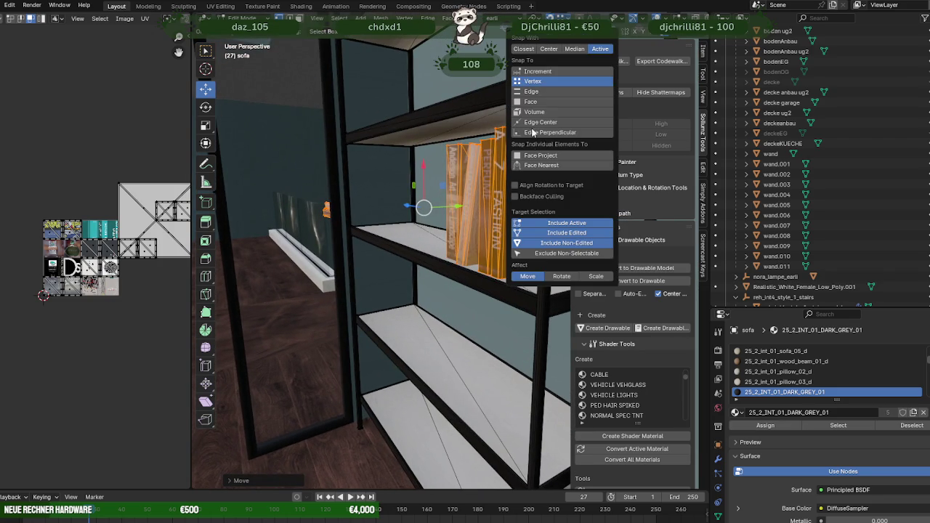
Lower the books and set snapping to Vertex
mouse_move(422, 167)
mouse_down()
mouse_move(437, 241)
mouse_move(500, 169)
mouse_up()
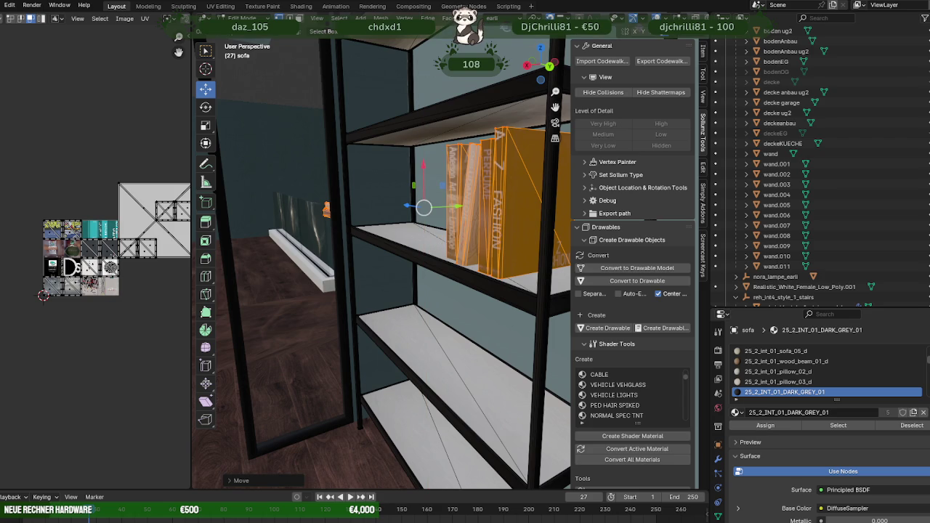
click(563, 16)
click(516, 82)
Slide the book stack onto the middle shelf and frame it in view
middle_drag(424, 209, 466, 220)
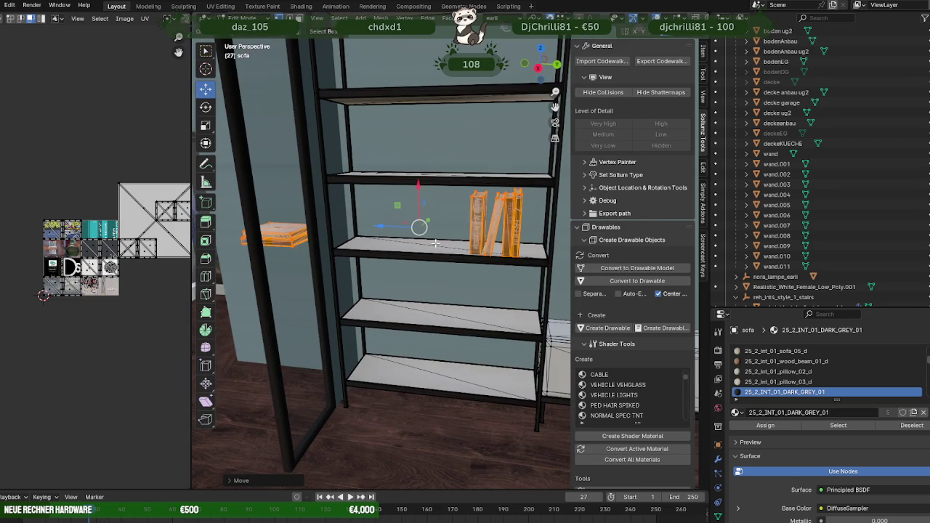
drag(377, 231, 277, 238)
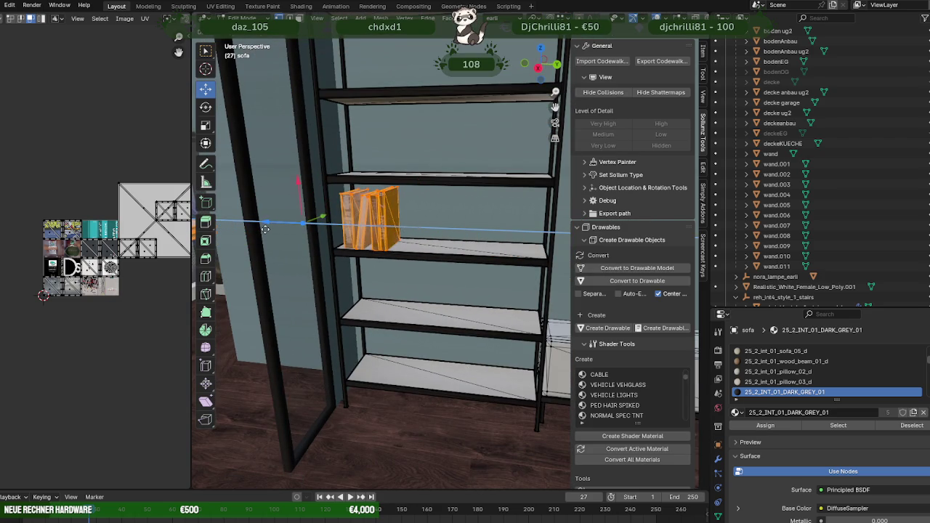
middle_drag(277, 238, 303, 235)
key(shift+z)
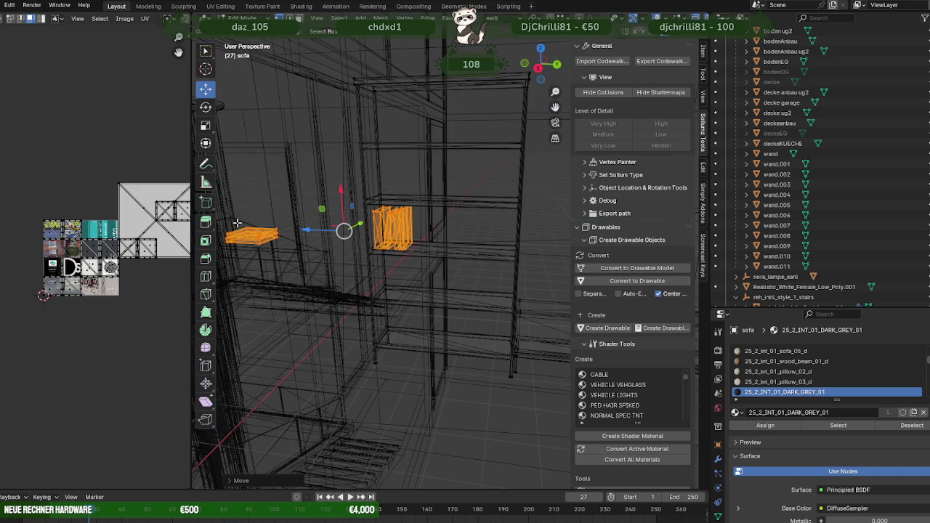
middle_drag(365, 156, 438, 293)
key(shift+z)
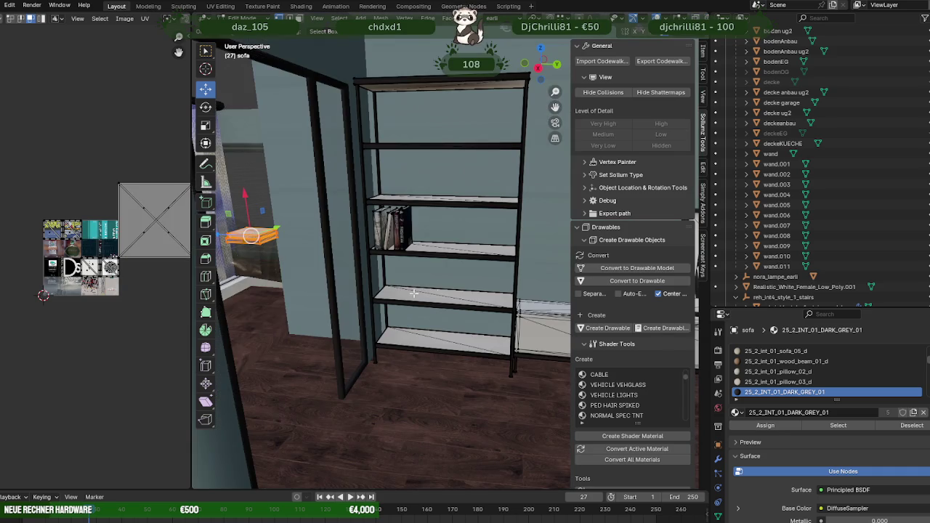
drag(251, 236, 461, 245)
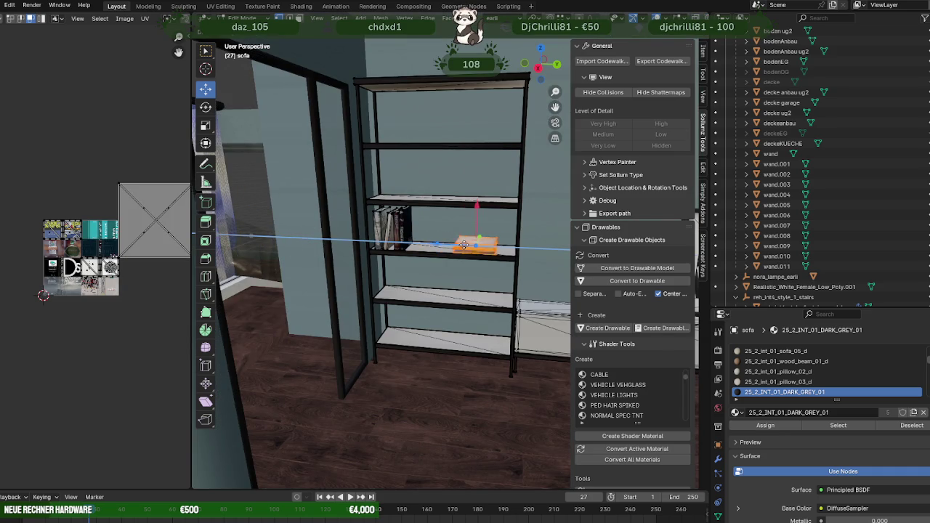
click(446, 246)
key(KP_Decimal)
middle_drag(445, 251, 458, 303)
key(shift+space)
Rotate the book stack and slide it sideways along the shelf
key(r)
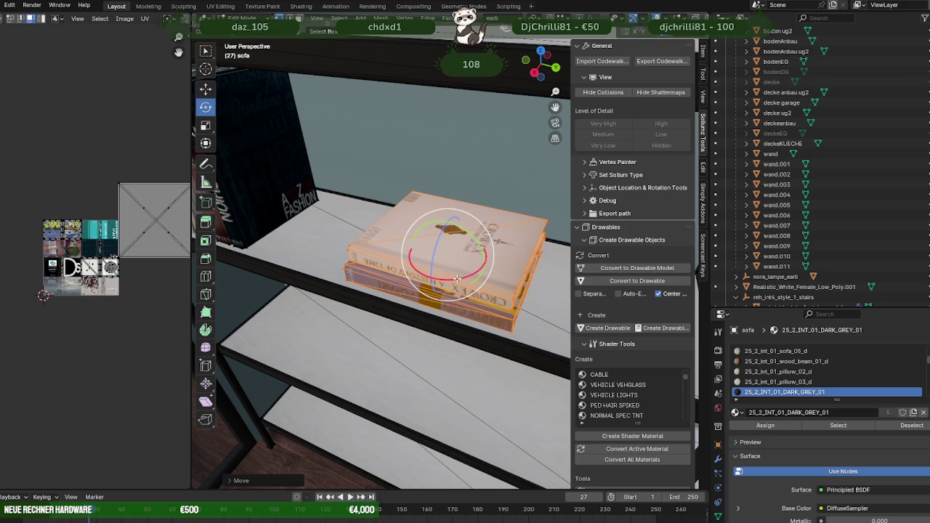
drag(455, 278, 464, 270)
middle_drag(463, 270, 474, 249)
key(shift+space)
key(g)
mouse_move(475, 249)
mouse_down()
mouse_move(491, 251)
mouse_move(484, 263)
mouse_move(501, 251)
mouse_up()
key(shift+space)
key(r)
key(shift+space)
key(g)
Move the books across toward the low white cabinet with an axis-constrained move
mouse_move(501, 251)
middle_down()
mouse_move(506, 324)
mouse_move(378, 244)
middle_up()
mouse_move(378, 244)
mouse_down()
mouse_move(483, 251)
mouse_move(501, 325)
mouse_up()
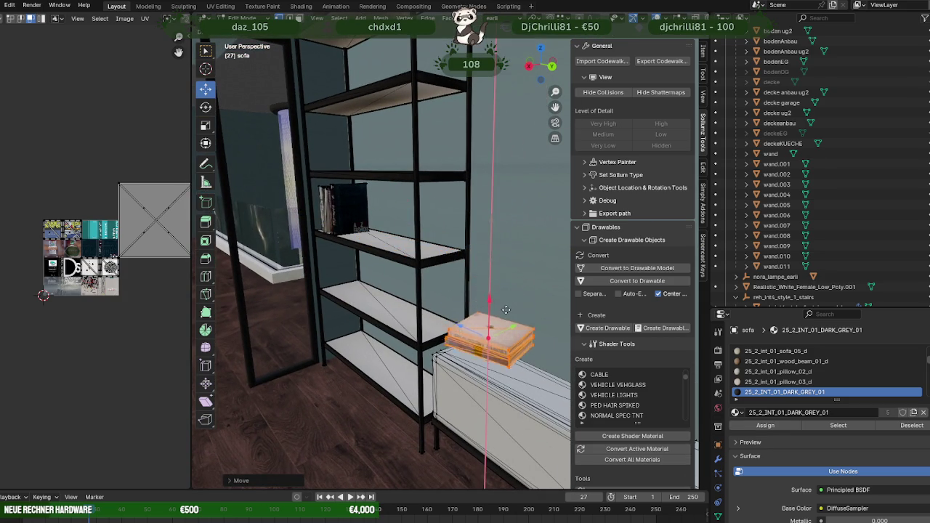
key(KP_Decimal)
mouse_move(501, 325)
middle_down()
mouse_move(449, 320)
mouse_move(454, 309)
middle_up()
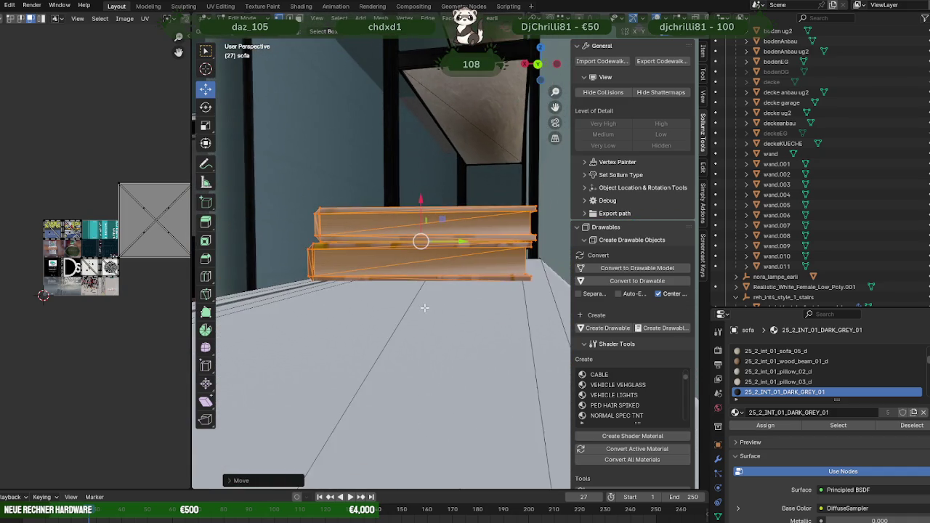
scroll(457, 300, up, 3)
scroll(457, 300, down, 5)
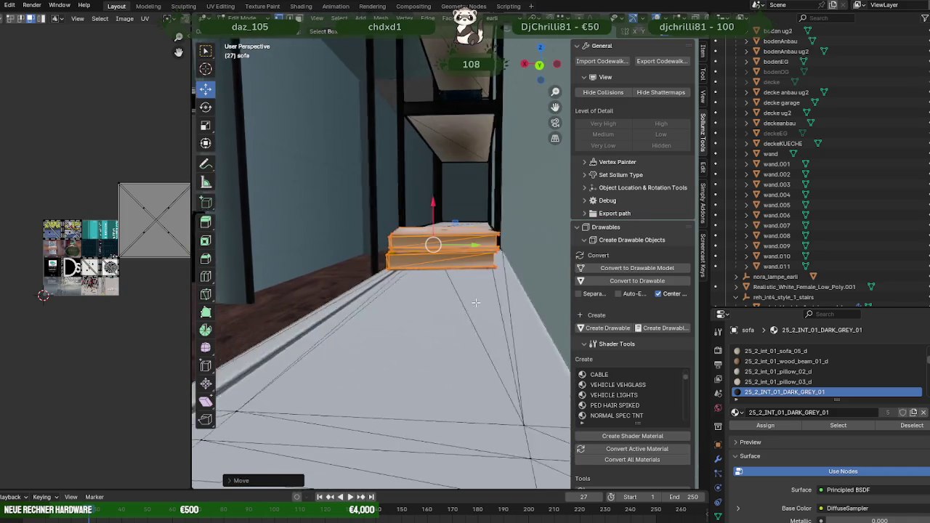
key(g)
key(x)
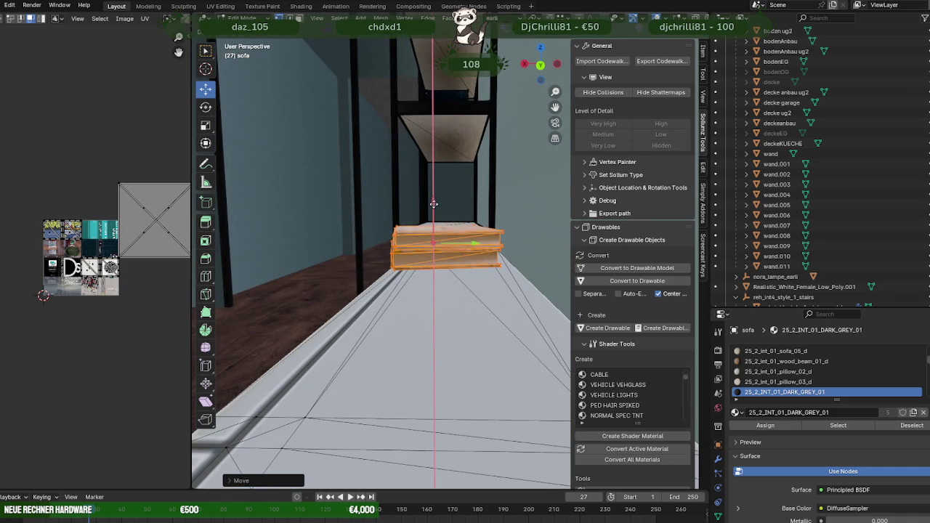
click(433, 204)
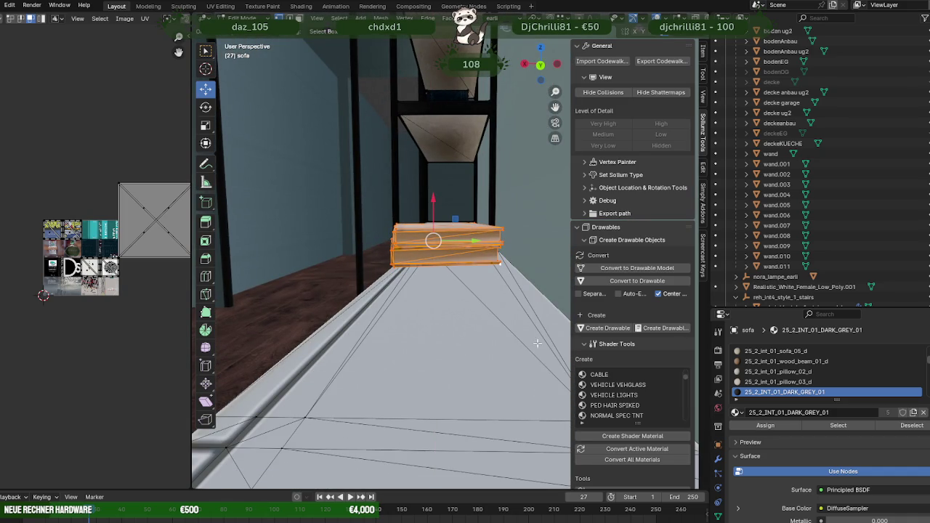
Lower the books onto the cabinet top, position them, and return to Object Mode
click(564, 17)
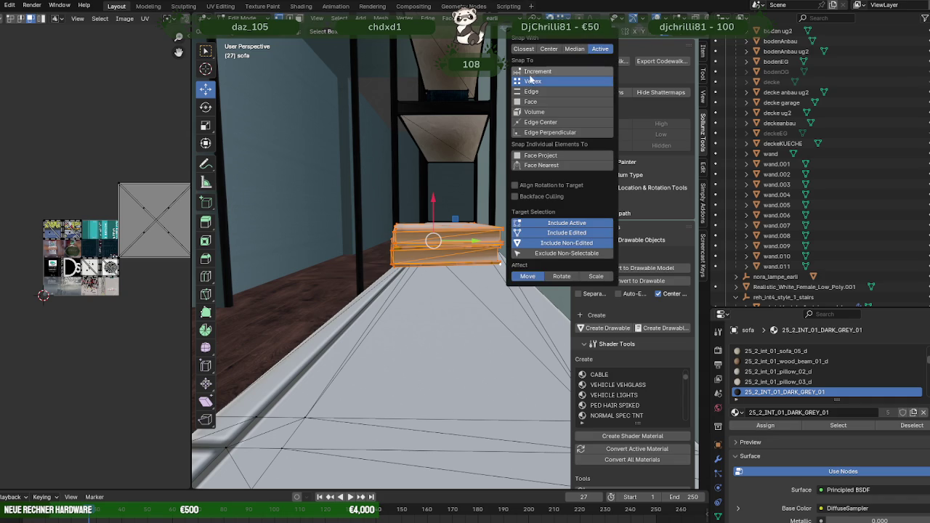
drag(436, 201, 477, 288)
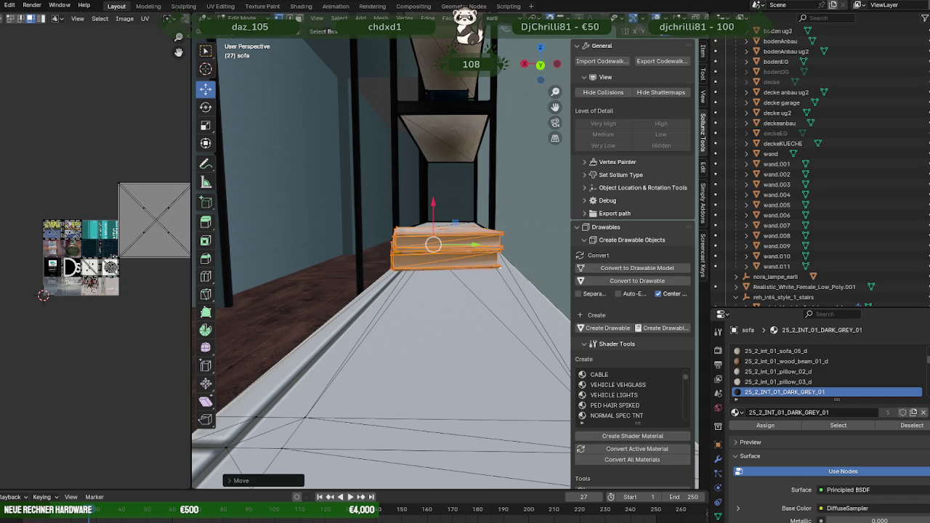
click(563, 17)
mouse_move(465, 218)
middle_down()
mouse_move(447, 279)
mouse_move(469, 262)
middle_up()
drag(482, 247, 466, 248)
middle_drag(465, 249, 425, 246)
drag(425, 246, 409, 244)
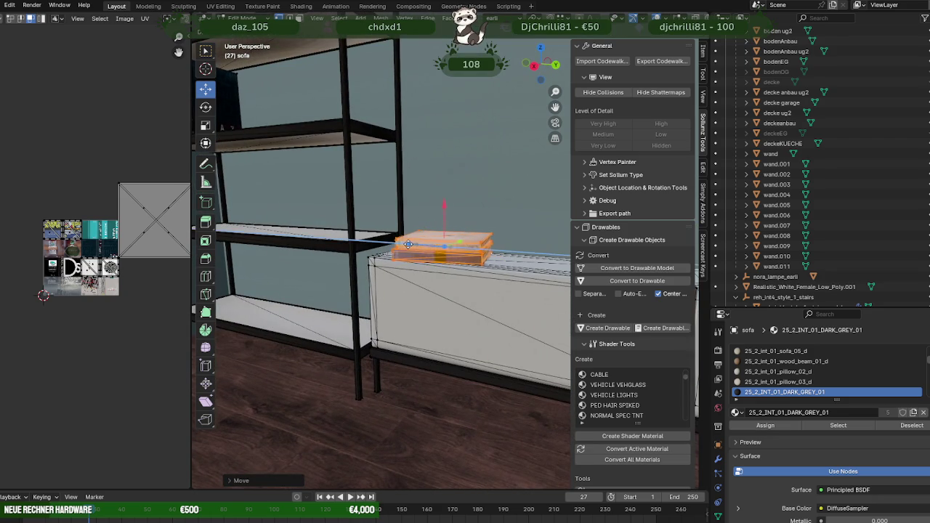
click(403, 242)
key(Tab)
mouse_move(403, 242)
middle_down()
mouse_move(453, 266)
mouse_move(419, 249)
mouse_move(445, 266)
mouse_move(392, 331)
middle_up()
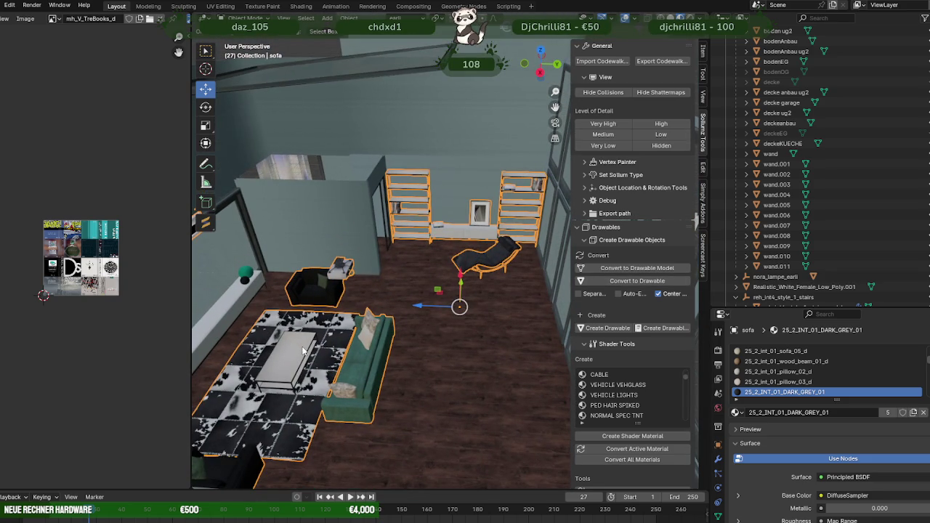
Select the m25_2_prop_m52_r_sofa_01 parent object in the Outliner
key(Tab)
key(Tab)
scroll(807, 196, up, 6)
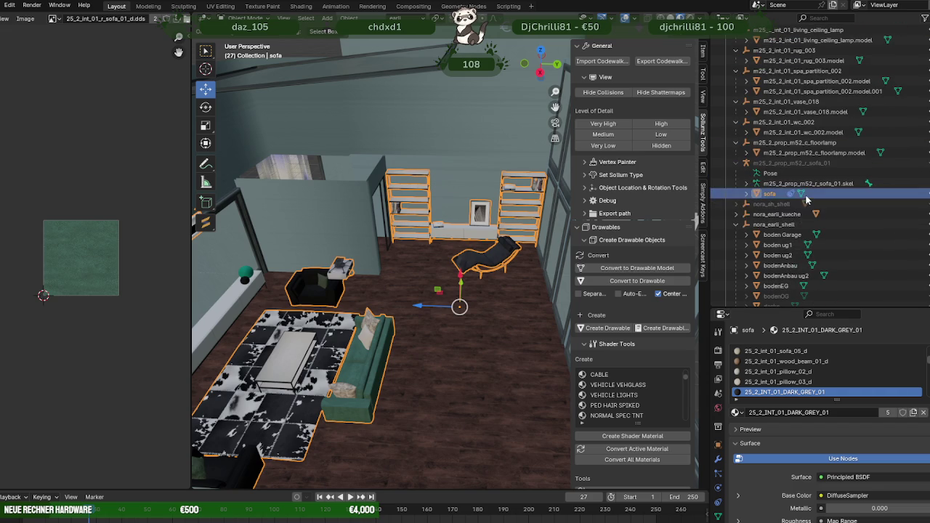
click(736, 164)
click(782, 163)
click(736, 163)
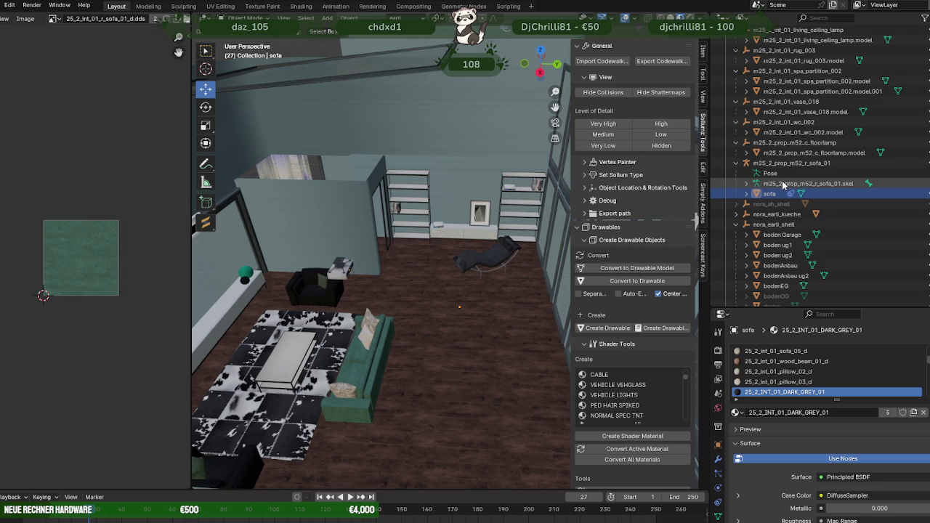
click(775, 195)
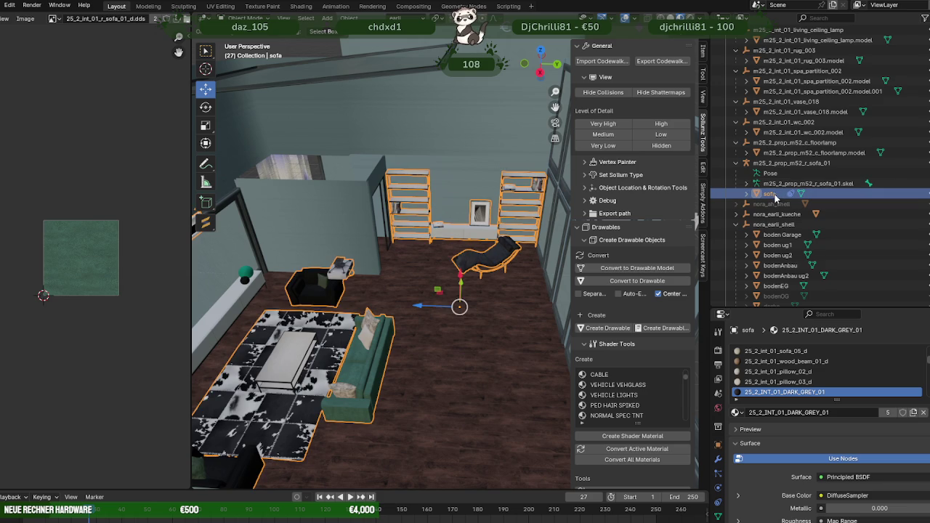
click(717, 444)
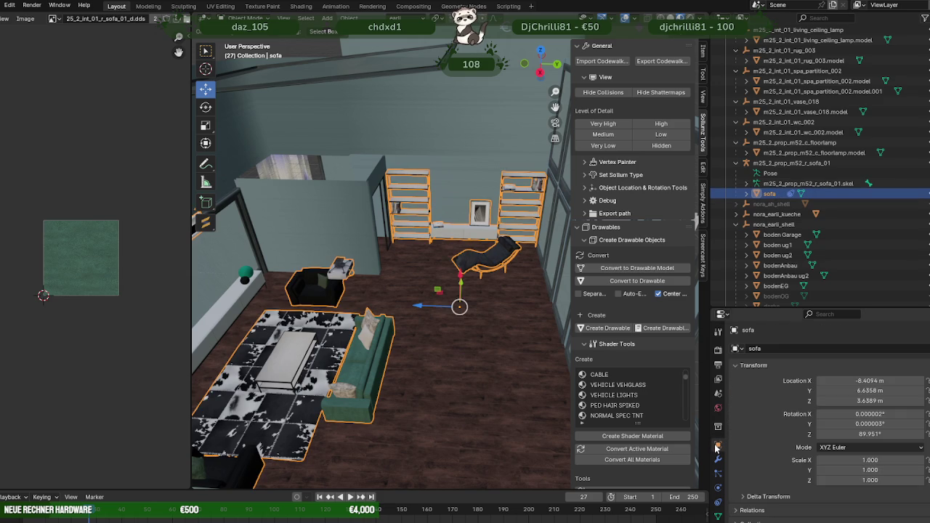
click(763, 165)
click(799, 183)
click(770, 193)
click(792, 163)
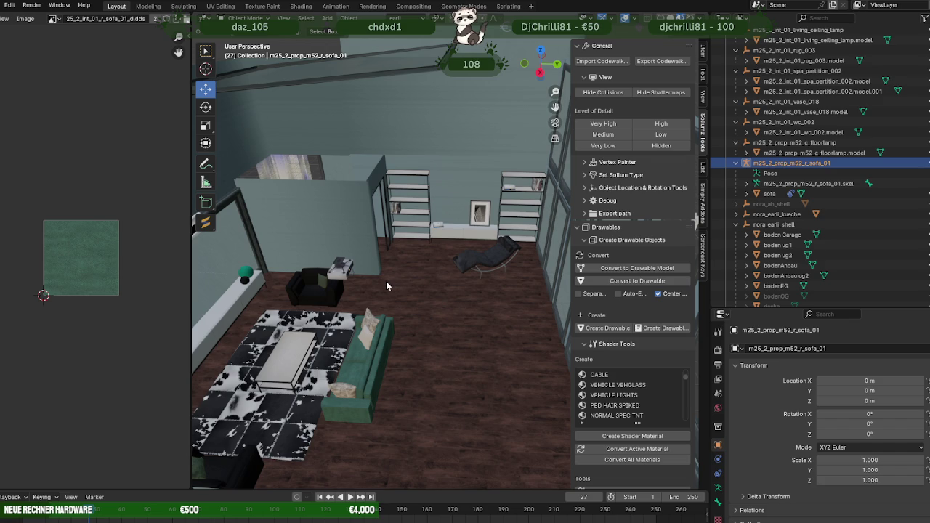
Apply all transforms to the m25_2_prop_m52_r_sofa_01 parent object
key(ctrl+n)
key(Escape)
key(ctrl+a)
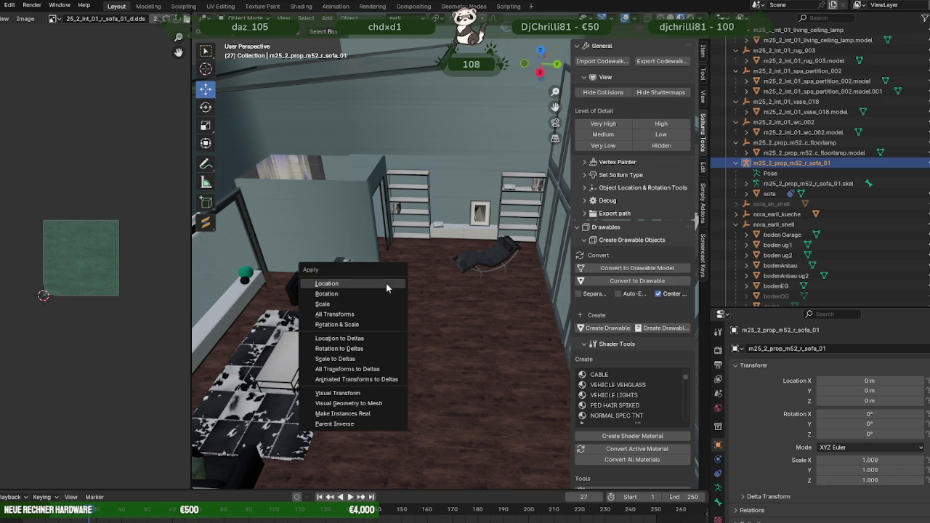
click(344, 314)
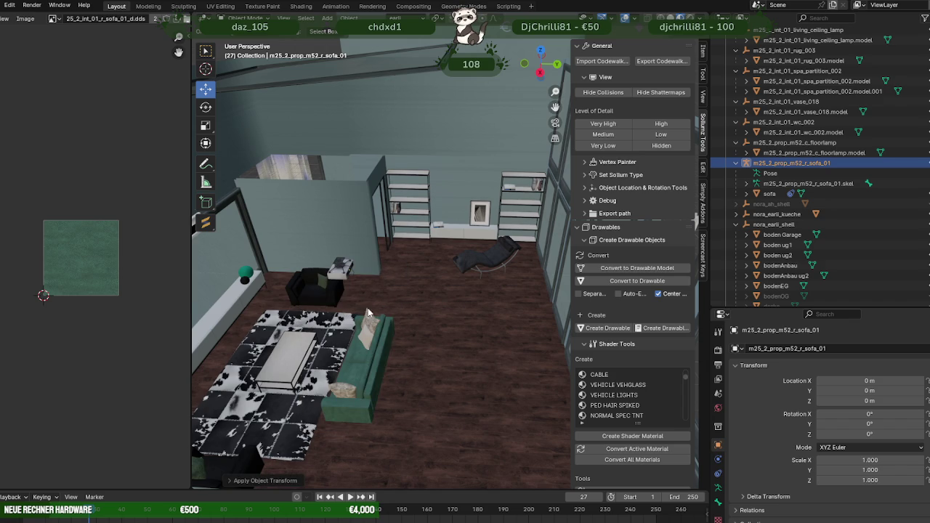
Apply all transforms to the sofa object, creating new object-data users
click(769, 194)
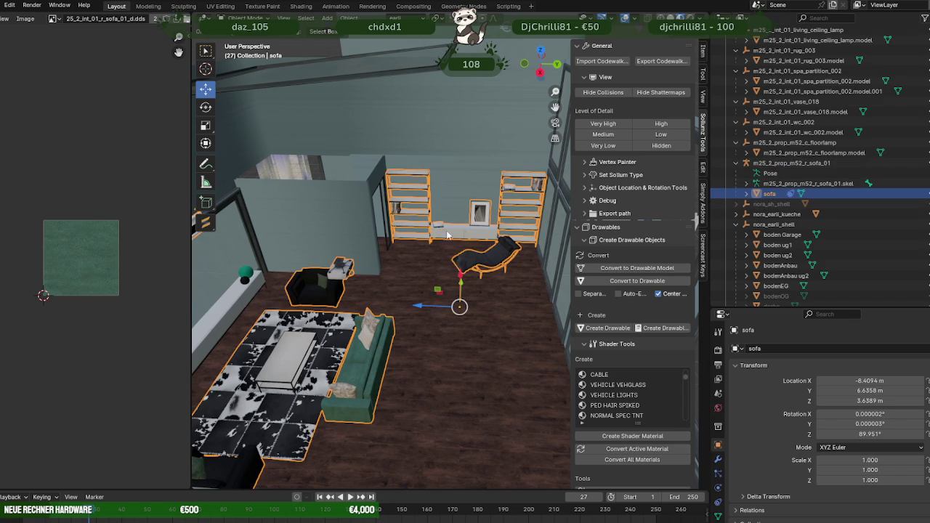
key(ctrl+a)
click(396, 231)
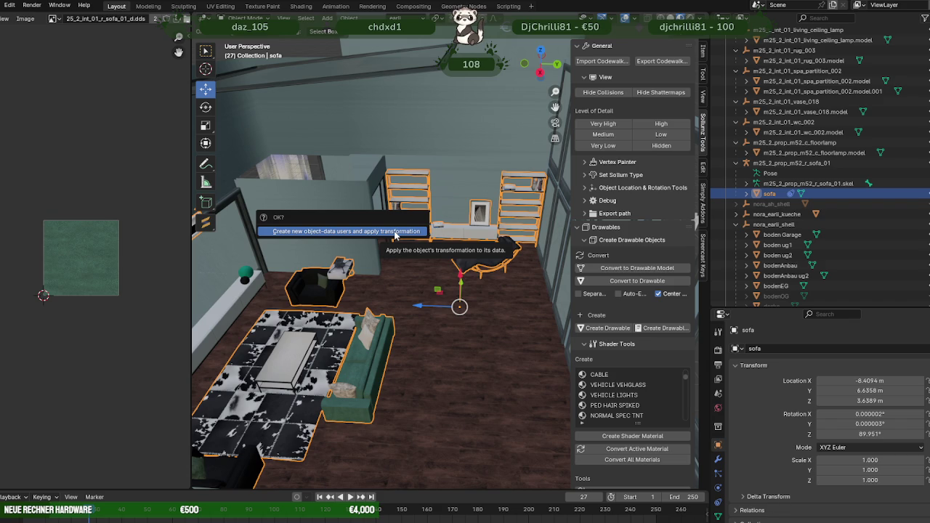
click(395, 231)
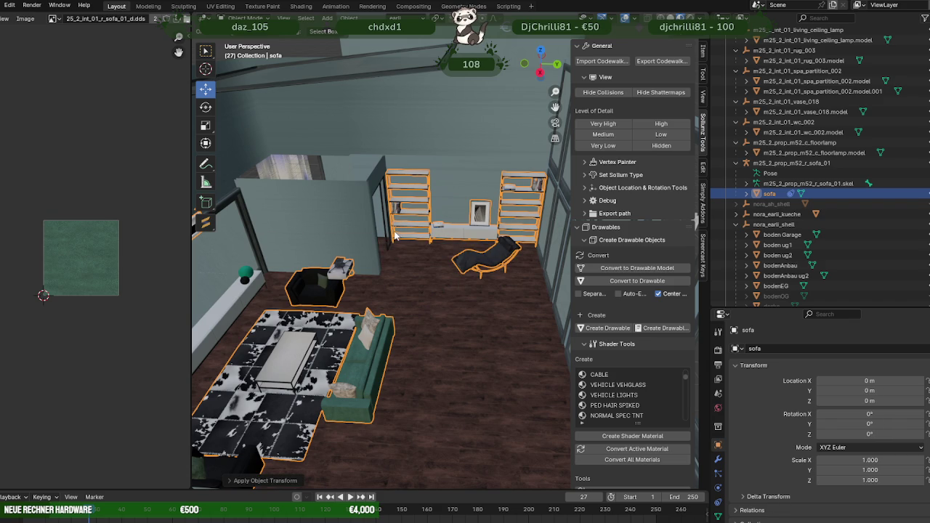
mouse_move(398, 246)
middle_down()
mouse_move(493, 268)
mouse_move(452, 287)
middle_up()
Join the selected living-room furniture, including the TV unit, into the sofa object
middle_drag(460, 289, 476, 275)
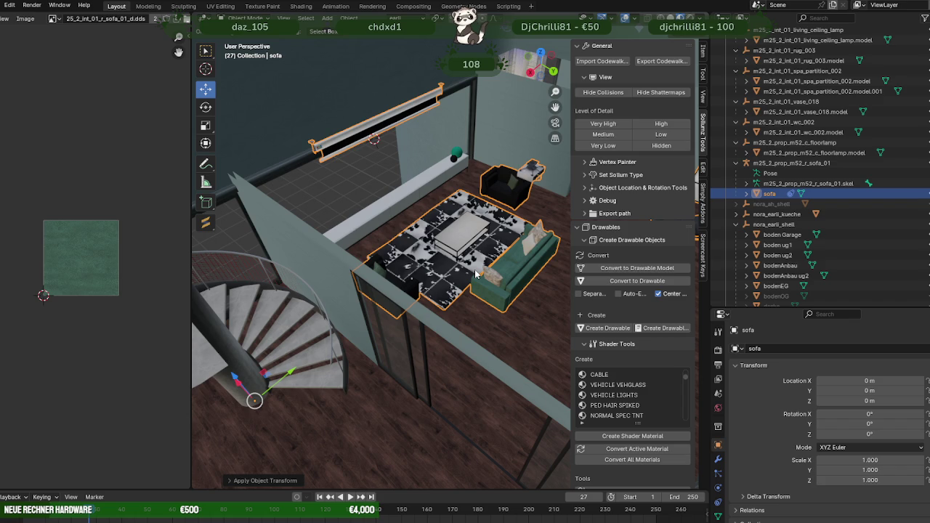
middle_drag(488, 250, 435, 262)
scroll(435, 262, up, 3)
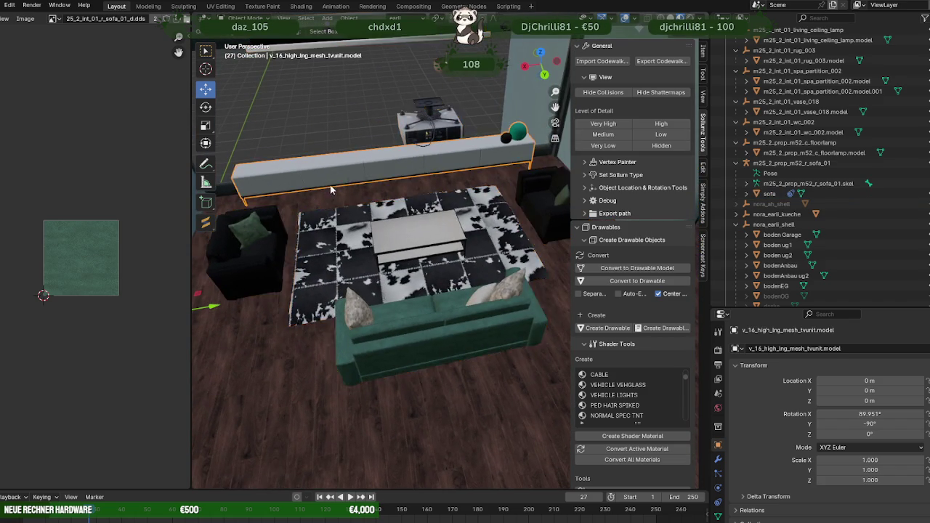
middle_drag(330, 184, 419, 256)
right_click(444, 204)
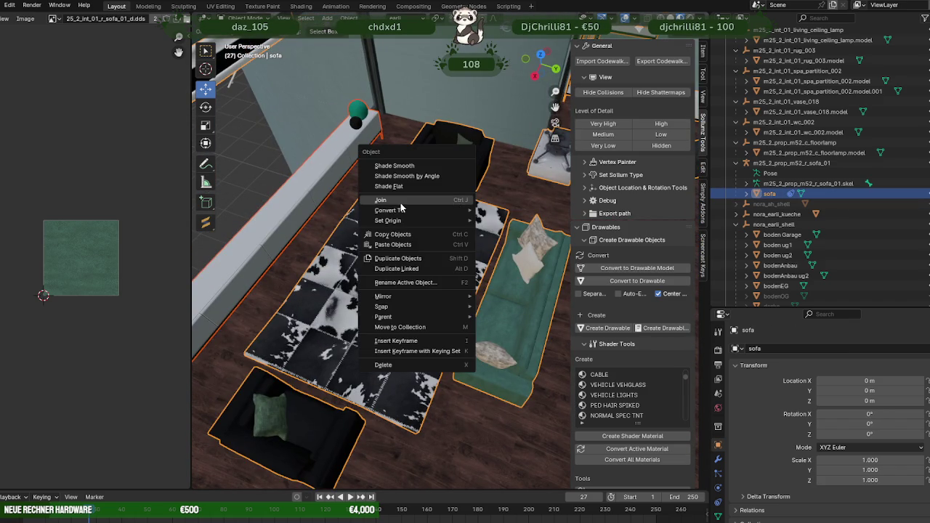
click(401, 203)
scroll(385, 159, down, 3)
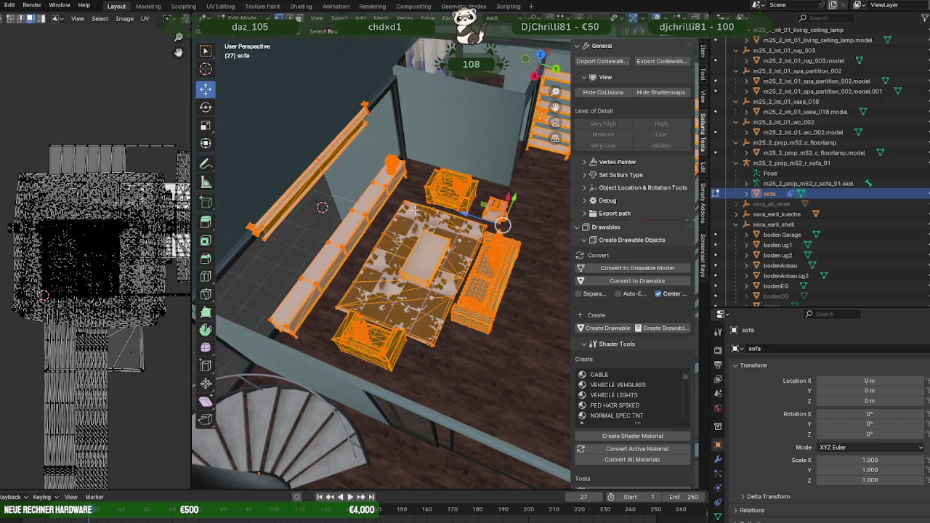
mouse_move(396, 183)
middle_down()
mouse_move(439, 265)
mouse_move(465, 254)
middle_up()
scroll(439, 264, down, 2)
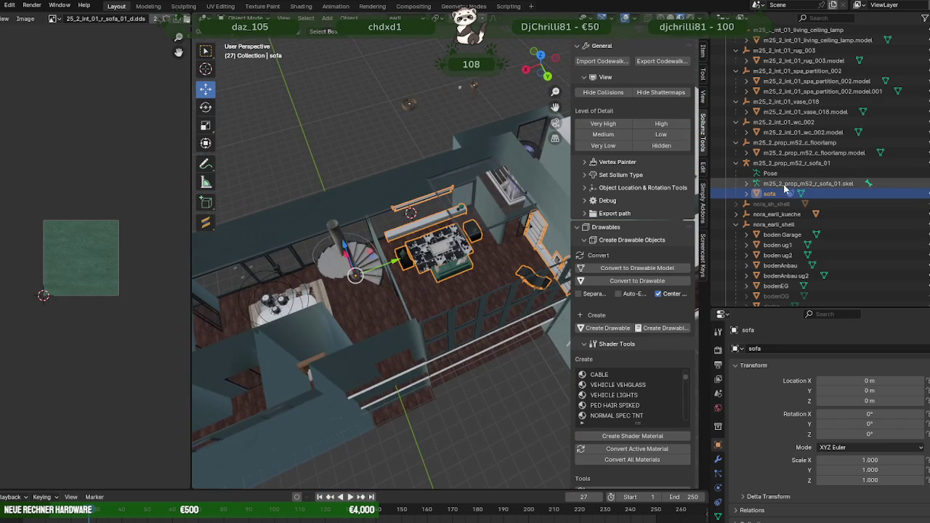
scroll(769, 192, down, 2)
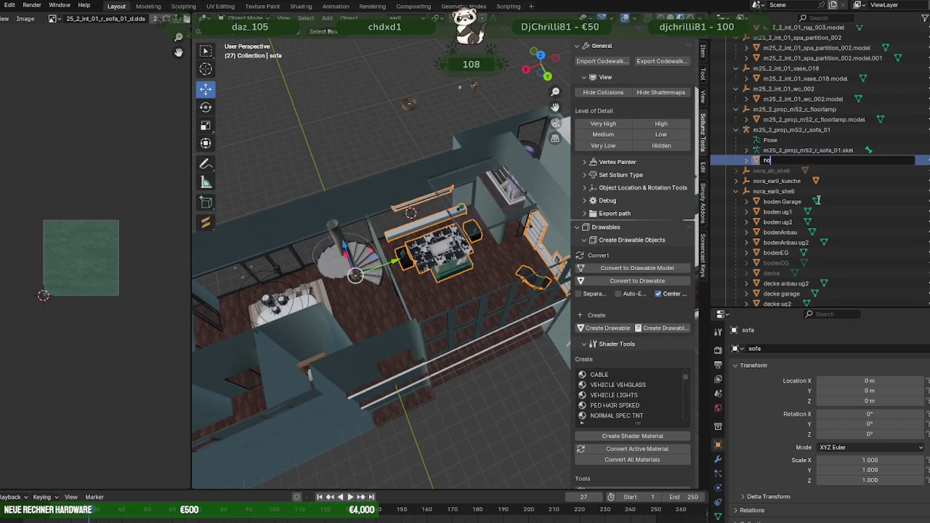
Name the merged furniture nora_earli_wohnzimmer and move it out of the sofa hierarchy
text(rli_wohnzimmer)
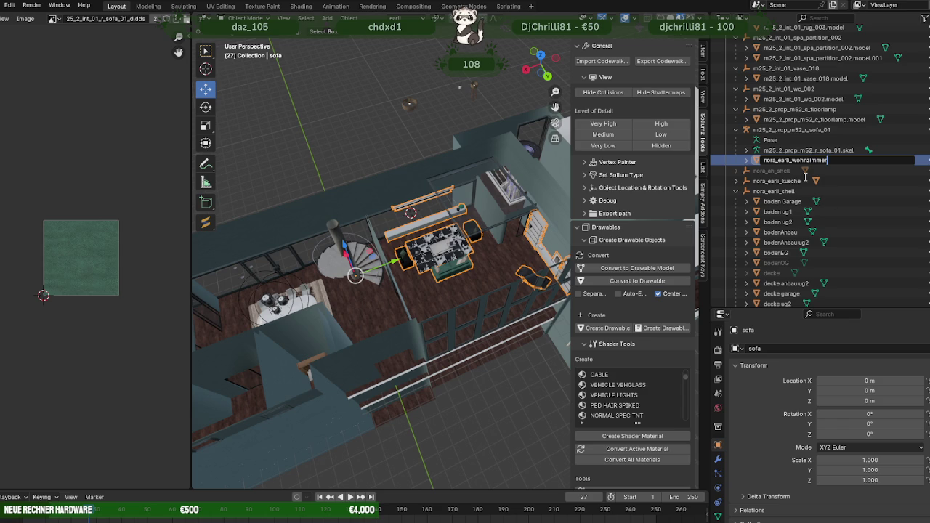
key(Return)
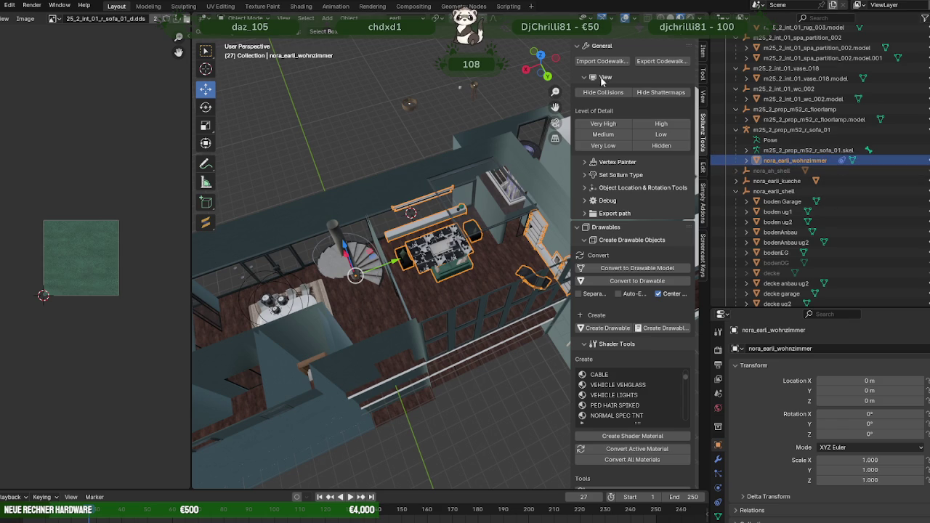
scroll(595, 228, down, 1)
scroll(596, 229, down, 1)
click(644, 242)
drag(793, 161, 790, 173)
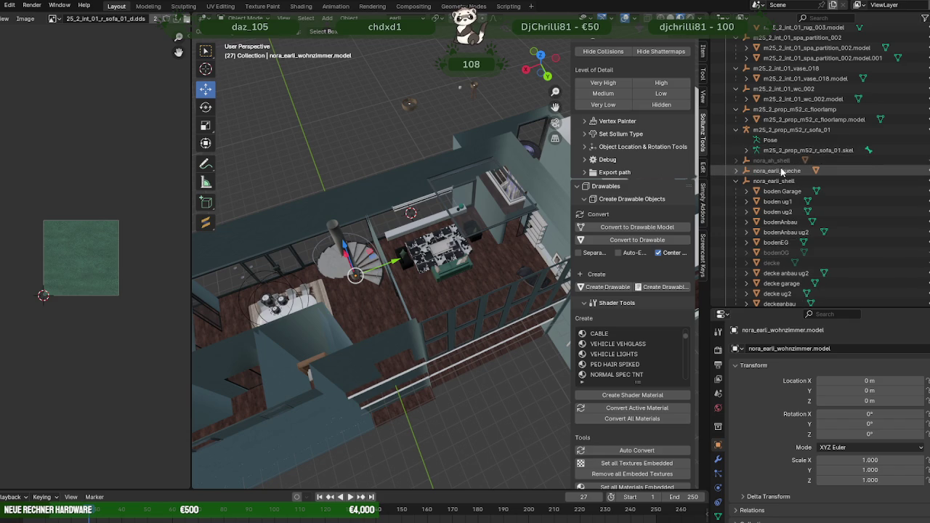
Delete the m25_2_prop_m52_r_sofa_01 sofa together with its child objects
click(771, 132)
right_click(770, 131)
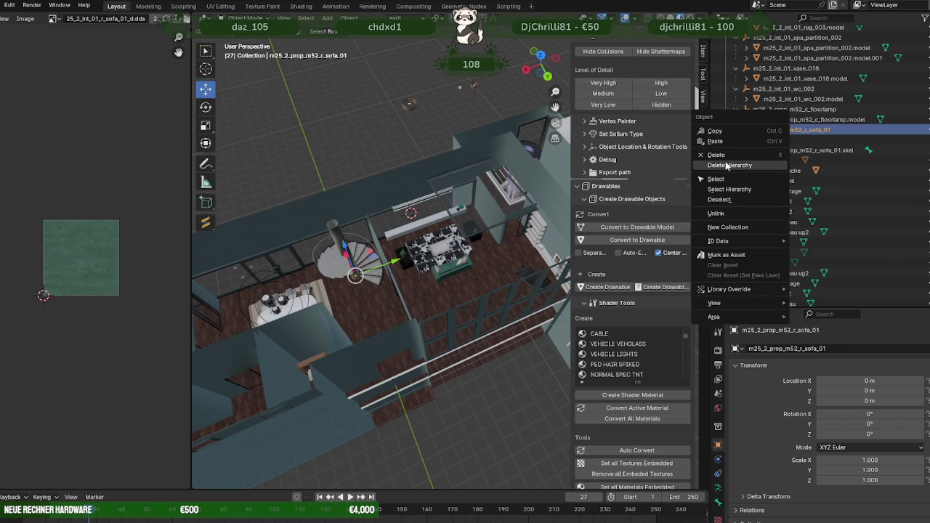
click(726, 166)
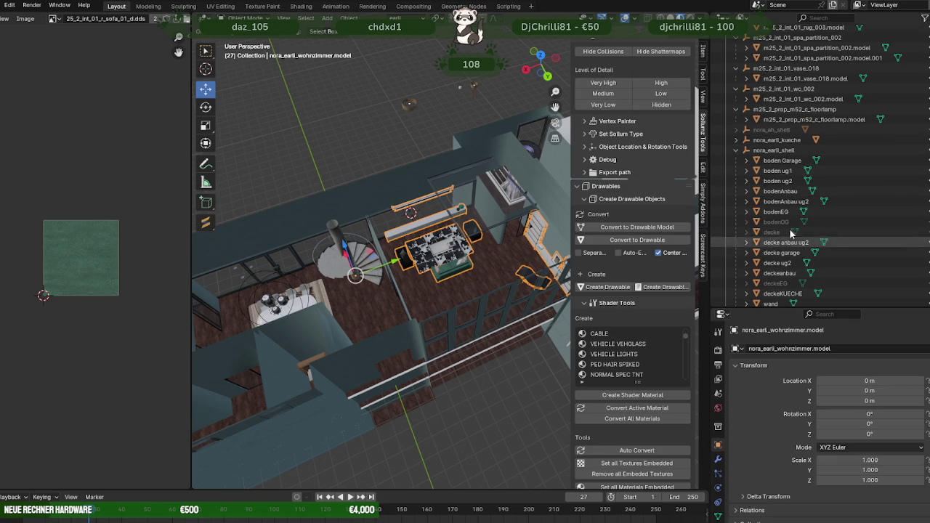
Collapse the nora_earli_shell group and orbit to look straight down on the room
scroll(756, 241, down, 5)
scroll(808, 236, down, 5)
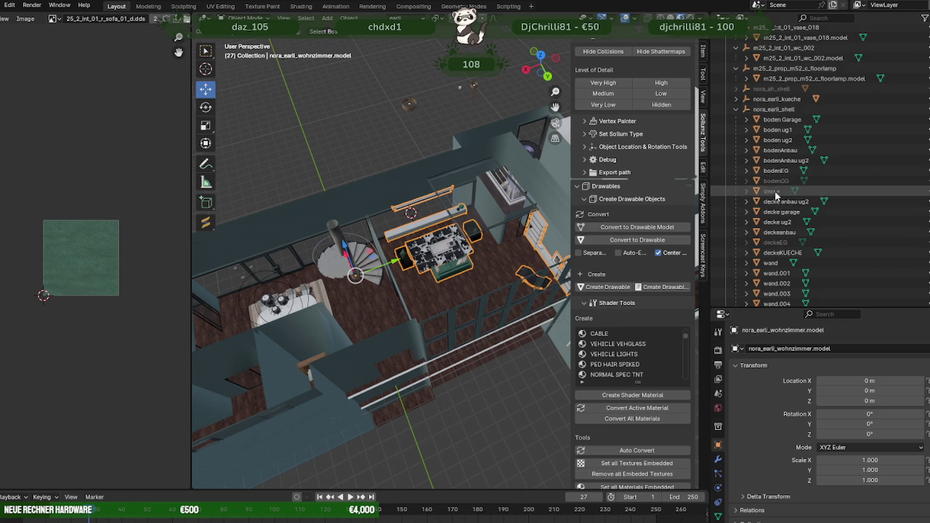
click(735, 123)
scroll(731, 127, up, 1)
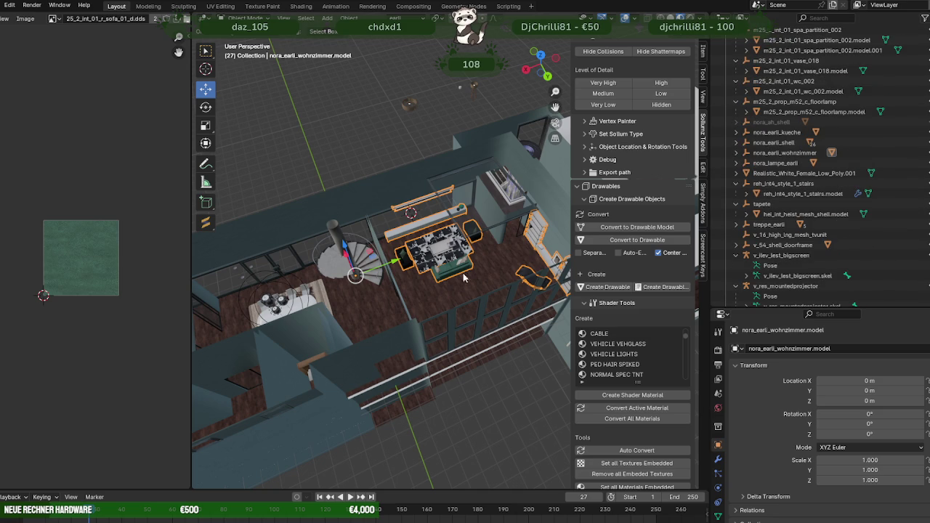
scroll(454, 267, up, 3)
mouse_move(454, 267)
middle_down()
mouse_move(543, 253)
mouse_move(428, 255)
mouse_move(378, 291)
middle_up()
scroll(428, 249, up, 4)
scroll(349, 320, down, 6)
mouse_move(349, 320)
middle_down()
mouse_move(480, 265)
mouse_move(481, 310)
mouse_move(452, 307)
mouse_move(459, 293)
middle_up()
In wireframe Edit Mode, separate part of the dining table's mesh into its own object
click(465, 294)
click(446, 289)
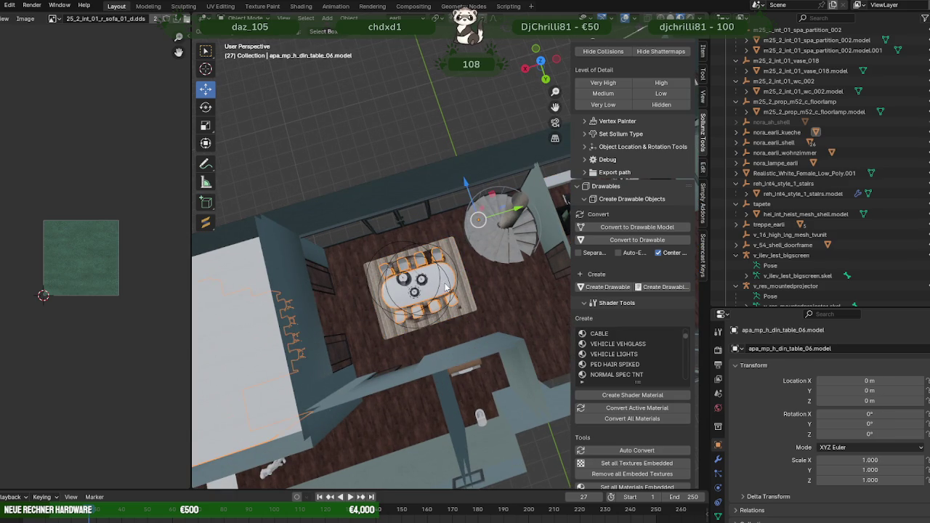
key(Tab)
mouse_move(446, 288)
middle_down()
mouse_move(489, 292)
mouse_move(448, 172)
middle_up()
key(shift+z)
scroll(488, 293, down, 3)
key(ctrl+v)
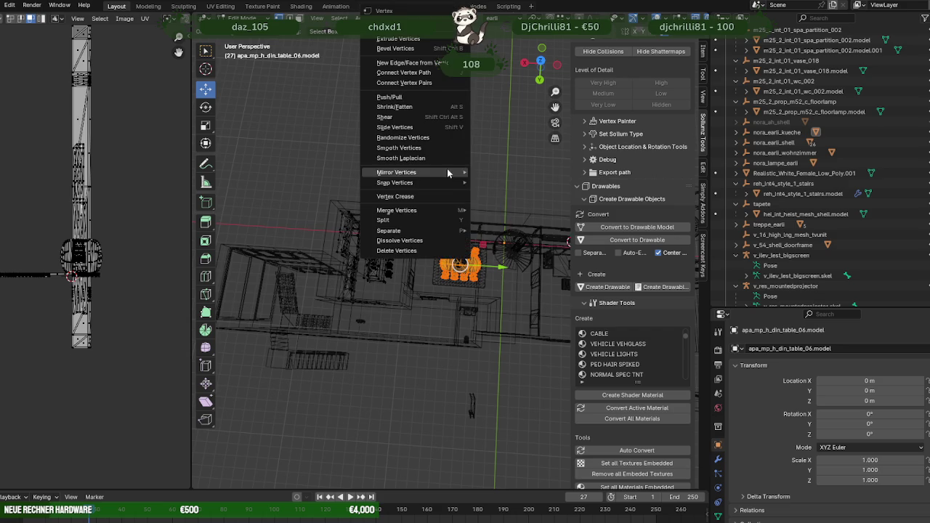
click(481, 234)
Make the rug active, select all its geometry, and return to Object Mode
scroll(494, 285, up, 3)
key(Tab)
middle_drag(495, 285, 494, 302)
click(494, 302)
key(Tab)
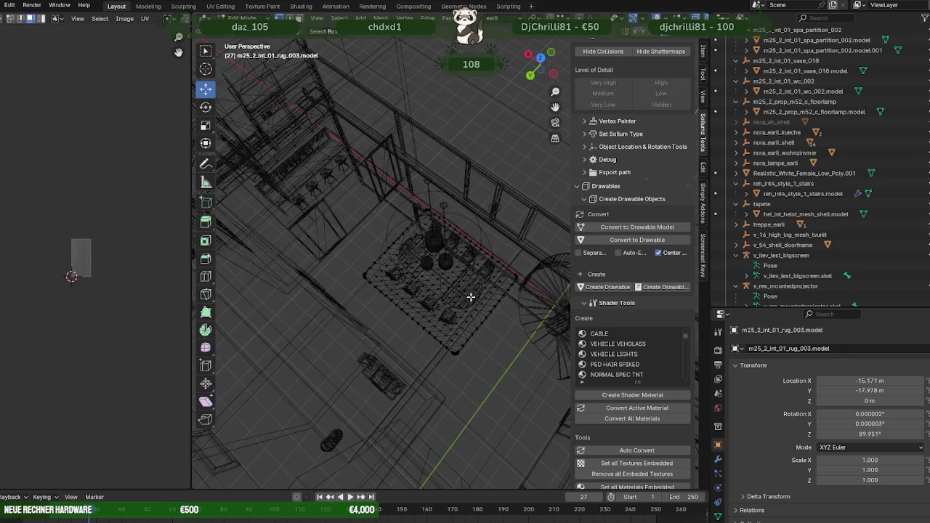
key(a)
key(Tab)
Switch back to Material Preview shading and bring up object actions for the dining pieces
scroll(465, 291, down, 3)
scroll(460, 288, up, 3)
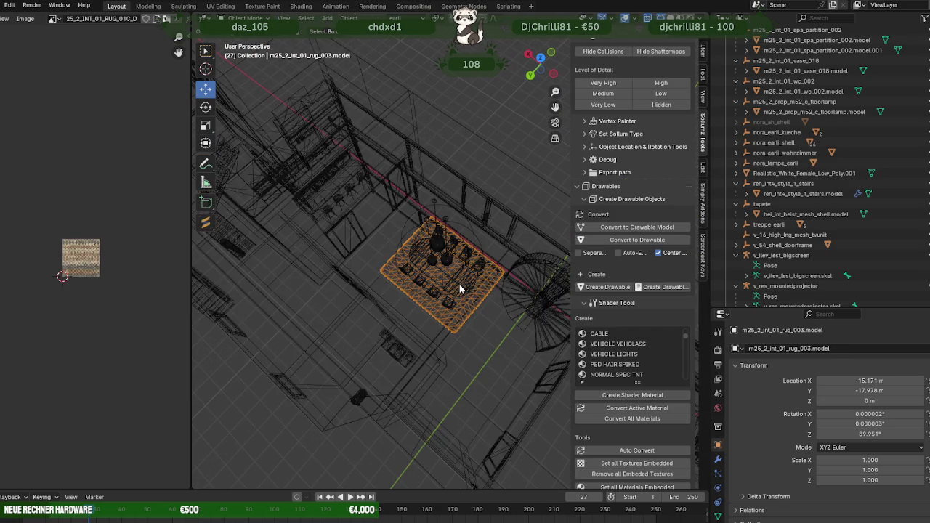
key(shift+z)
scroll(472, 305, up, 3)
scroll(468, 287, down, 3)
scroll(475, 290, up, 1)
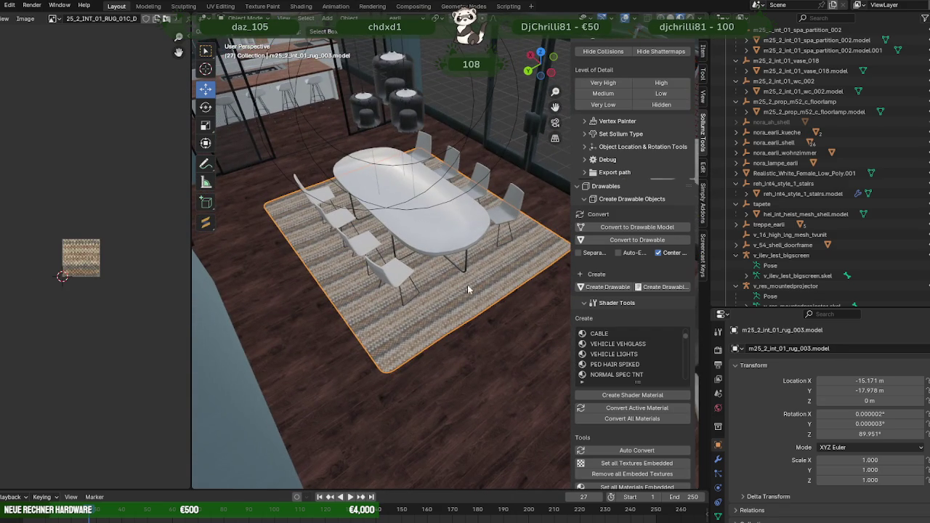
right_click(452, 284)
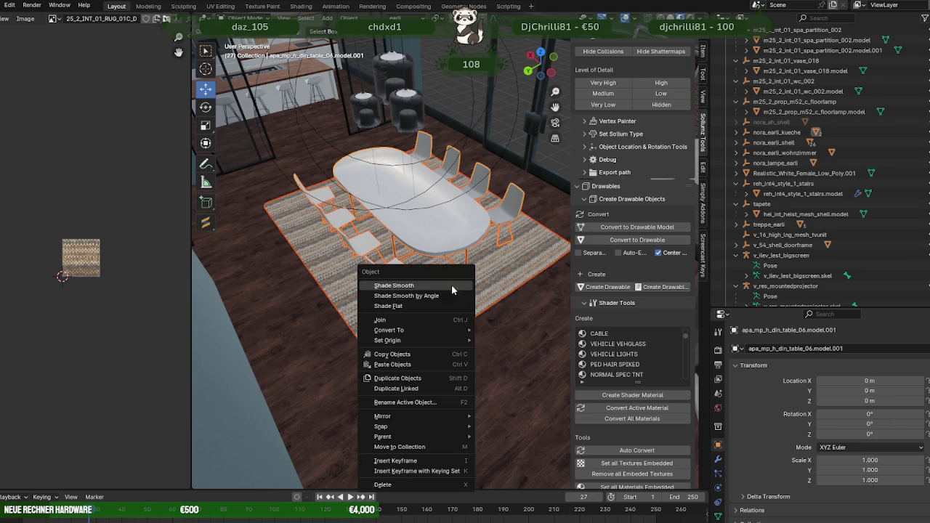
Join the selected dining pieces and select the pendant lamp above the table
click(392, 313)
scroll(418, 198, down, 3)
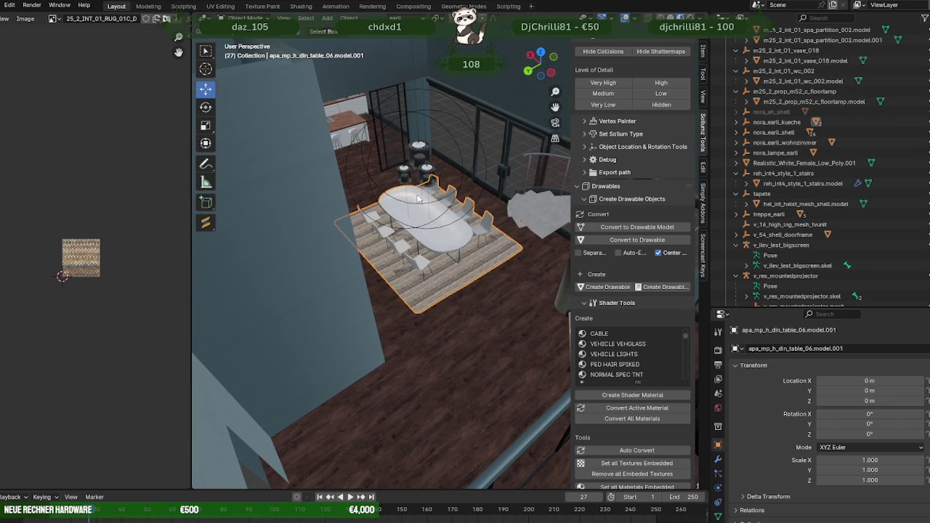
click(418, 152)
scroll(806, 211, up, 2)
scroll(812, 212, up, 3)
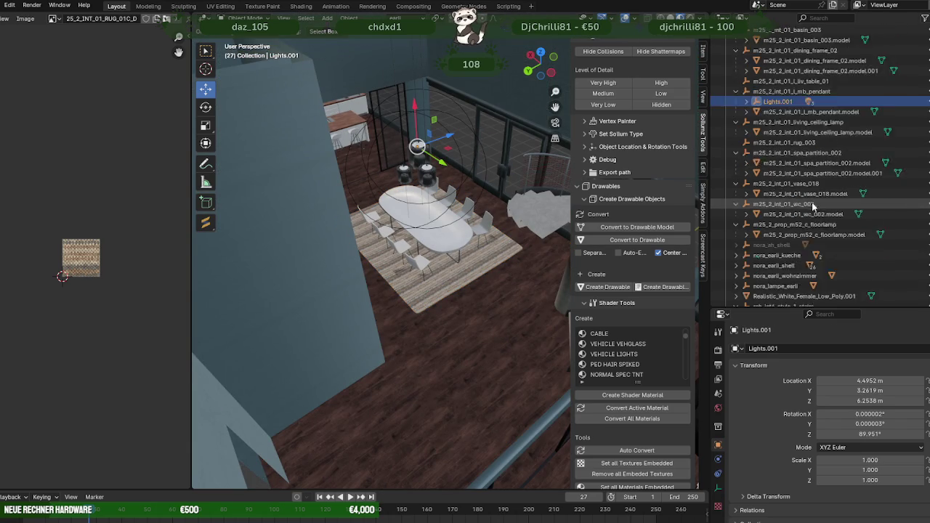
scroll(799, 189, up, 3)
Rename the pendant lamp group to nora_earli_esszimmer
double_click(778, 160)
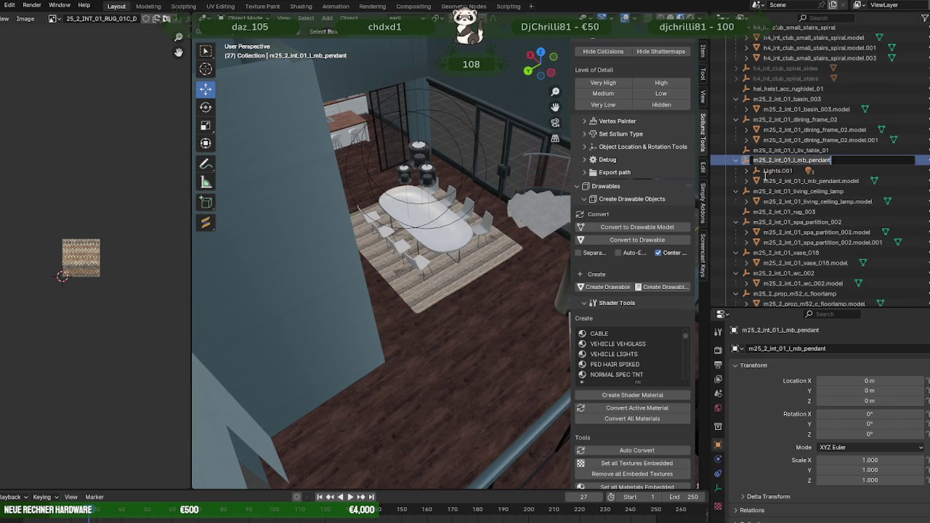
text(nora_earli_esszimmer)
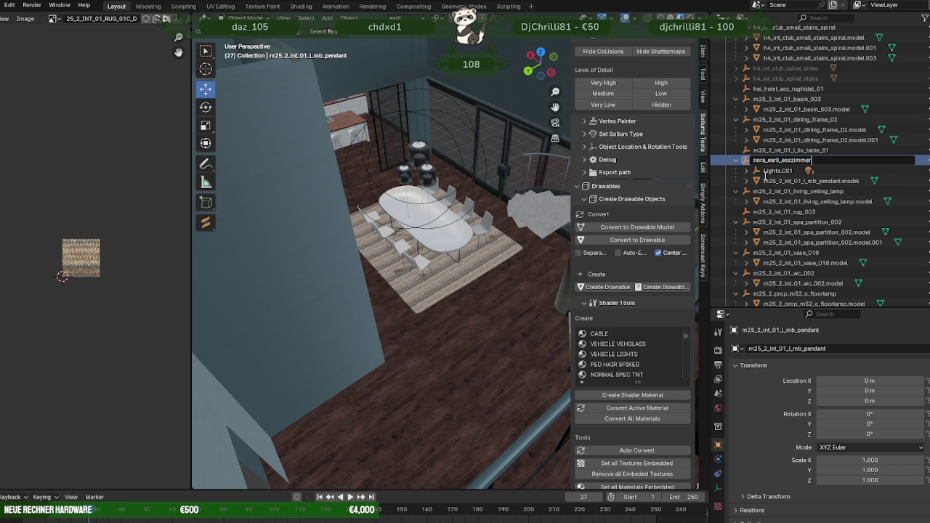
key(Return)
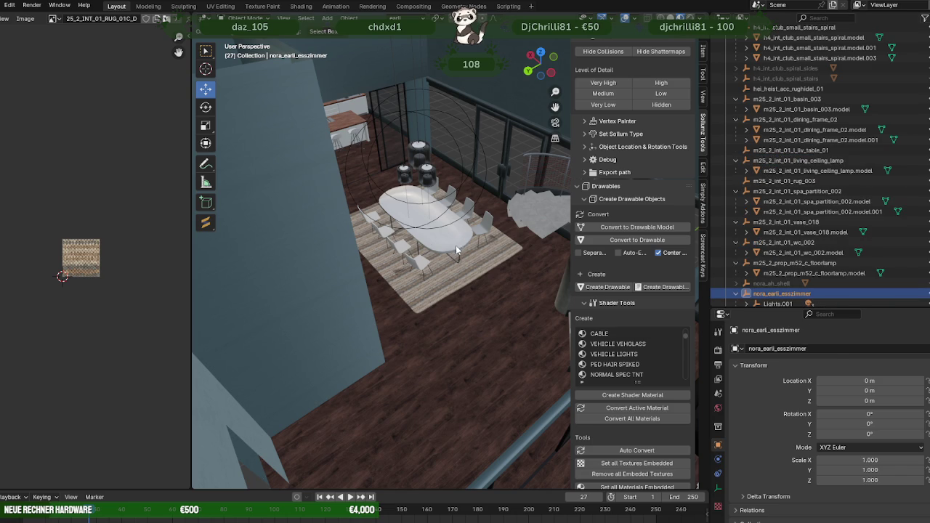
Join the rug into the pendant lamps object and enter Edit Mode on the combined mesh
click(458, 247)
key(KP_Decimal)
shift+click(411, 116)
right_click(457, 125)
mouse_move(416, 121)
middle_down()
mouse_move(460, 209)
mouse_move(441, 215)
mouse_move(347, 157)
mouse_move(378, 240)
mouse_move(436, 218)
middle_up()
key(Tab)
key(Tab)
Hide the nora_earli_esszimmer and nora_earli_wohnzimmer groups via their eye icons
scroll(883, 202, down, 2)
scroll(882, 202, down, 2)
scroll(729, 149, down, 1)
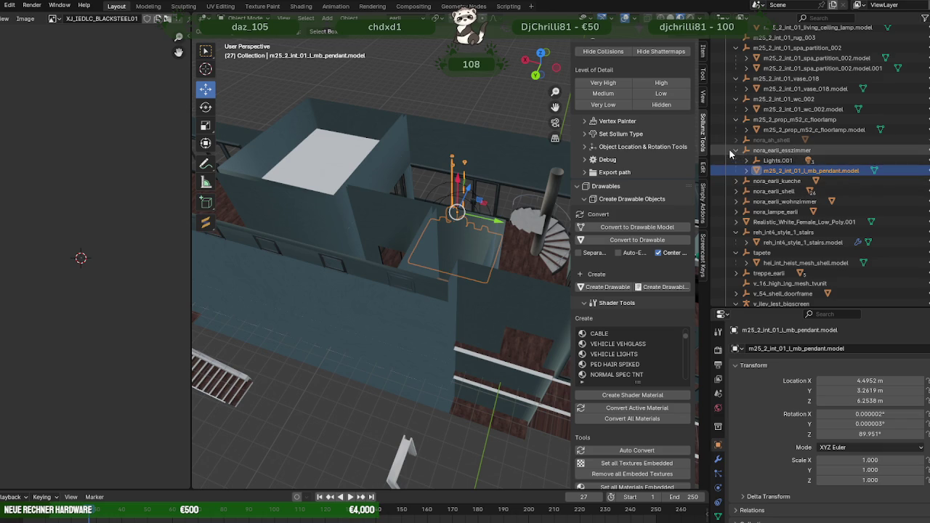
click(744, 150)
click(738, 150)
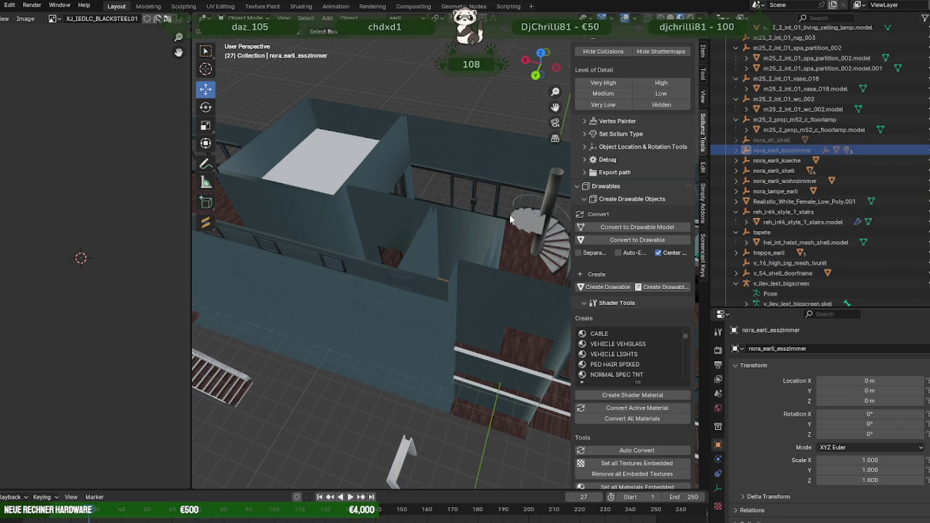
click(927, 180)
Orbit toward the kitchen counter and select the bar table with stools
middle_drag(483, 171, 432, 199)
scroll(435, 225, up, 5)
click(499, 172)
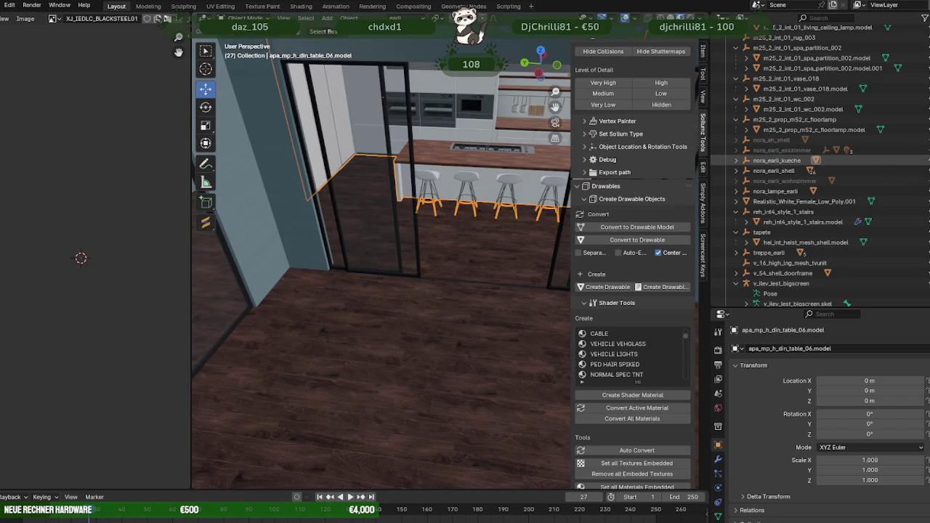
Hide the nora_earli_kueche kitchen group and orbit to a top view of the building
click(928, 160)
scroll(489, 139, down, 5)
mouse_move(488, 139)
middle_down()
mouse_move(388, 219)
mouse_move(406, 209)
mouse_move(476, 207)
mouse_move(375, 245)
mouse_move(378, 261)
middle_up()
Select the deckeKUECHE ceiling and orbit around the building from several angles
click(476, 208)
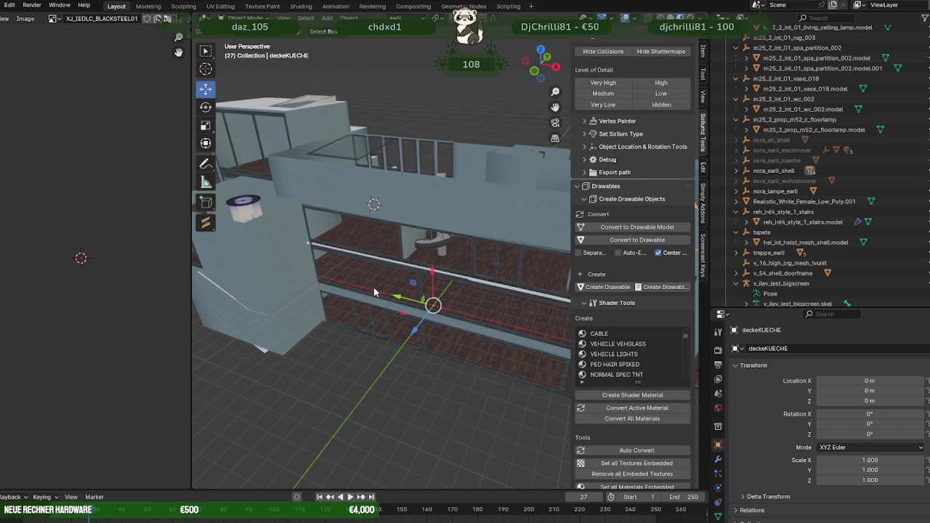
mouse_move(374, 287)
middle_down()
mouse_move(491, 207)
mouse_move(407, 216)
mouse_move(426, 251)
mouse_move(397, 261)
mouse_move(438, 294)
middle_up()
middle_drag(531, 269, 487, 265)
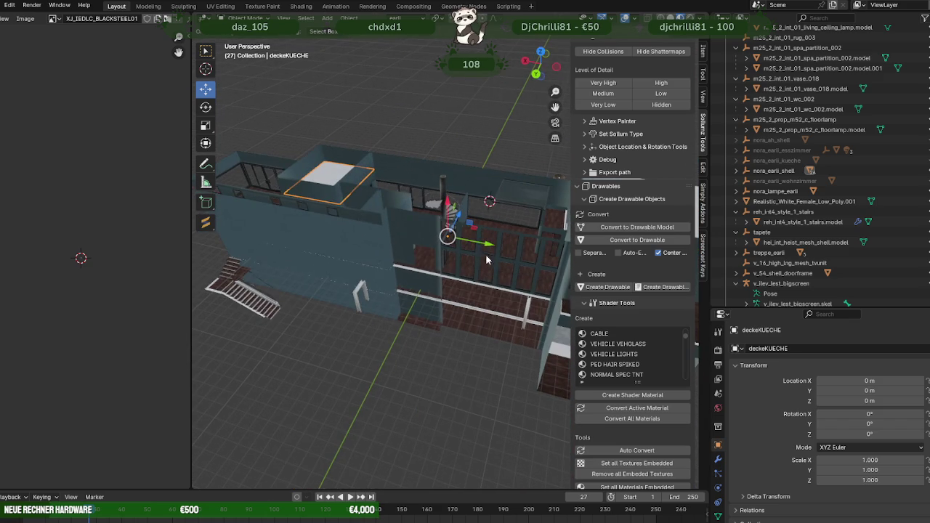
scroll(751, 63, up, 2)
scroll(752, 63, up, 3)
scroll(751, 63, up, 1)
Delete the apa_mp_h_stn_sofa_daybed_01 and bkr_prop_clubhouse_armchair_01a hierarchies
scroll(752, 62, up, 1)
click(751, 52)
right_click(751, 51)
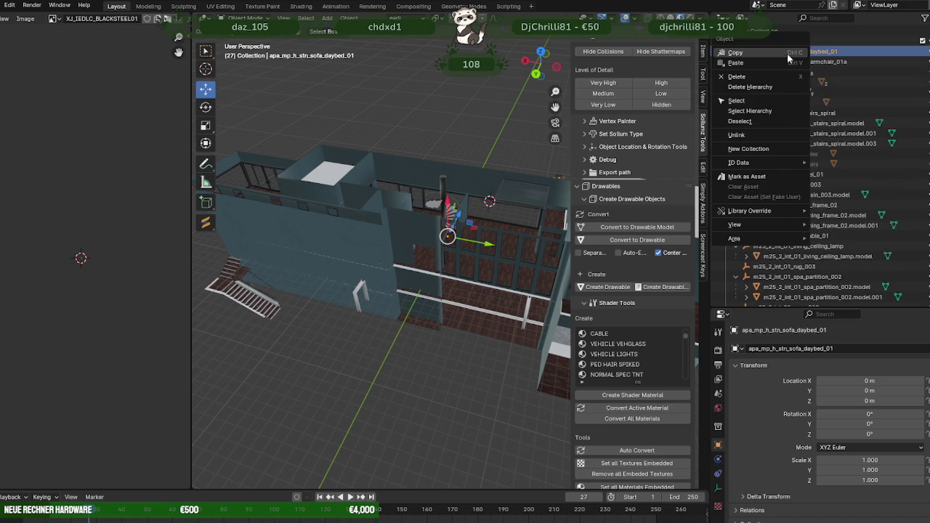
click(752, 87)
click(796, 52)
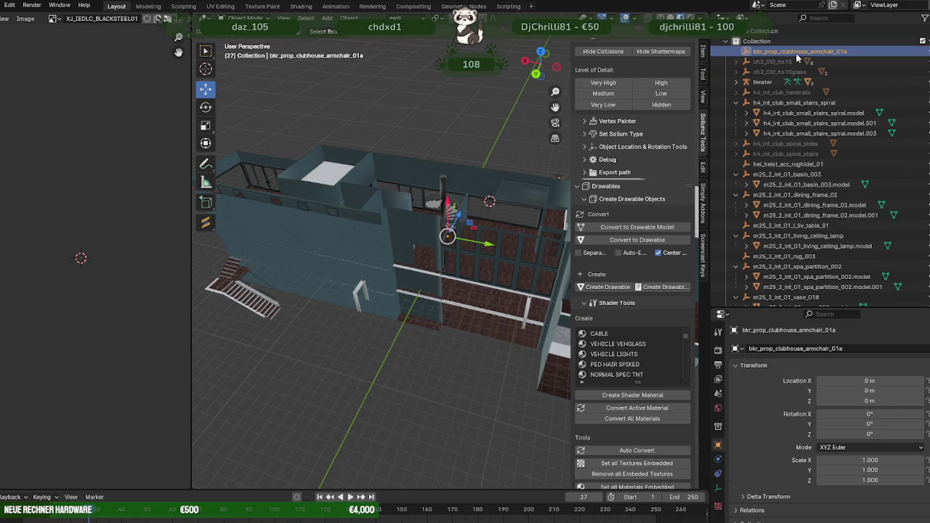
right_click(805, 57)
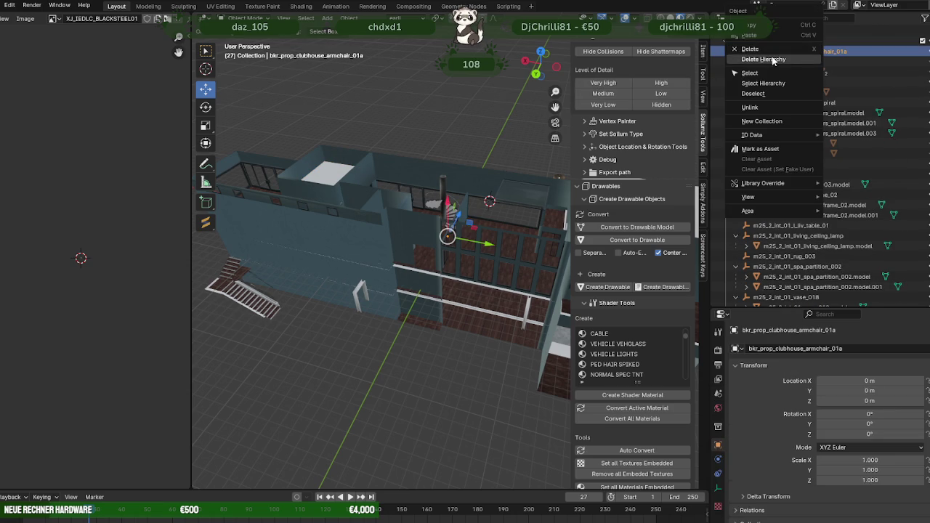
click(807, 61)
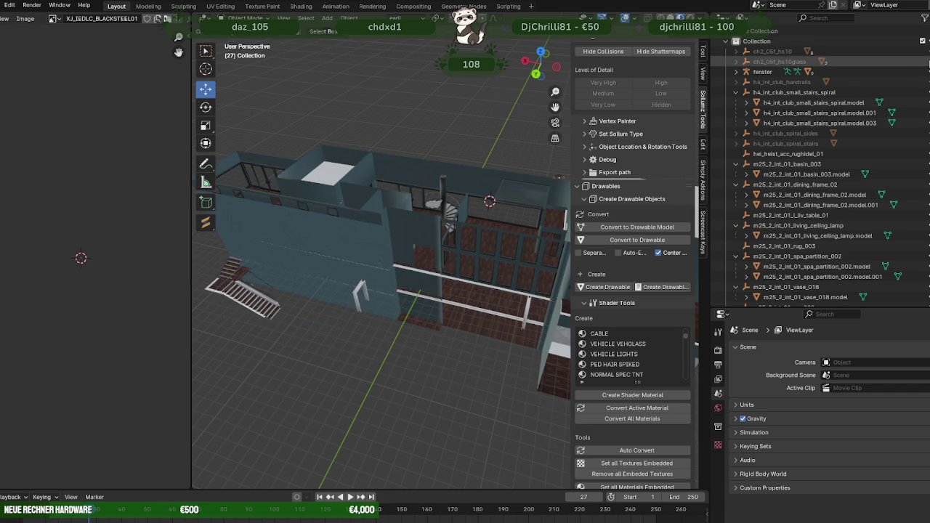
Orbit over the building and hide the ch2_05f_hs10glass railing glass
mouse_move(526, 195)
middle_down()
mouse_move(345, 183)
mouse_move(419, 254)
middle_up()
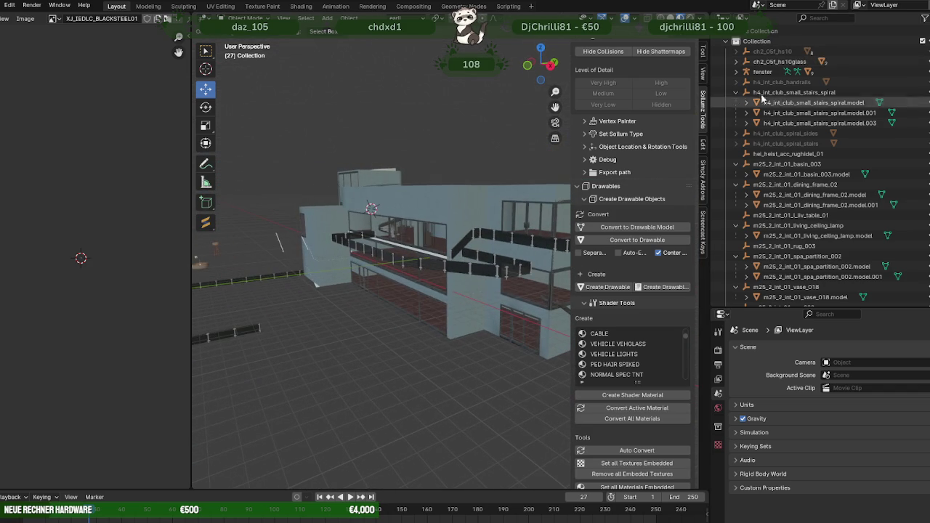
scroll(452, 212, down, 5)
middle_drag(451, 212, 528, 227)
click(921, 62)
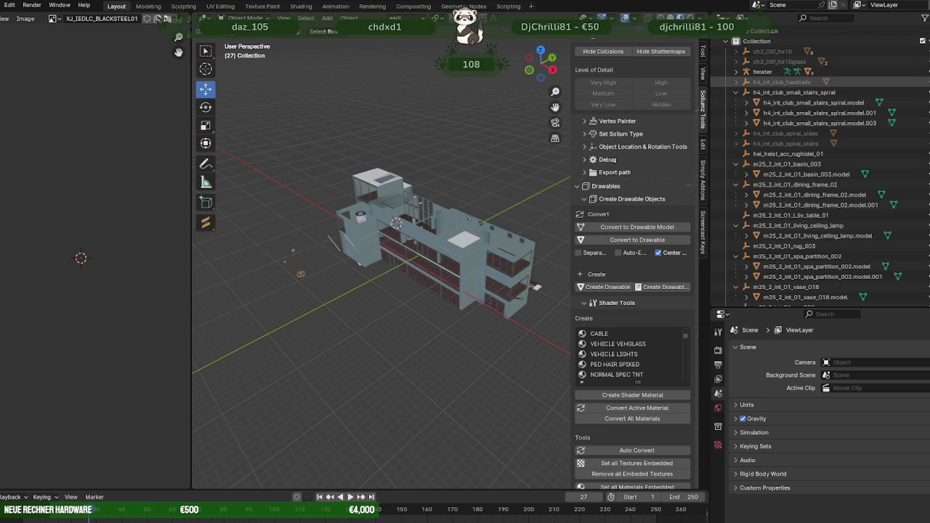
Expand h4_int_club_handrails and frame the handrails and a spiral stair copy for inspection
click(734, 83)
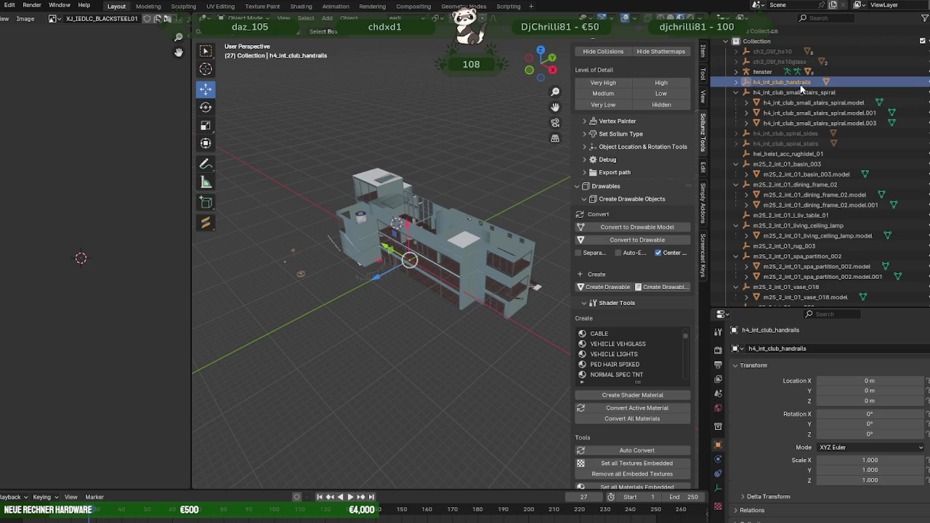
click(735, 82)
click(799, 92)
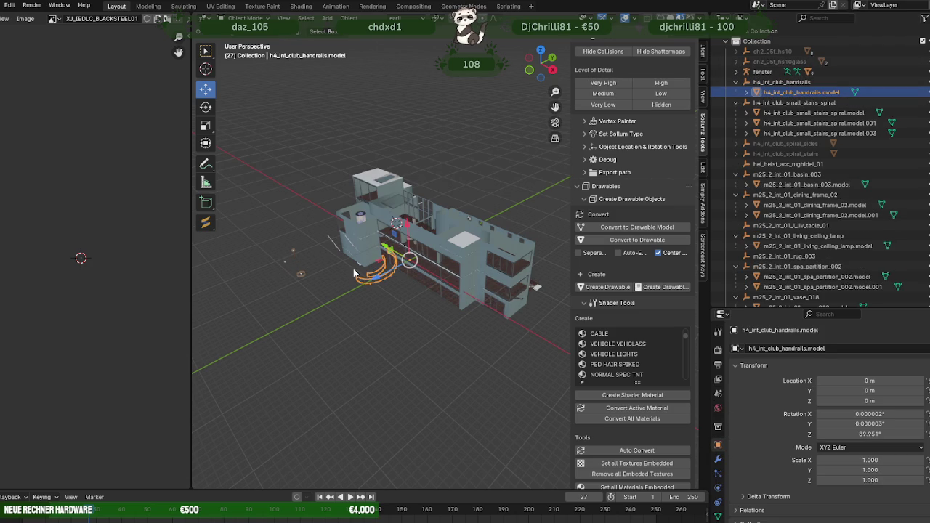
key(KP_Decimal)
middle_drag(353, 273, 436, 240)
click(819, 133)
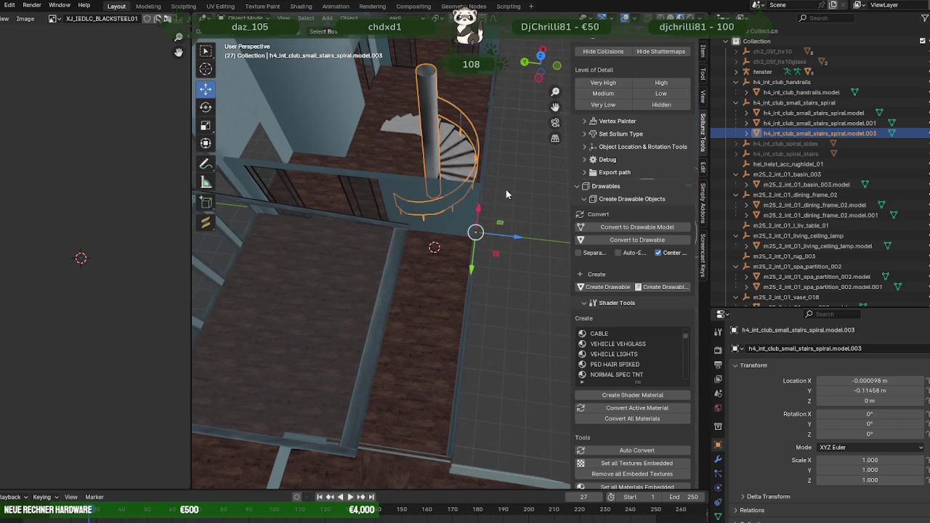
key(KP_Decimal)
Delete the h4_int_club_handrails group with its contents
click(805, 92)
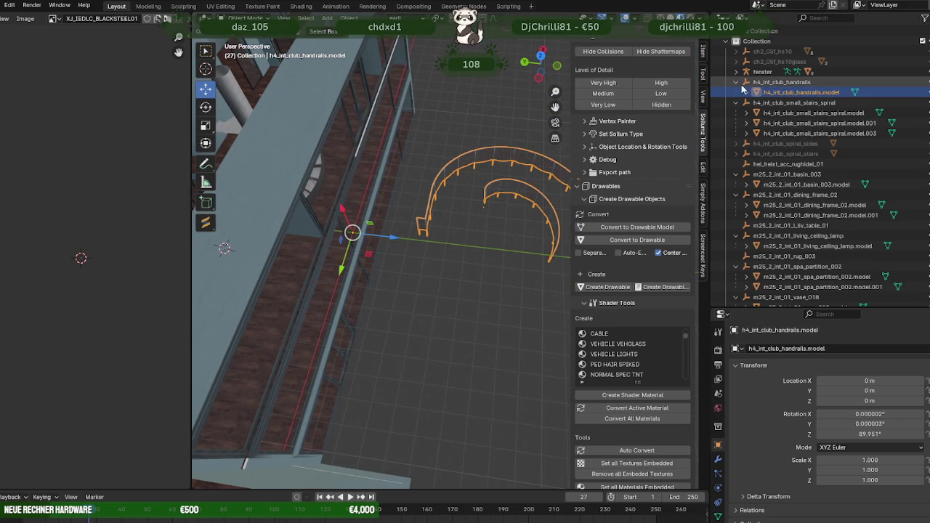
click(737, 82)
right_click(772, 83)
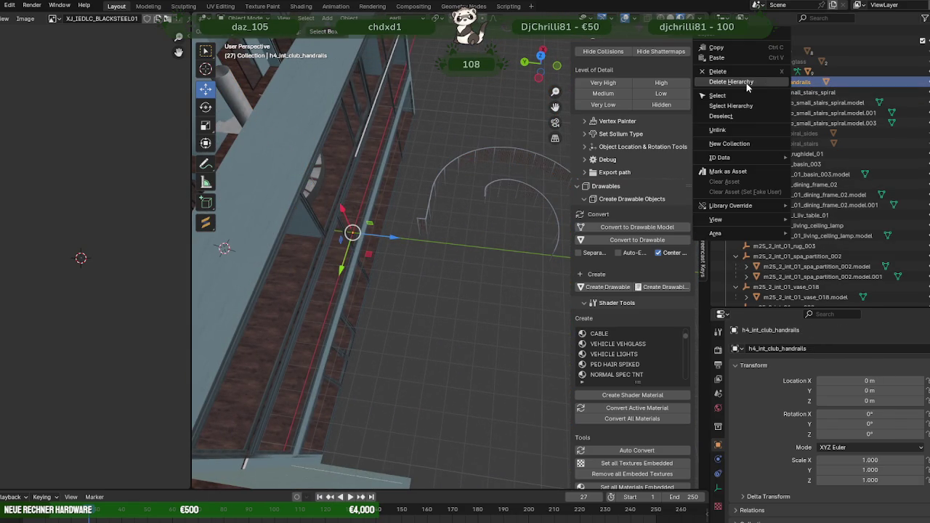
click(730, 82)
Rename the small spiral stairs collection to wendeltreppe
click(768, 81)
key(KP_Decimal)
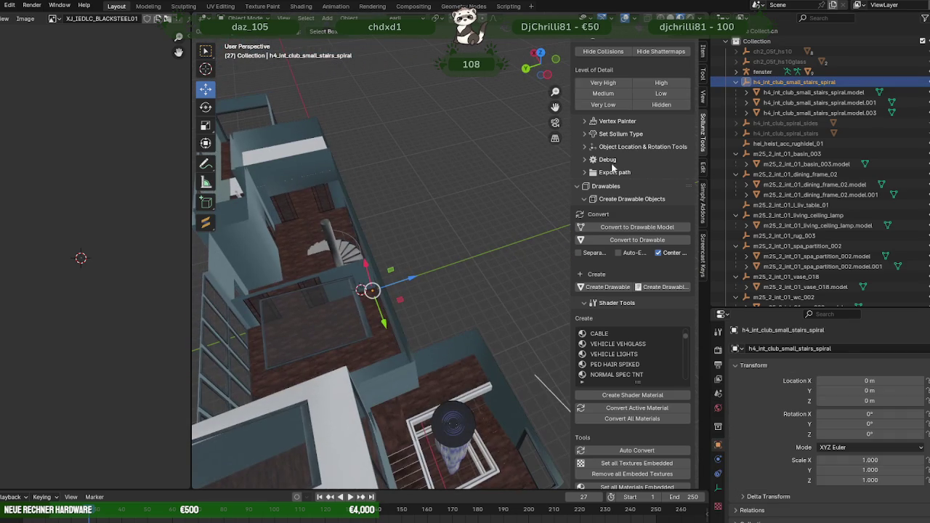
key(Down)
key(Down)
key(Down)
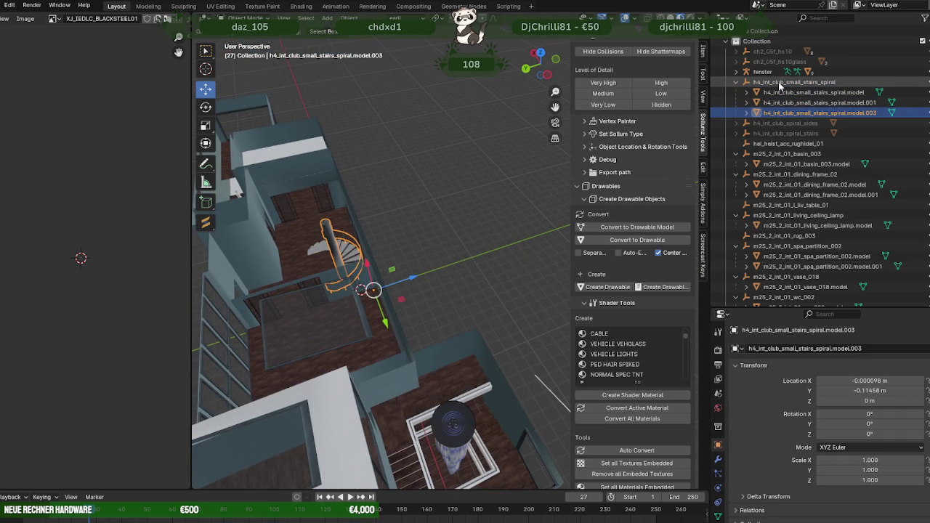
double_click(781, 82)
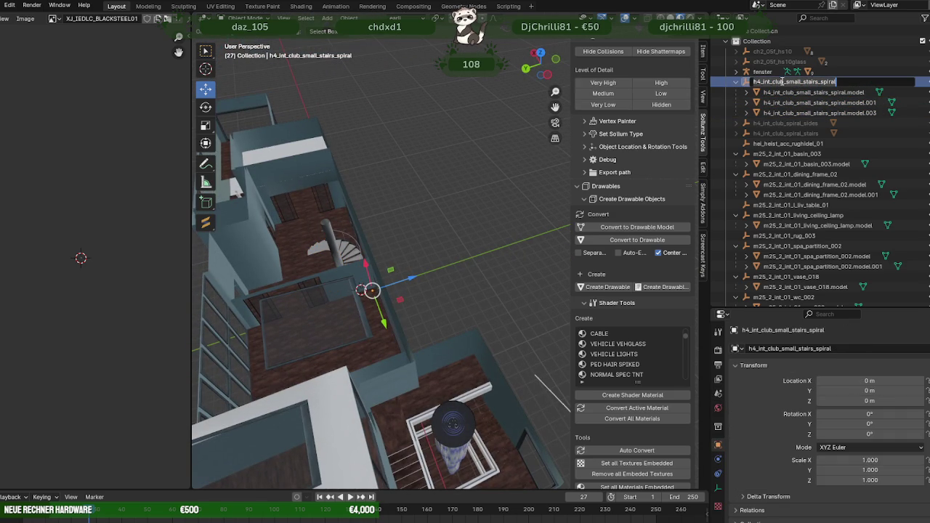
text(wen)
text(pe)
key(Return)
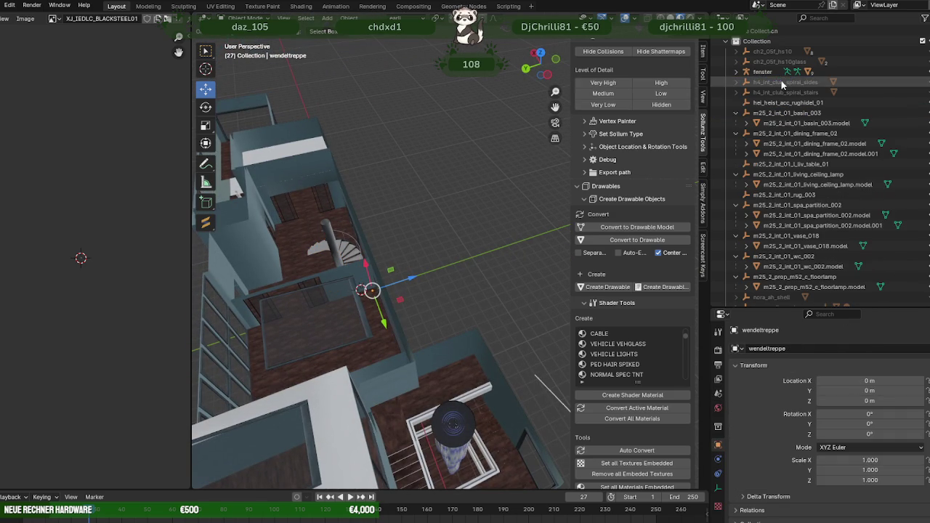
Delete the h4_int_club_spiral_sides railing with its hierarchy
middle_drag(415, 291, 509, 240)
click(912, 83)
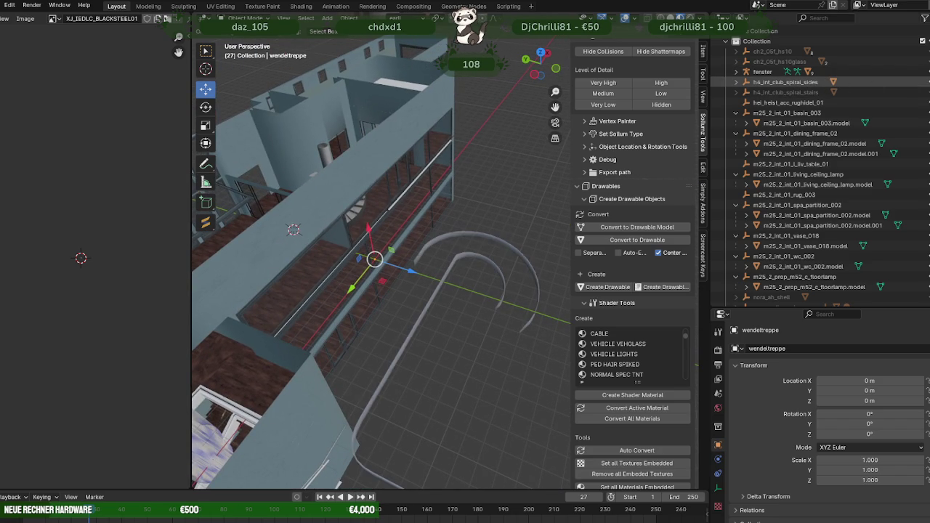
scroll(516, 302, up, 3)
mouse_move(516, 303)
middle_down()
mouse_move(416, 293)
mouse_move(542, 268)
middle_up()
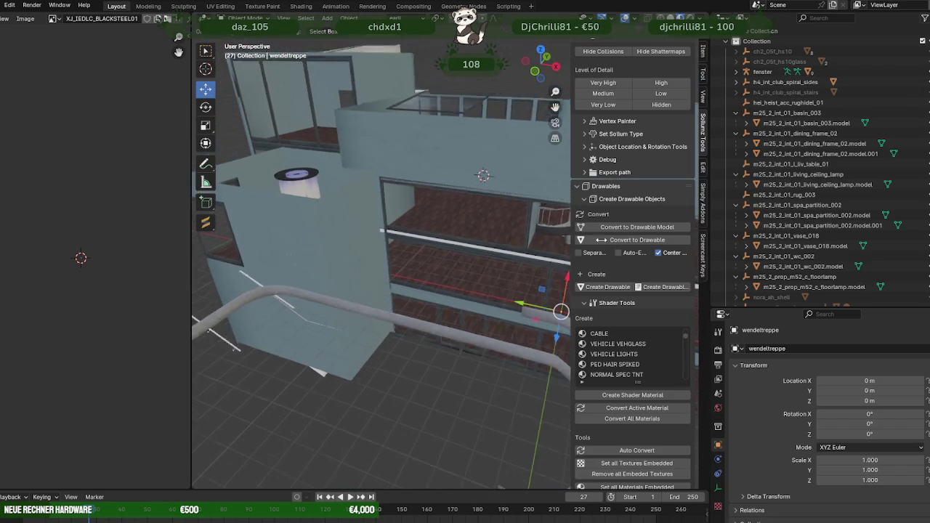
click(785, 82)
right_click(753, 83)
click(753, 81)
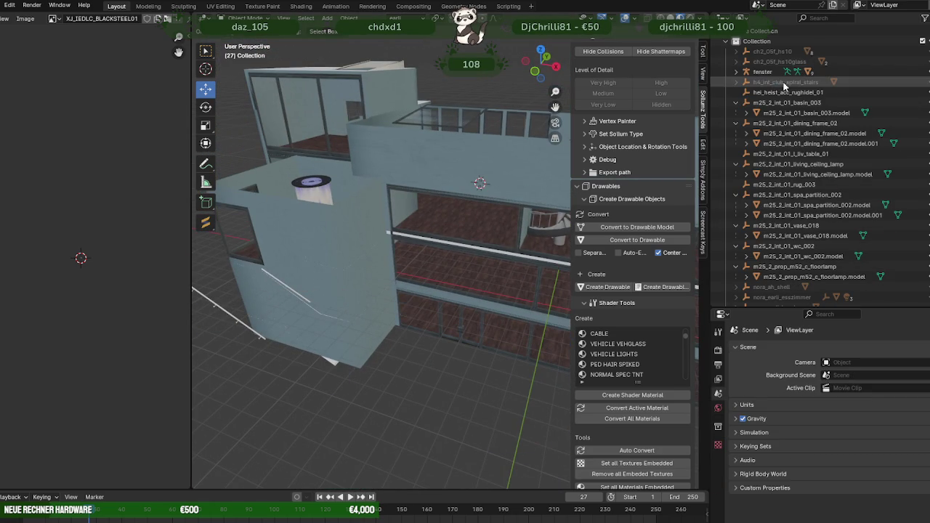
Unhide and delete h4_int_club_spiral_stairs, then frame hei_heist_acc_rughidel_01
click(920, 82)
click(785, 82)
scroll(480, 291, down, 3)
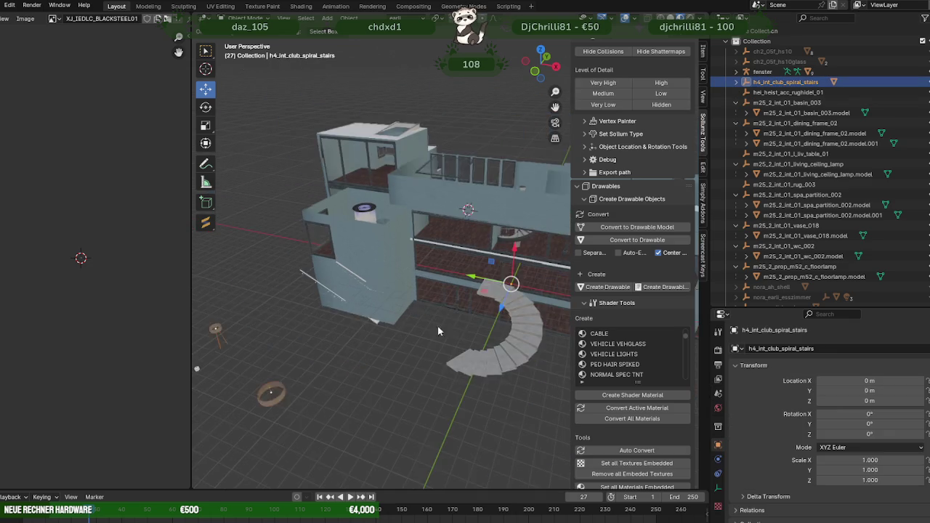
scroll(508, 262, up, 2)
right_click(763, 83)
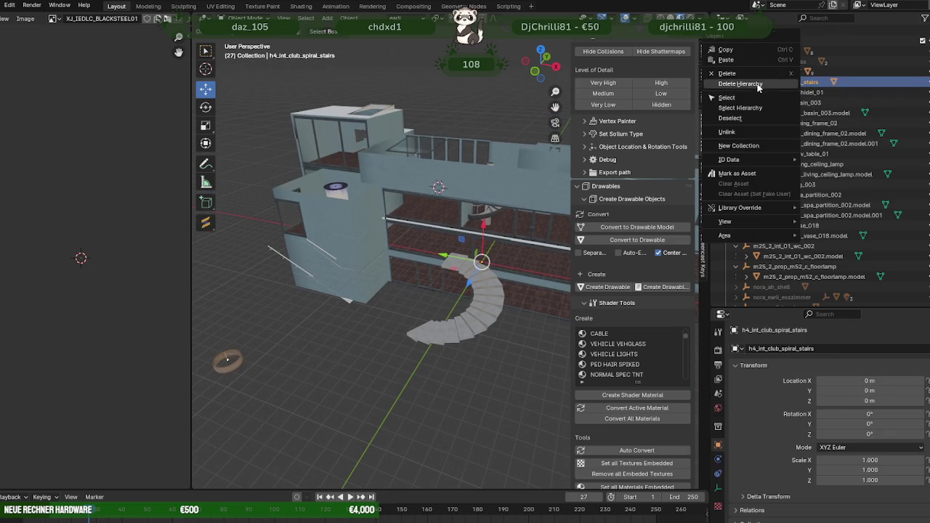
click(759, 85)
click(796, 85)
key(KP_Decimal)
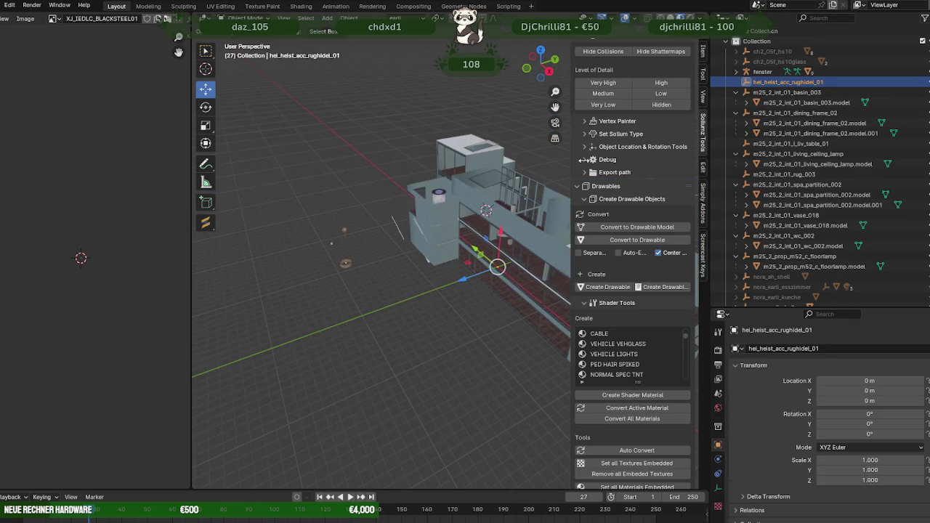
Delete the hei_heist_acc_rughidel_01 hierarchy and select m25_2_int_01_basin_003.model
right_click(804, 87)
click(775, 82)
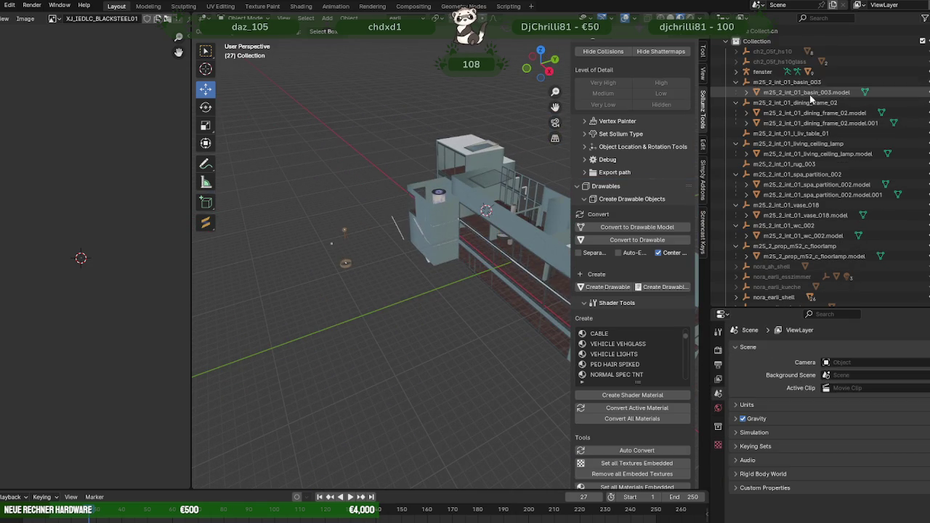
click(773, 83)
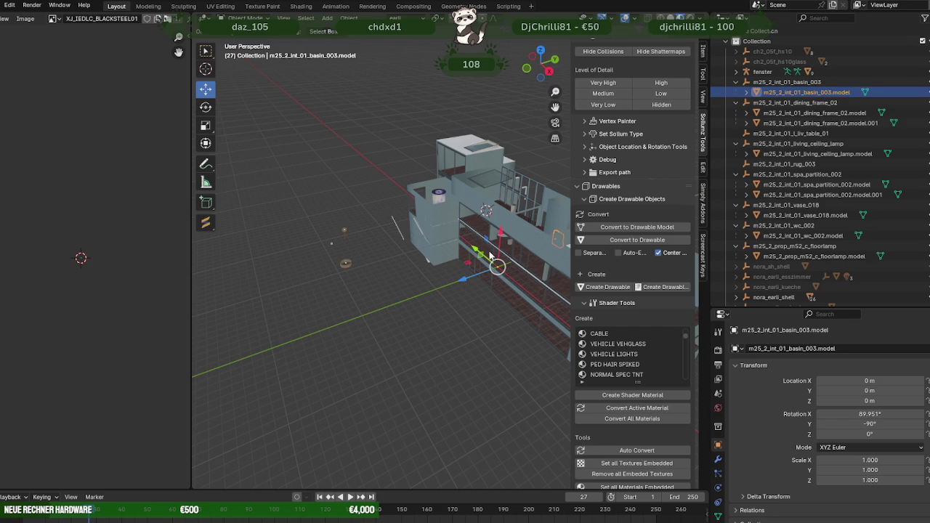
Inspect the basin cabinet mesh in Edit Mode and orbit to look down into the bathroom
key(Tab)
key(KP_Decimal)
mouse_move(489, 251)
middle_down()
mouse_move(359, 232)
mouse_move(348, 150)
mouse_move(322, 215)
mouse_move(260, 263)
middle_up()
key(Tab)
scroll(260, 263, down, 5)
mouse_move(253, 320)
middle_down()
mouse_move(426, 301)
mouse_move(456, 285)
middle_up()
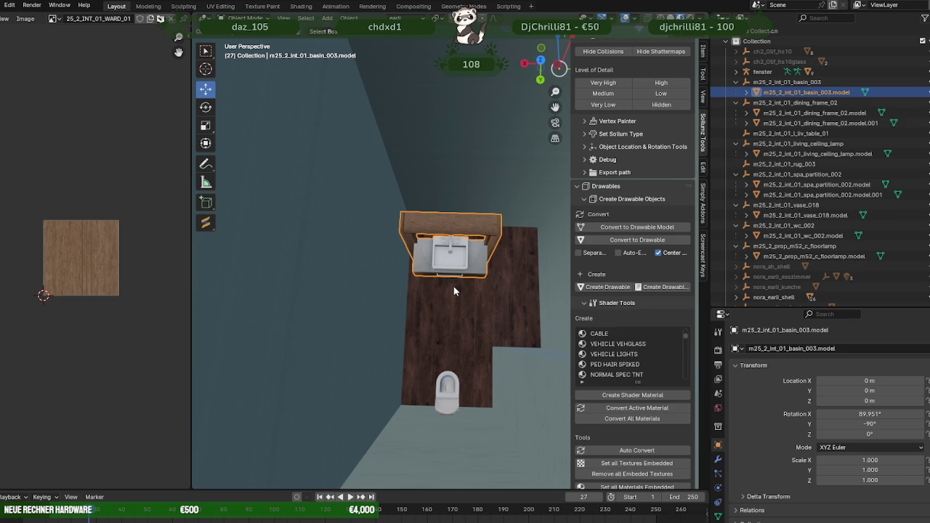
key(Tab)
Rotate the basin cabinet mesh around the X axis
key(shift+space)
key(r)
drag(469, 280, 424, 288)
Move the cabinet mesh along the Y axis to its new spot in the bathroom
key(shift+space)
key(g)
middle_drag(423, 287, 400, 266)
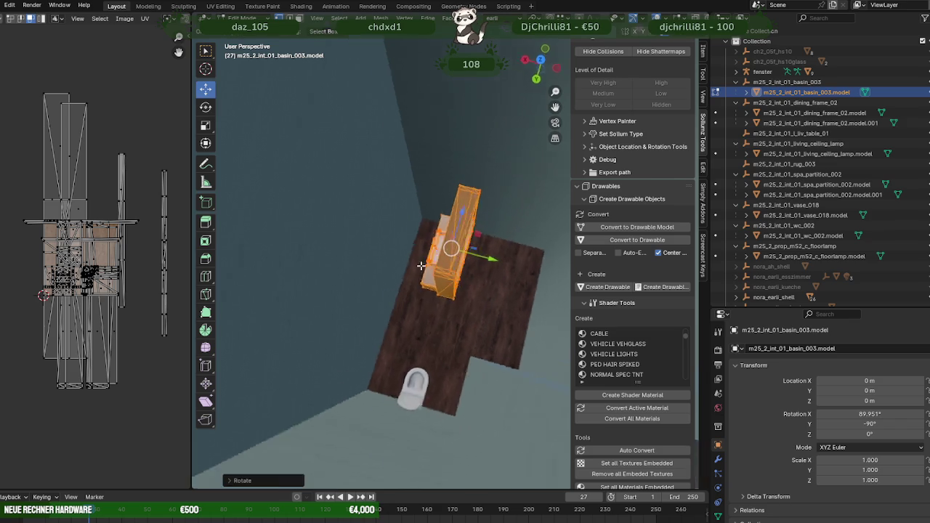
scroll(399, 266, up, 3)
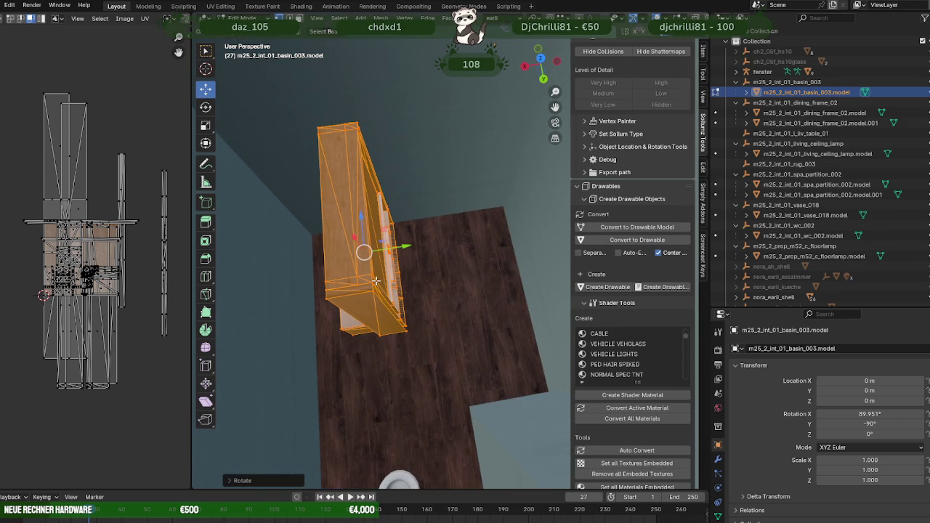
scroll(373, 273, down, 5)
mouse_move(473, 207)
middle_down()
mouse_move(492, 160)
mouse_move(465, 243)
middle_up()
key(g)
key(y)
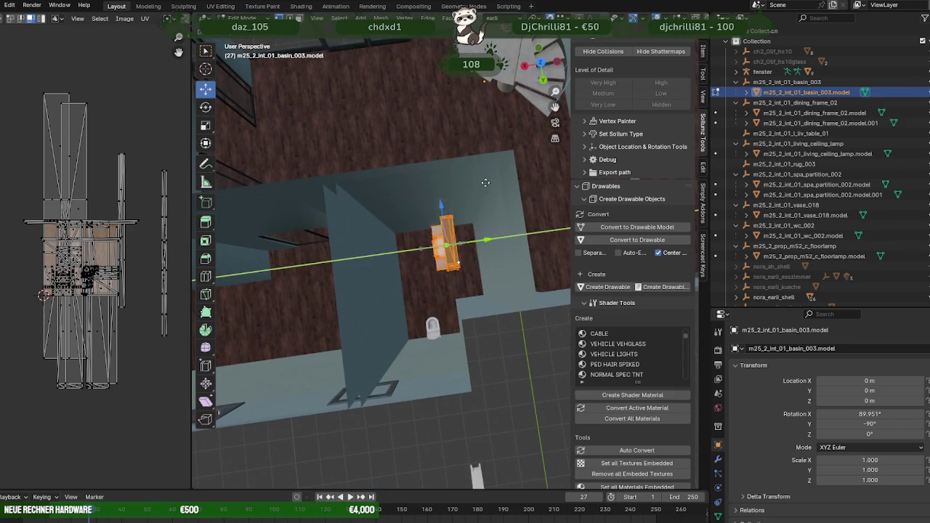
click(495, 163)
Select the cabinet's wooden frame faces using the 25_2_INT_01_WARD_01 material slot
mouse_move(495, 164)
middle_down()
mouse_move(528, 212)
mouse_move(378, 297)
mouse_move(405, 324)
mouse_move(374, 208)
mouse_move(385, 210)
middle_up()
scroll(413, 272, up, 2)
scroll(414, 277, down, 3)
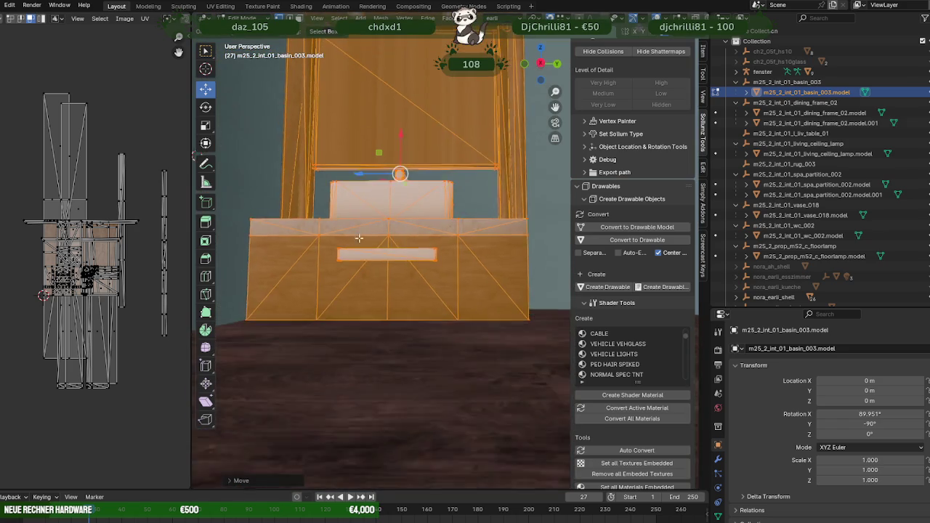
scroll(434, 286, up, 3)
scroll(434, 286, down, 3)
mouse_move(458, 328)
middle_down()
mouse_move(442, 308)
mouse_move(440, 340)
mouse_move(429, 307)
mouse_move(483, 307)
mouse_move(429, 292)
mouse_move(419, 270)
middle_up()
scroll(429, 307, up, 4)
scroll(419, 271, up, 2)
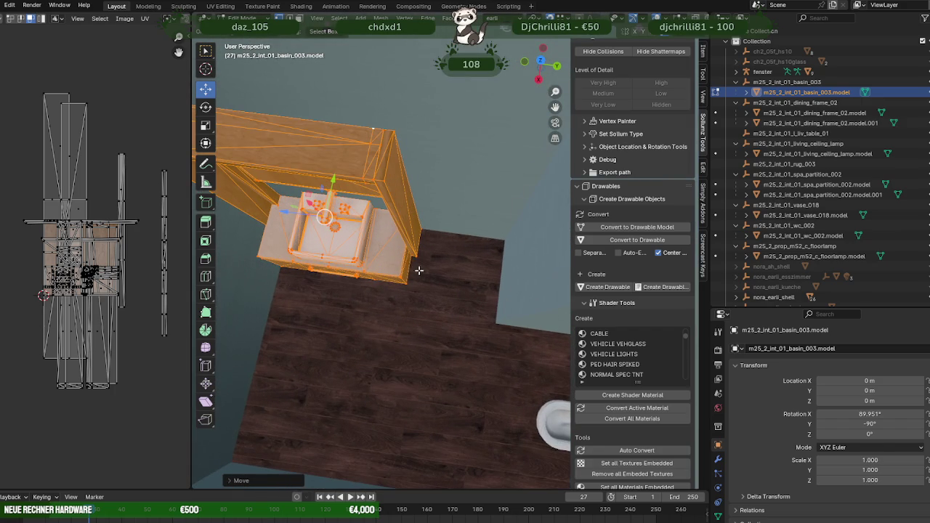
click(401, 204)
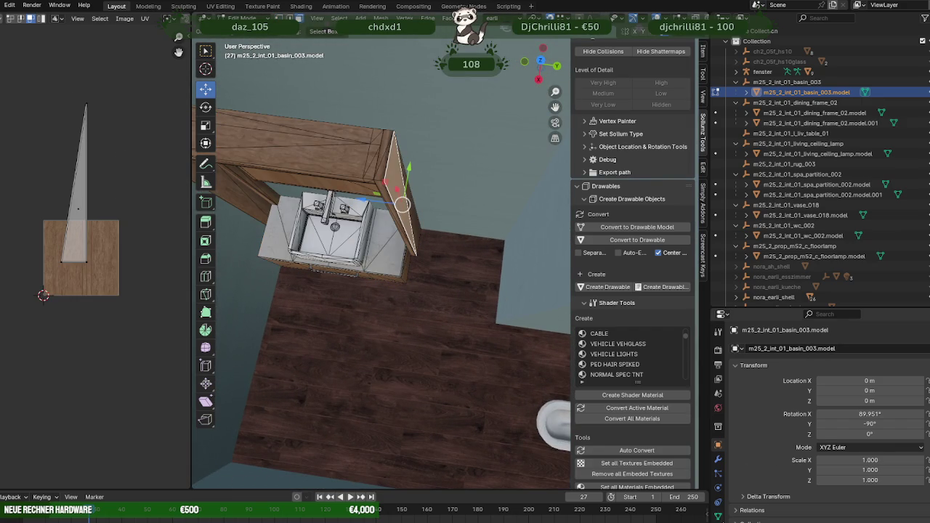
click(718, 517)
click(834, 345)
middle_drag(436, 277, 465, 247)
Duplicate the frame faces, shift them along Y, and separate them into their own object
key(shift+d)
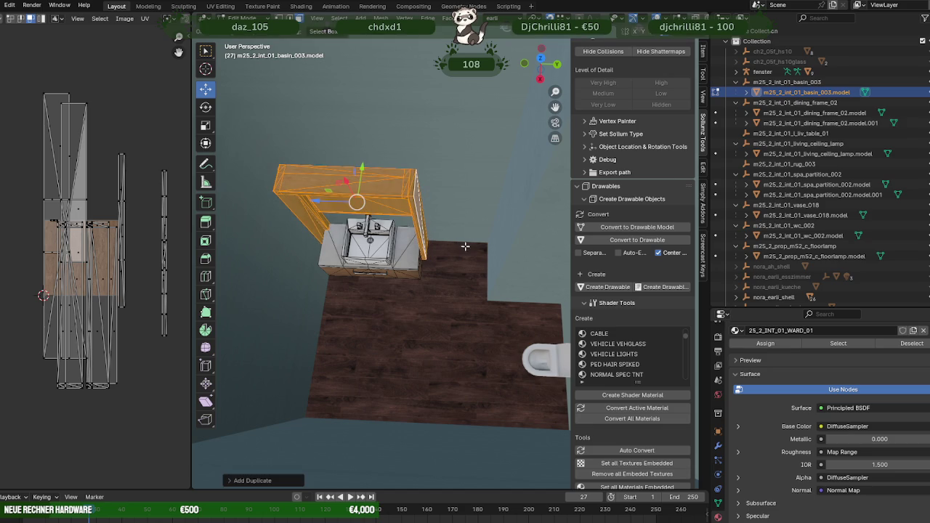
click(490, 206)
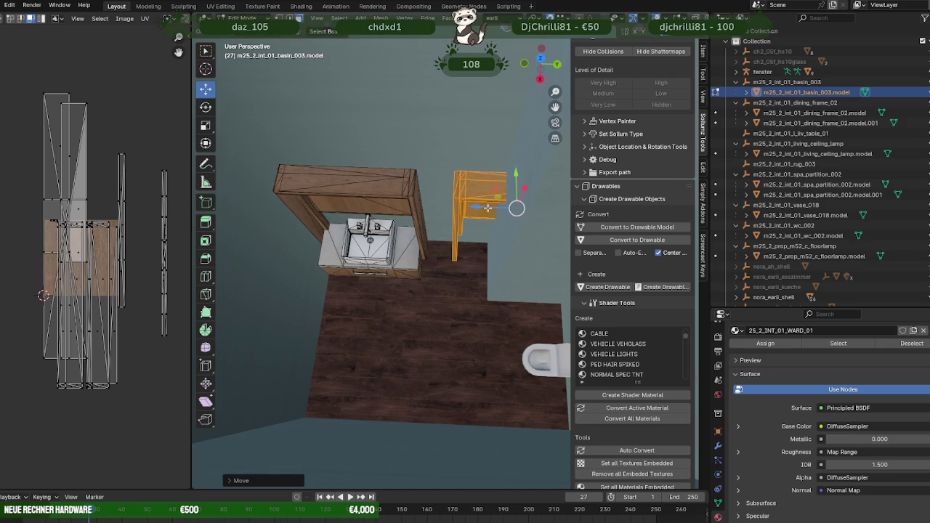
scroll(295, 269, up, 5)
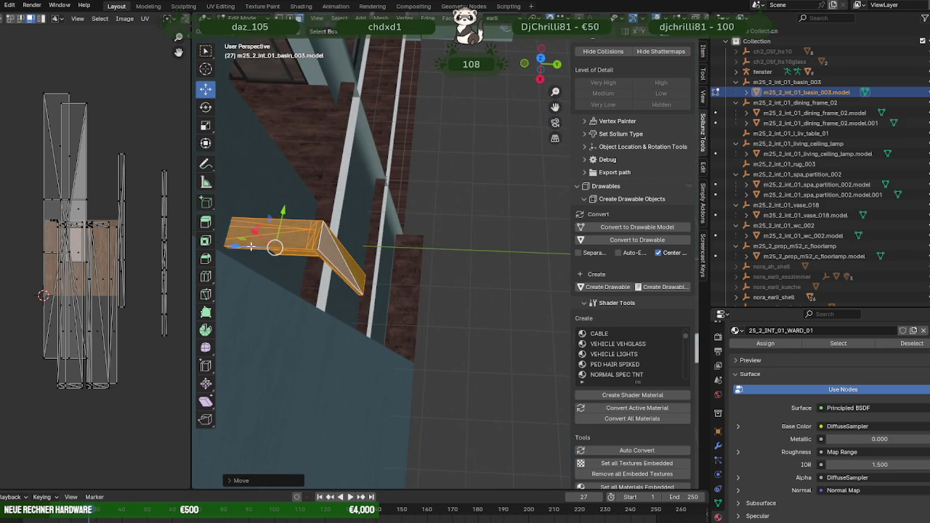
click(491, 322)
right_click(490, 322)
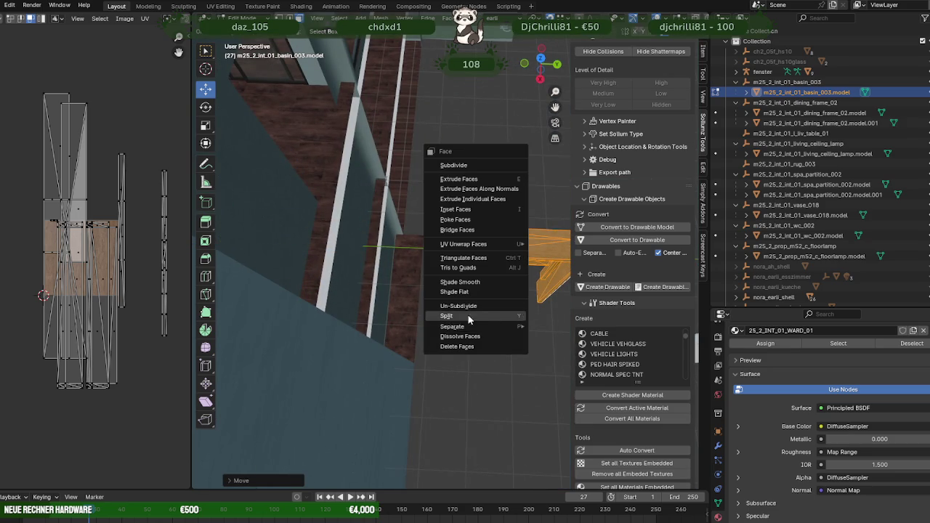
click(552, 327)
Edit the new basin_003.model.001 object and select its panel face, framed in view
middle_drag(553, 327, 505, 275)
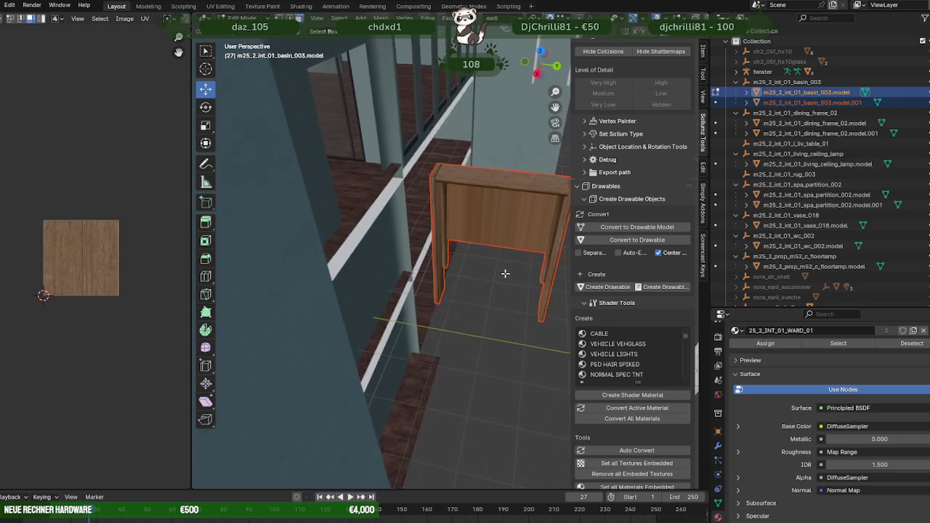
key(Tab)
click(501, 217)
key(Tab)
click(497, 225)
shift+click(497, 225)
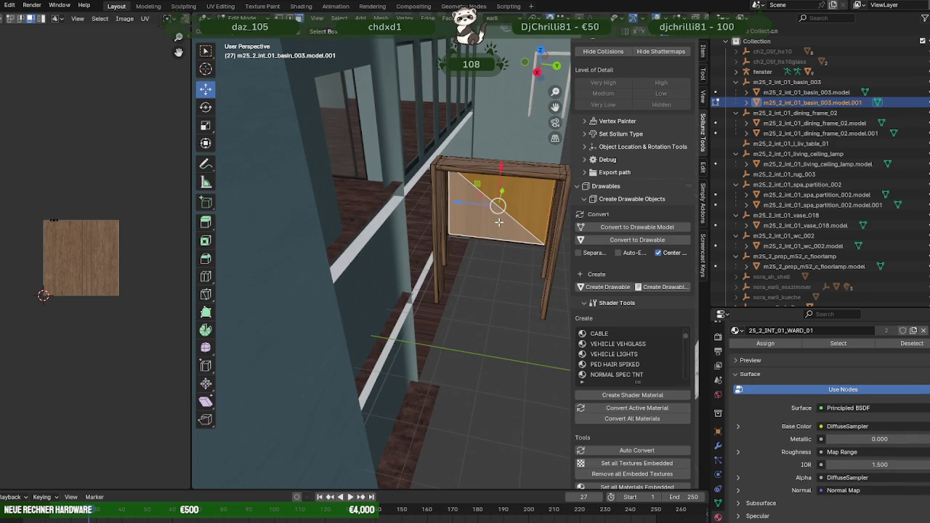
key(KP_Decimal)
scroll(446, 249, down, 3)
scroll(498, 294, up, 1)
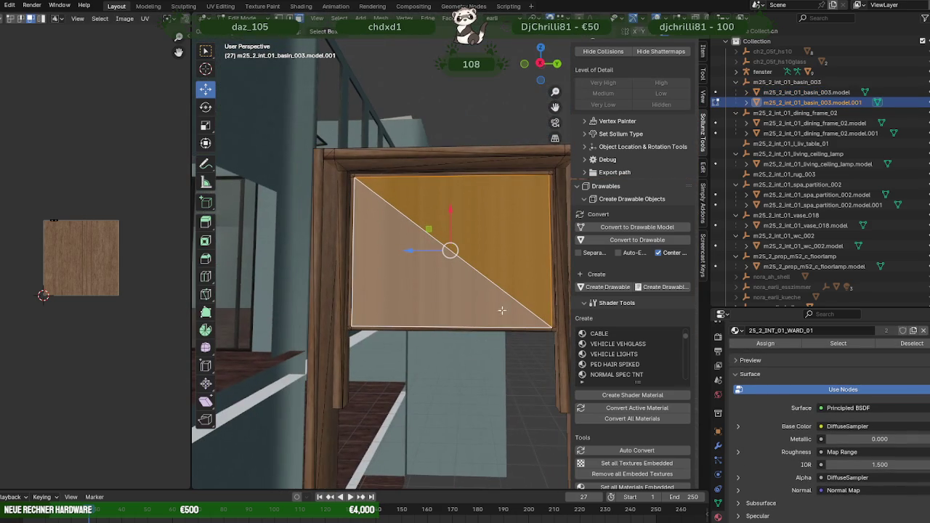
Duplicate the top beam and move the copy down the frame along Z
key(shift+z)
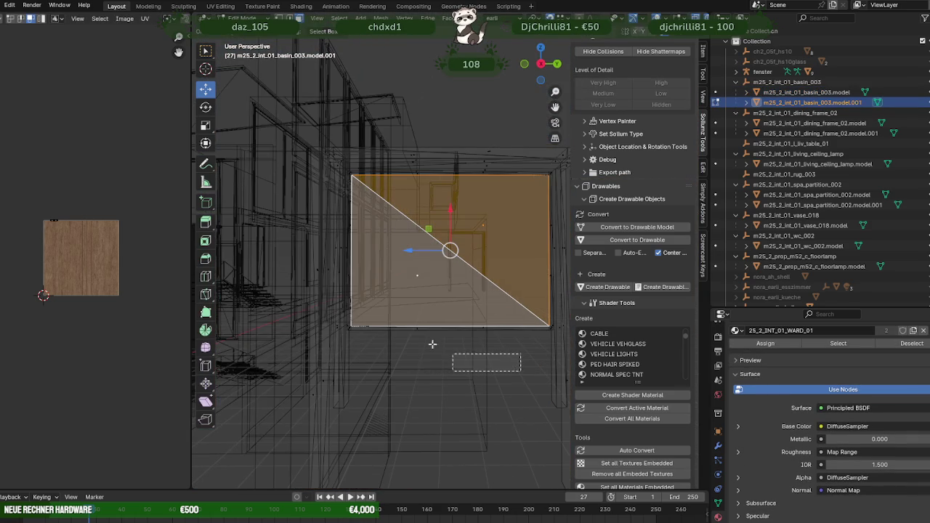
mouse_move(446, 266)
middle_down()
mouse_move(484, 204)
mouse_move(400, 222)
mouse_move(438, 240)
middle_up()
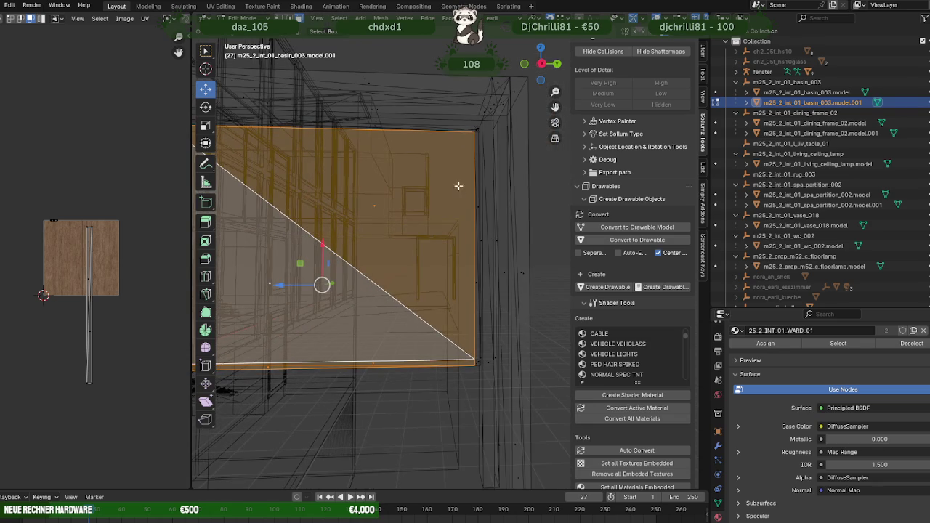
mouse_move(481, 301)
middle_down()
mouse_move(491, 317)
mouse_move(465, 330)
mouse_move(482, 270)
mouse_move(460, 266)
mouse_move(449, 284)
mouse_move(452, 272)
mouse_move(468, 395)
mouse_move(458, 280)
middle_up()
key(shift+z)
key(shift+z)
key(shift+z)
middle_drag(444, 331, 407, 313)
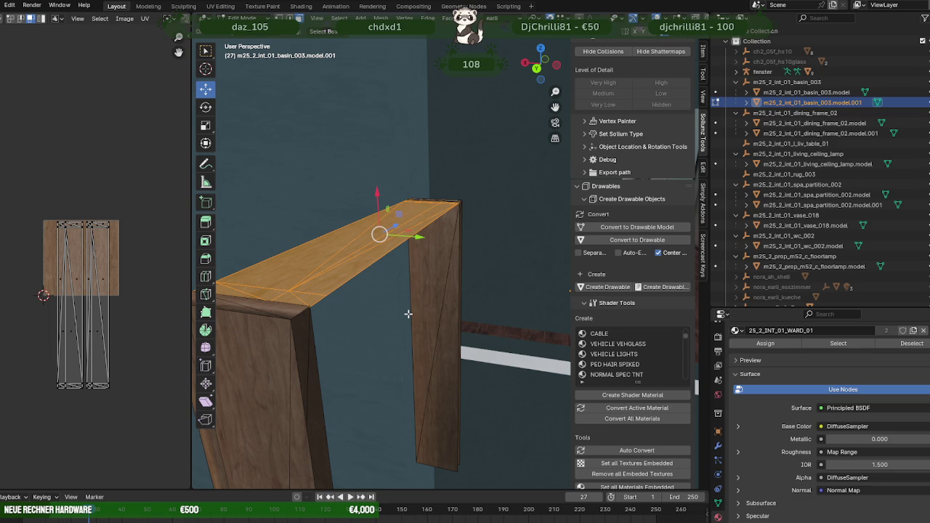
middle_drag(394, 301, 482, 278)
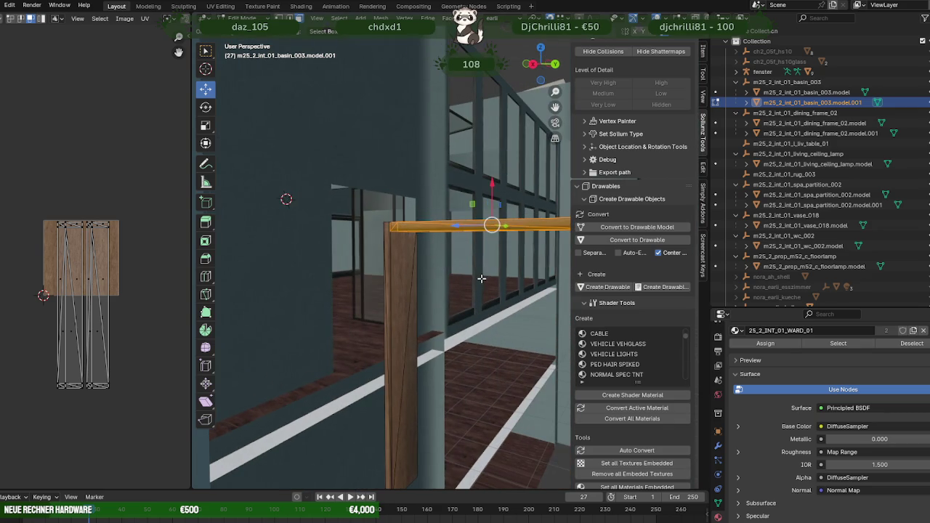
key(shift+d)
right_click(482, 278)
key(g)
key(z)
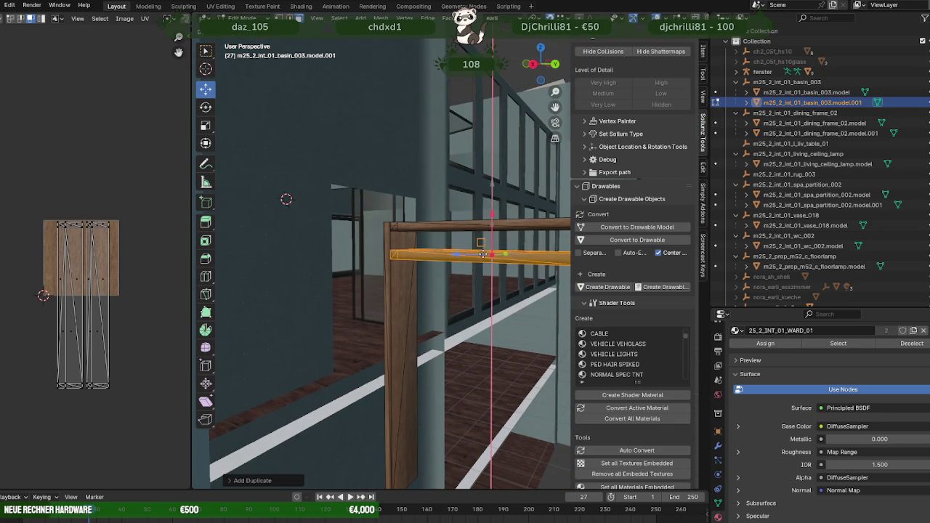
click(478, 277)
Raise the beam along Z, then add another beam copy lower on the frame
middle_drag(478, 276, 478, 231)
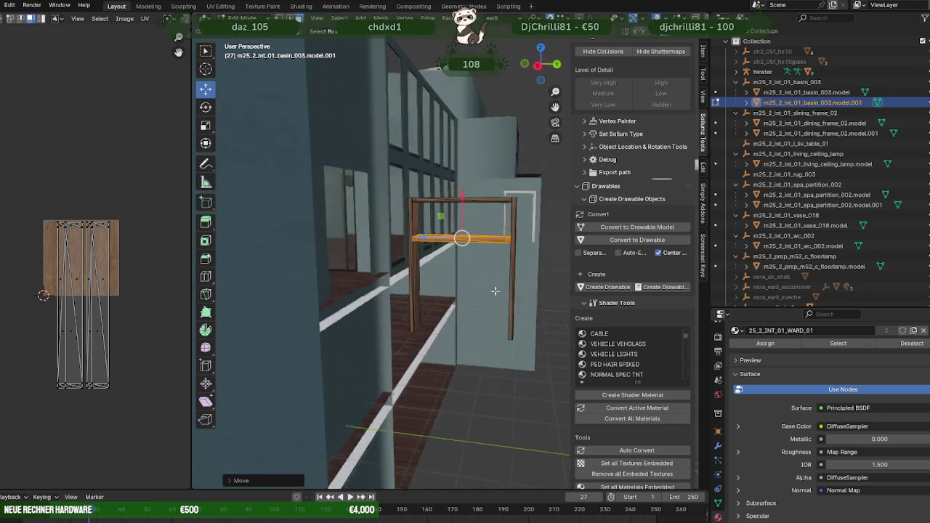
key(g)
key(z)
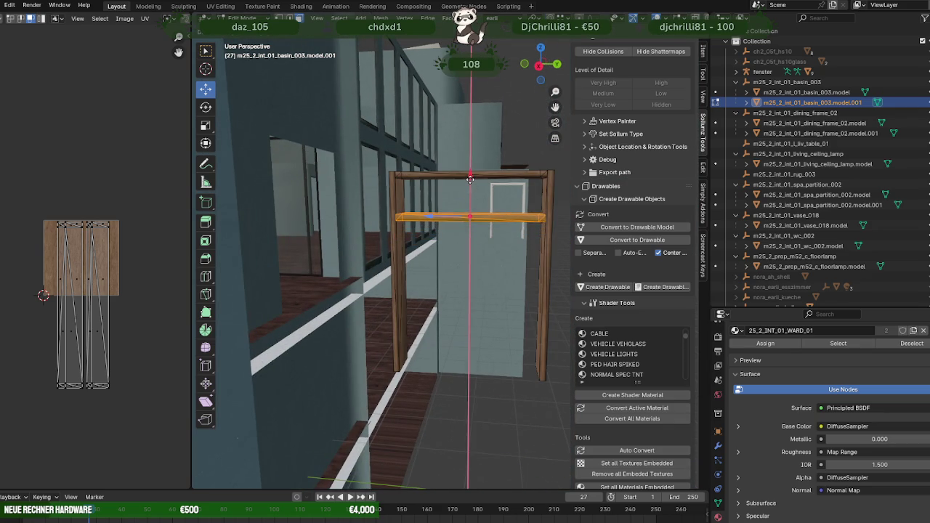
click(470, 212)
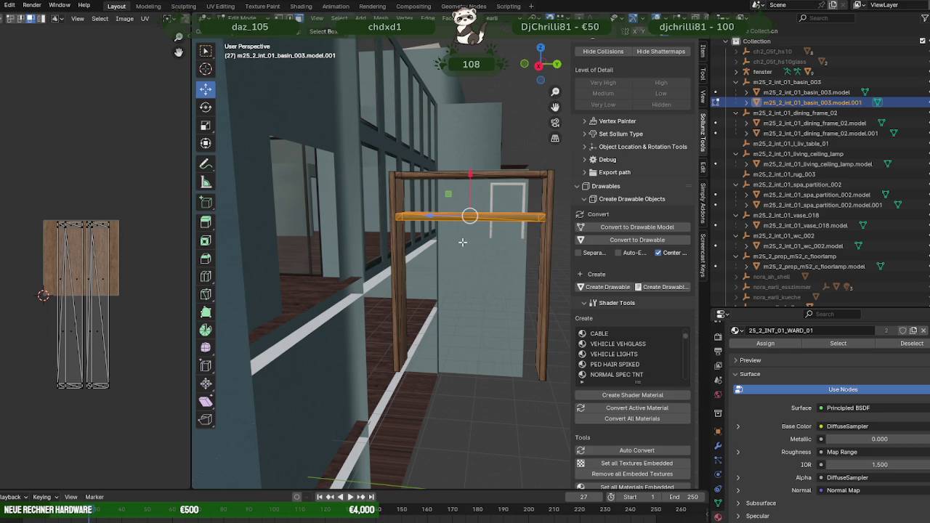
key(shift+d)
key(z)
click(470, 222)
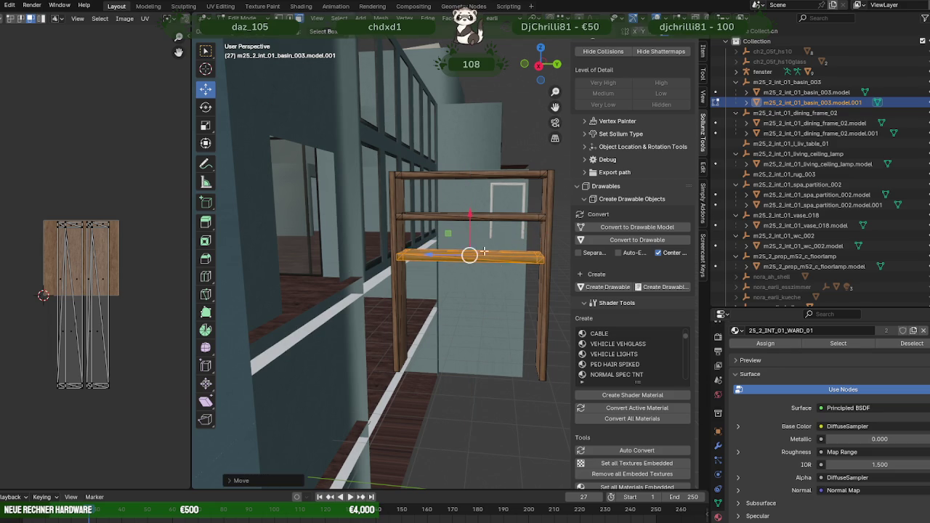
Add another beam copy one shelf lower, moving it along Z
middle_drag(483, 252, 495, 257)
key(shift+d)
right_click(494, 257)
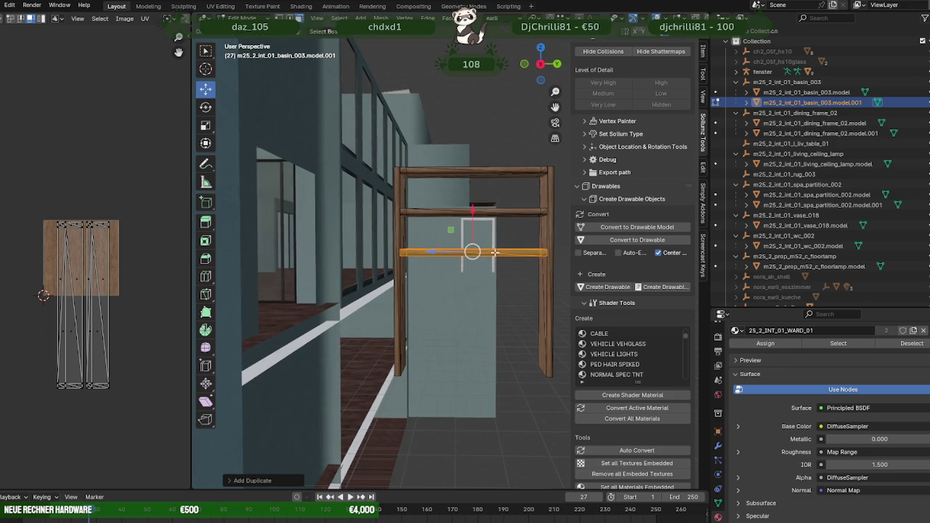
key(g)
key(z)
click(481, 257)
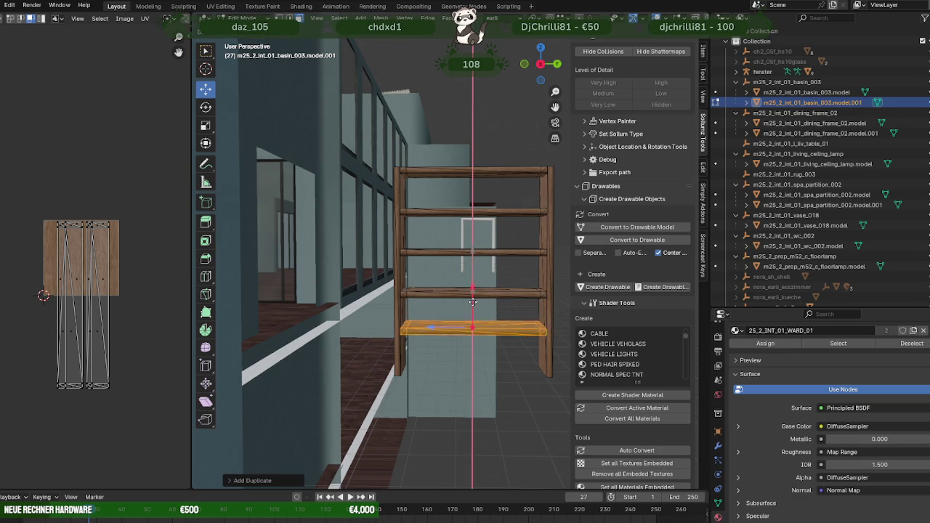
click(473, 293)
In X-ray, box-select the shelf's right post and beam ends
scroll(497, 274, down, 3)
click(491, 207)
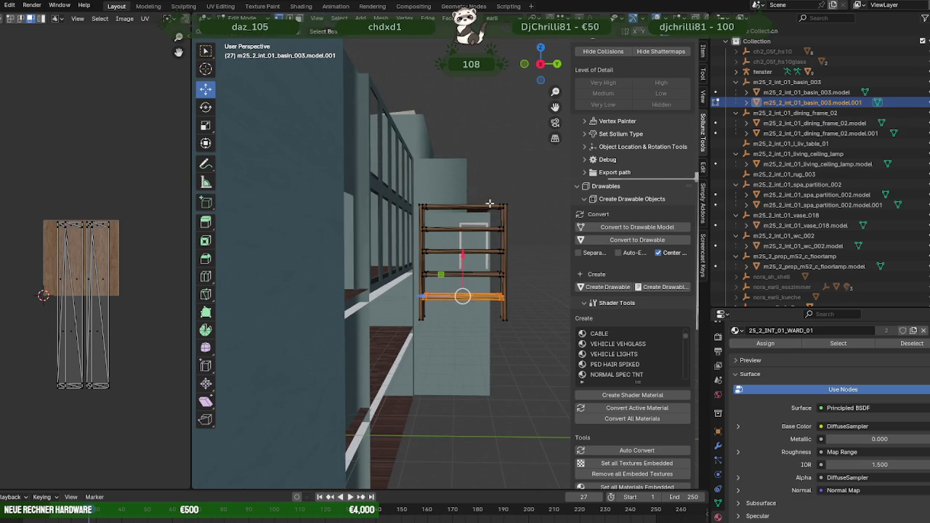
key(alt+z)
drag(480, 183, 534, 344)
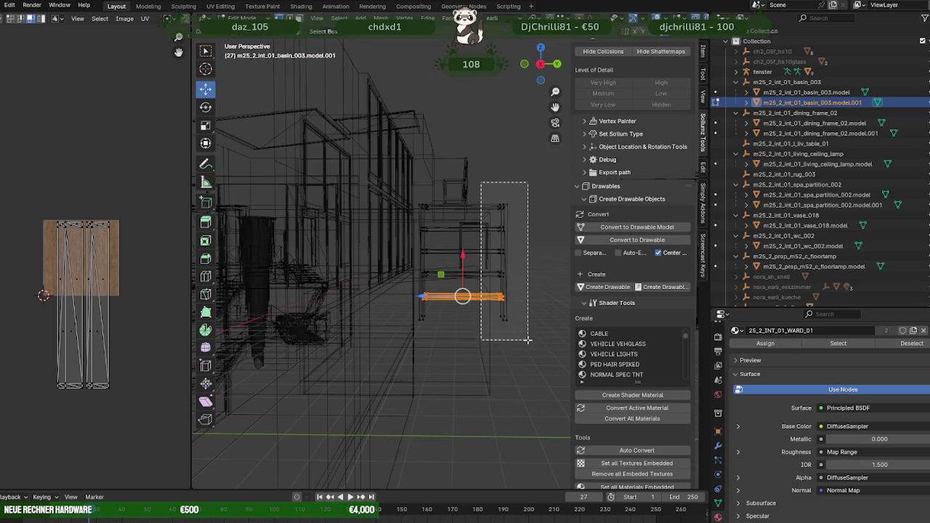
Narrow the shelf by moving its right side along Y, then select the whole shelf
key(alt+z)
key(g)
key(y)
click(426, 254)
key(a)
mouse_move(426, 254)
middle_down()
mouse_move(430, 230)
mouse_move(363, 243)
mouse_move(452, 271)
mouse_move(462, 314)
middle_up()
Move the whole shelf left along the X axis, beside the sink
key(g)
key(x)
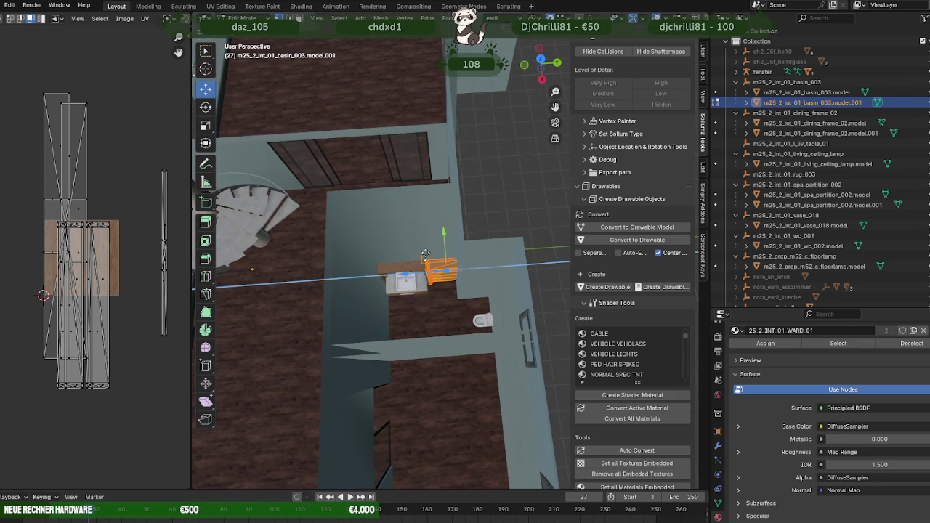
click(428, 251)
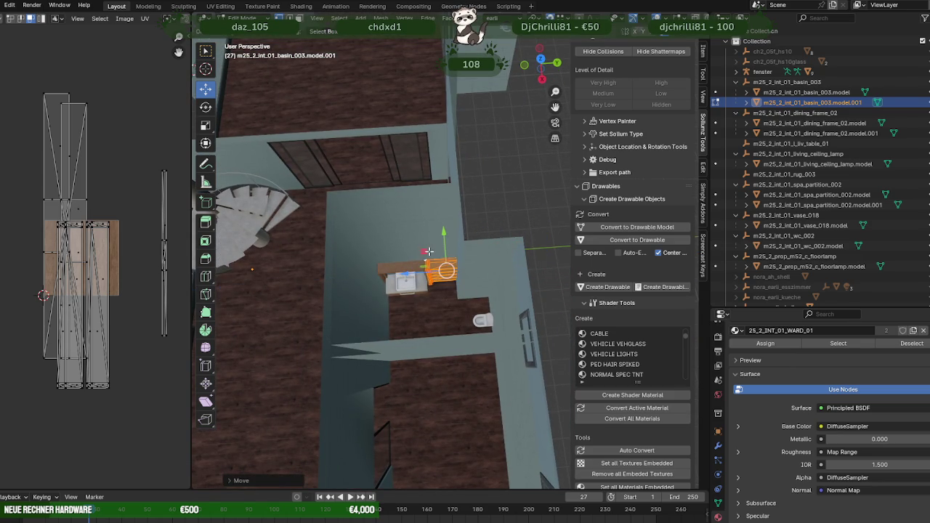
key(KP_Decimal)
mouse_move(428, 252)
middle_down()
mouse_move(409, 230)
mouse_move(415, 242)
mouse_move(451, 127)
middle_up()
Select the shelf's right-side vertices in wireframe and slide them left to narrow it
key(shift+z)
scroll(429, 233, down, 3)
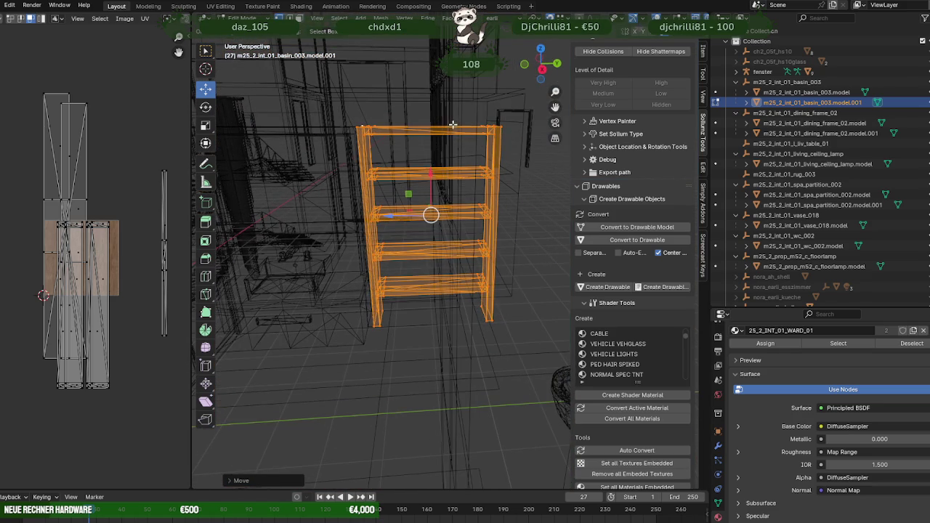
drag(449, 103, 535, 336)
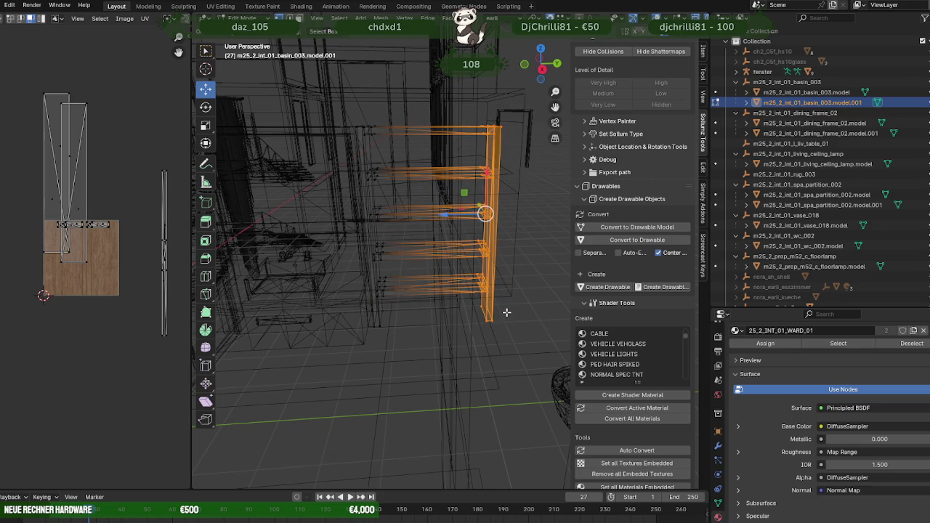
key(z)
scroll(468, 226, down, 3)
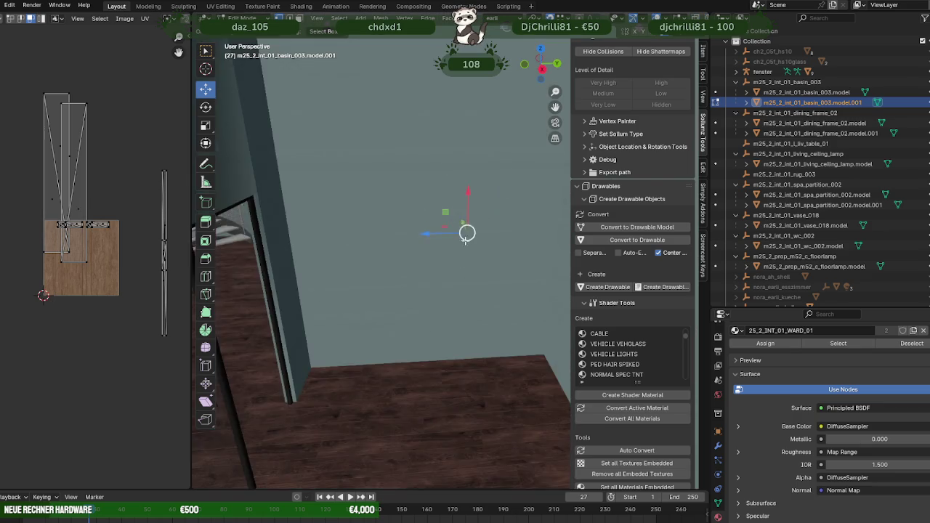
scroll(472, 231, down, 3)
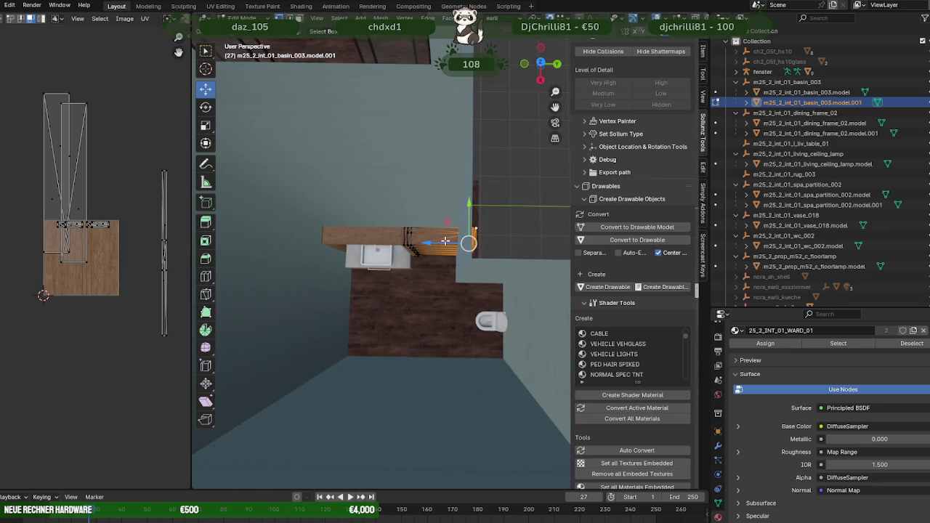
drag(446, 239, 453, 258)
Duplicate the lowest plank and lower the copy to the bottom of the frame
mouse_move(455, 260)
middle_down()
mouse_move(417, 304)
mouse_move(407, 293)
middle_up()
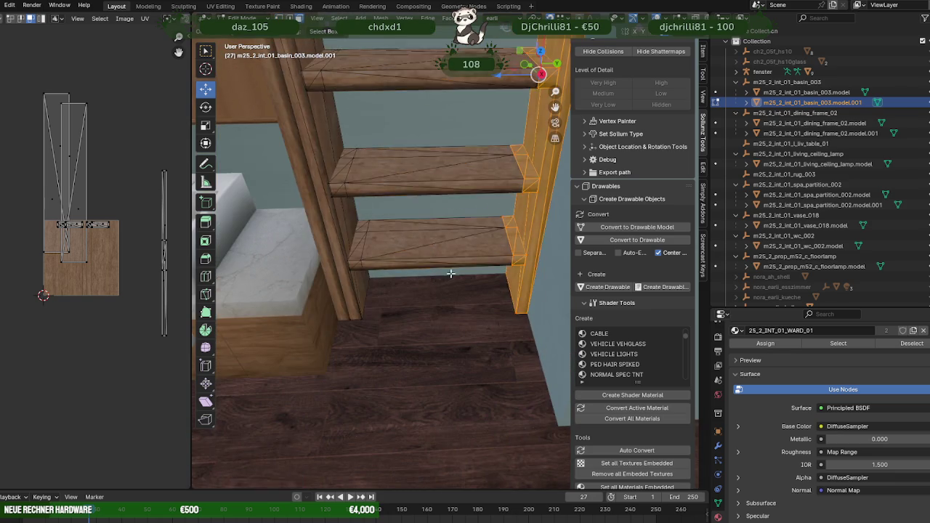
key(shift+z)
drag(338, 230, 534, 298)
key(shift+z)
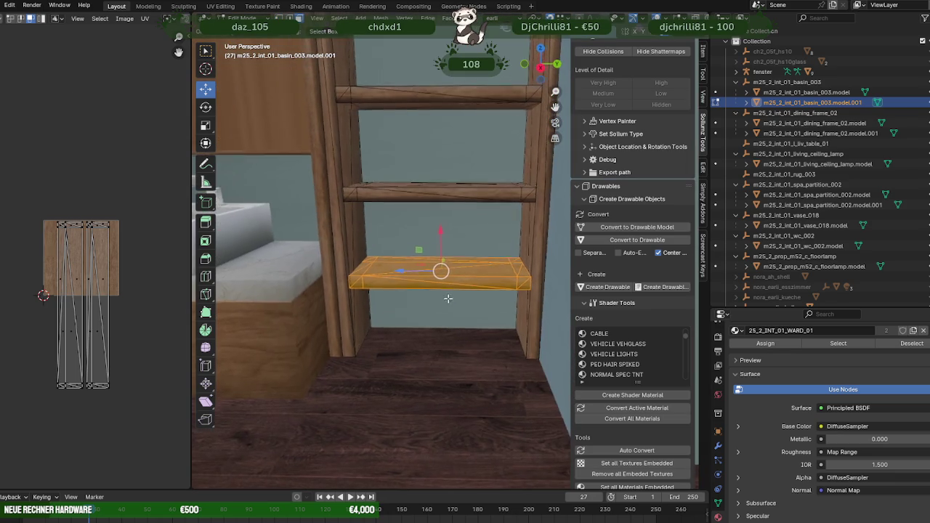
key(shift+d)
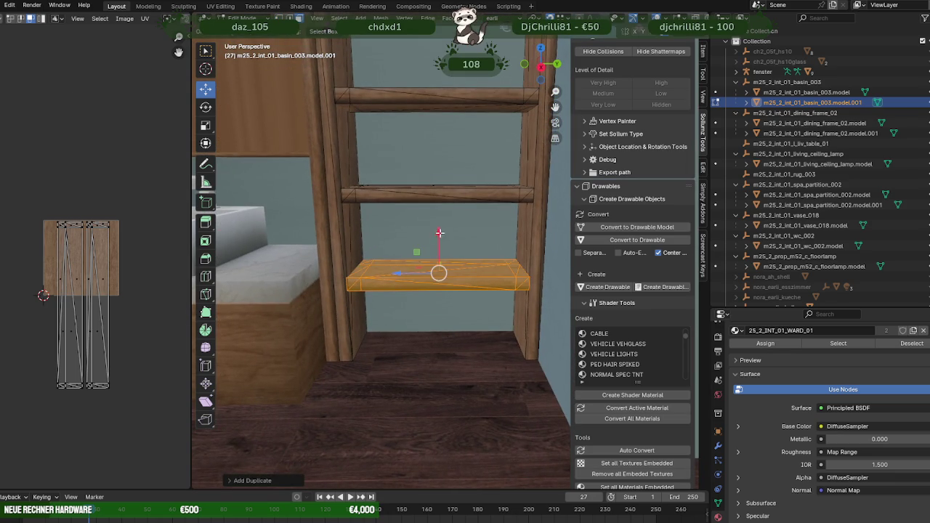
click(389, 335)
mouse_move(439, 309)
mouse_down()
mouse_move(349, 347)
mouse_move(369, 323)
mouse_move(367, 344)
mouse_up()
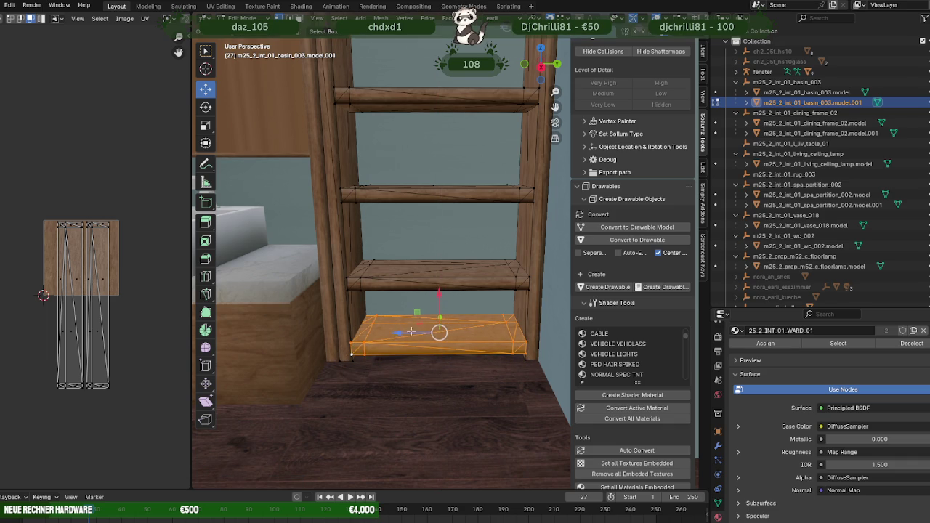
drag(442, 299, 356, 349)
Return to Object Mode and select the shelf with the sink cabinet as active
key(Tab)
mouse_move(413, 299)
middle_down()
mouse_move(426, 264)
mouse_move(447, 274)
mouse_move(403, 306)
mouse_move(416, 312)
mouse_move(395, 230)
middle_up()
scroll(447, 270, down, 3)
scroll(395, 229, down, 3)
shift+click(327, 121)
right_click(407, 279)
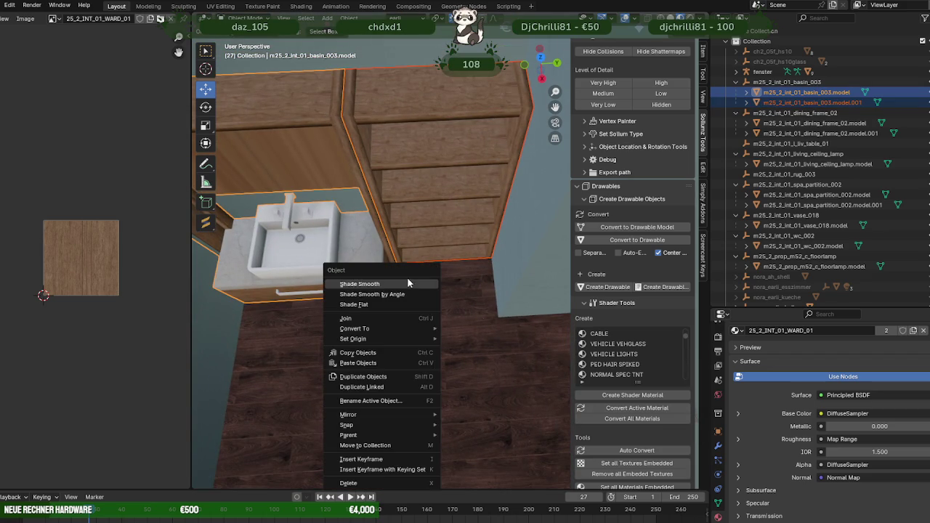
Join the shelf into basin_003.model and view the bathroom from above
click(351, 321)
mouse_move(352, 321)
middle_down()
mouse_move(481, 313)
mouse_move(474, 265)
middle_up()
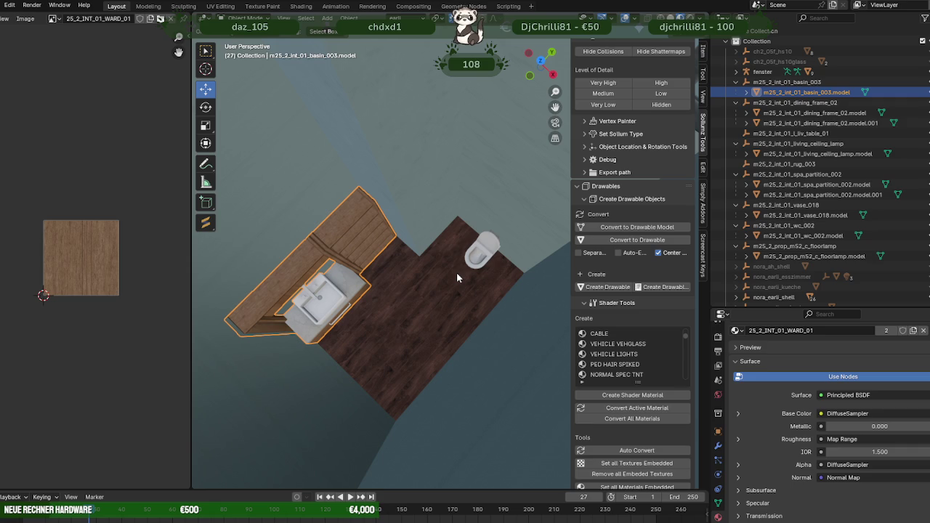
middle_drag(457, 276, 452, 325)
Edit the deckeKUECHE kitchen ceiling mesh and shift its white ceiling face
click(452, 325)
key(Tab)
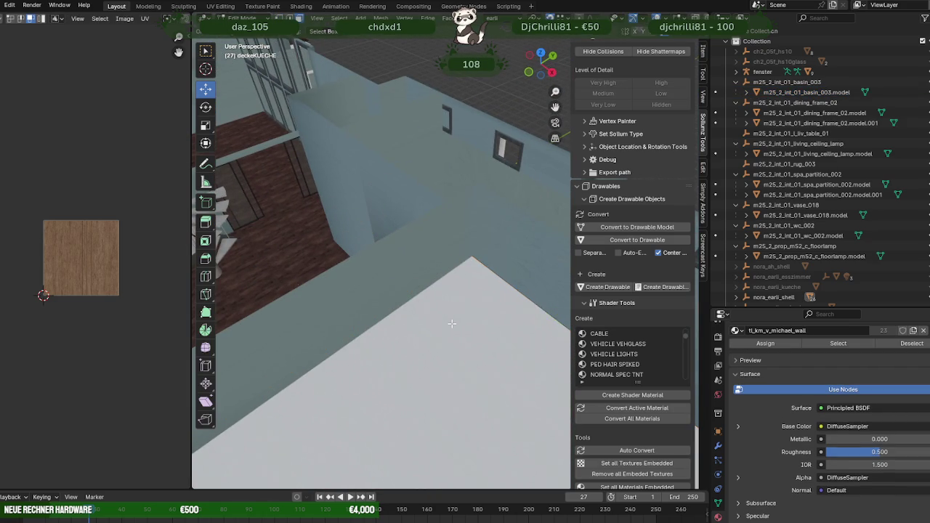
scroll(452, 324, down, 5)
click(475, 323)
drag(490, 326, 363, 271)
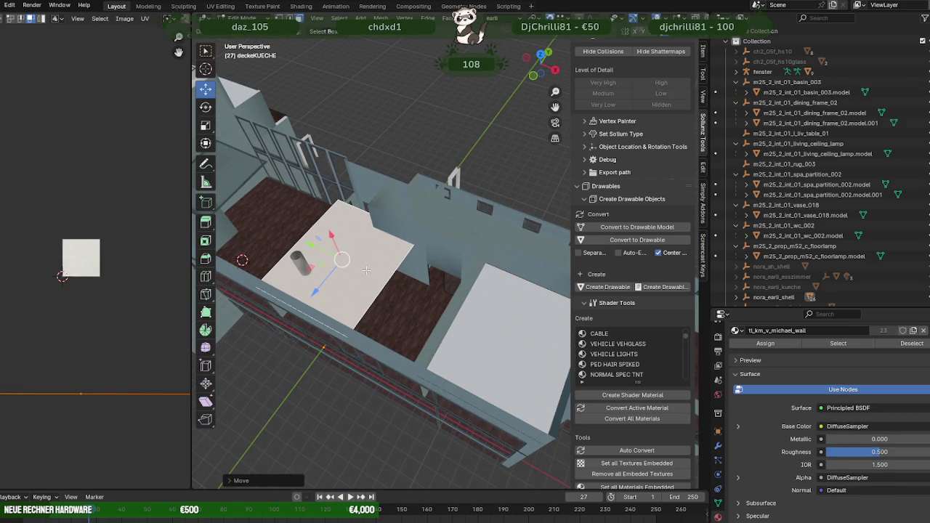
Box-select the window frame geometry through the walls in wireframe view
mouse_move(325, 213)
middle_down()
mouse_move(399, 293)
mouse_move(474, 297)
mouse_move(439, 272)
mouse_move(454, 275)
mouse_move(474, 249)
middle_up()
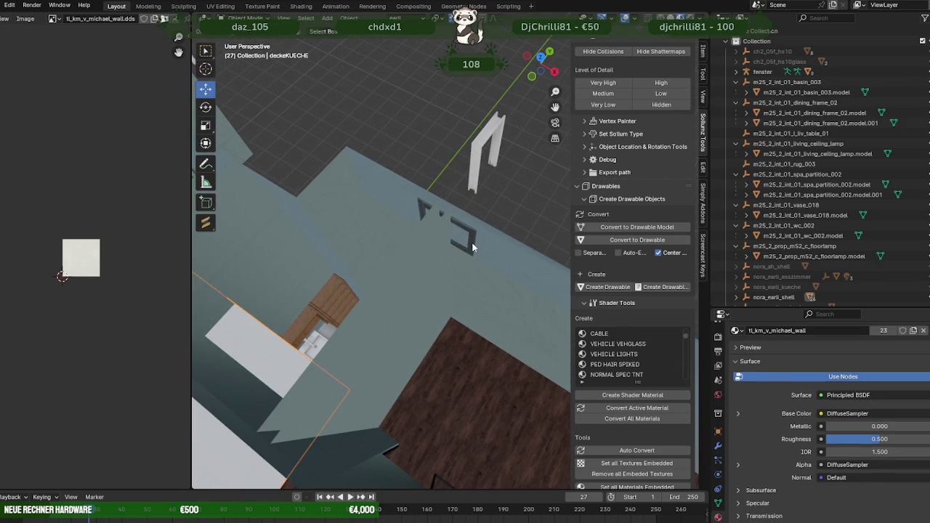
click(474, 247)
key(shift+z)
mouse_move(392, 178)
mouse_down()
mouse_move(473, 270)
mouse_move(491, 276)
mouse_up()
key(shift+z)
Slide the kitchen ceiling slab aside to uncover the spiral stairs
mouse_move(480, 271)
middle_down()
mouse_move(417, 242)
mouse_move(356, 292)
mouse_move(373, 294)
mouse_move(266, 393)
middle_up()
key(alt+a)
click(354, 288)
drag(278, 373, 407, 247)
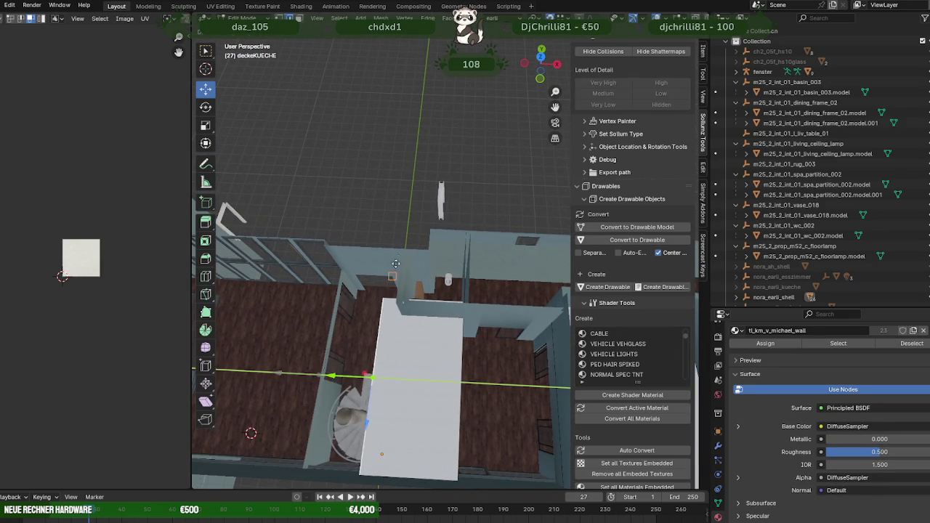
Shift the white wall piece to the left
middle_drag(463, 324, 446, 345)
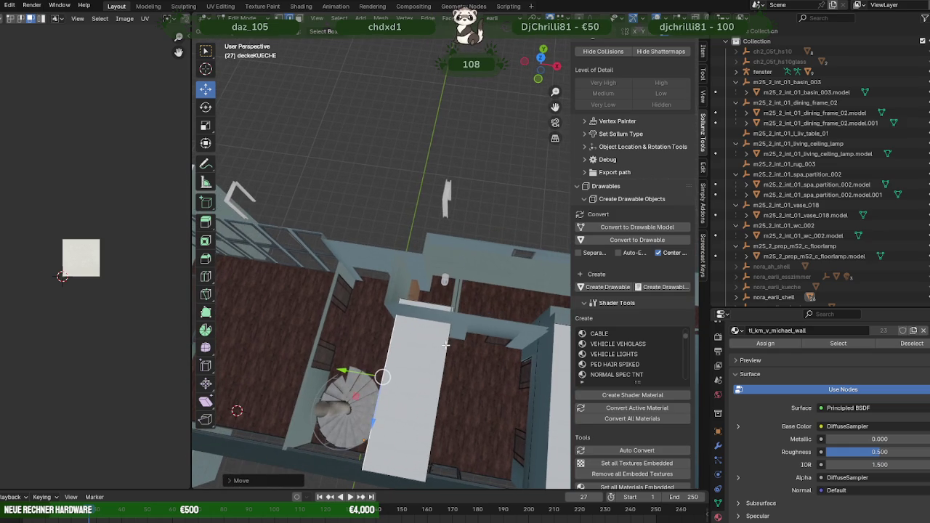
click(438, 384)
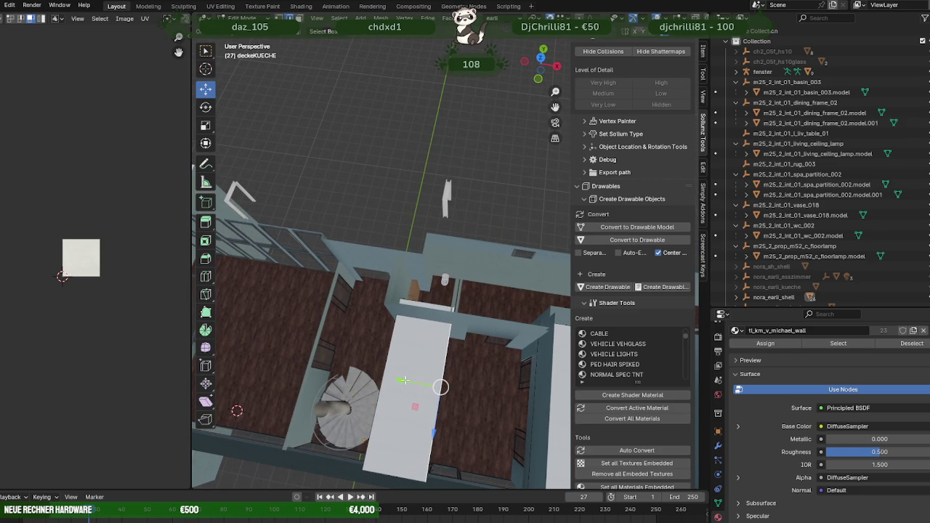
drag(440, 386, 405, 385)
Raise the small piece near the chair twice along the Z axis
middle_drag(405, 385, 371, 301)
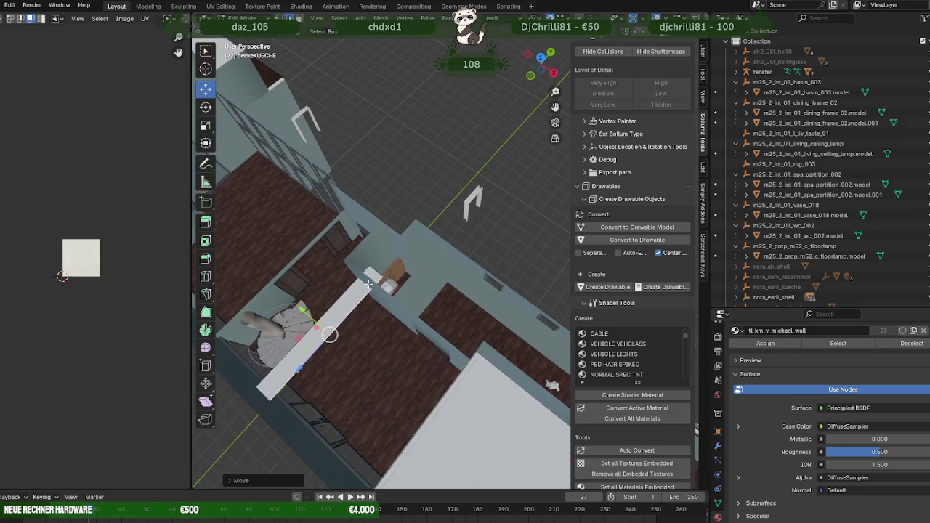
click(375, 272)
key(g)
key(z)
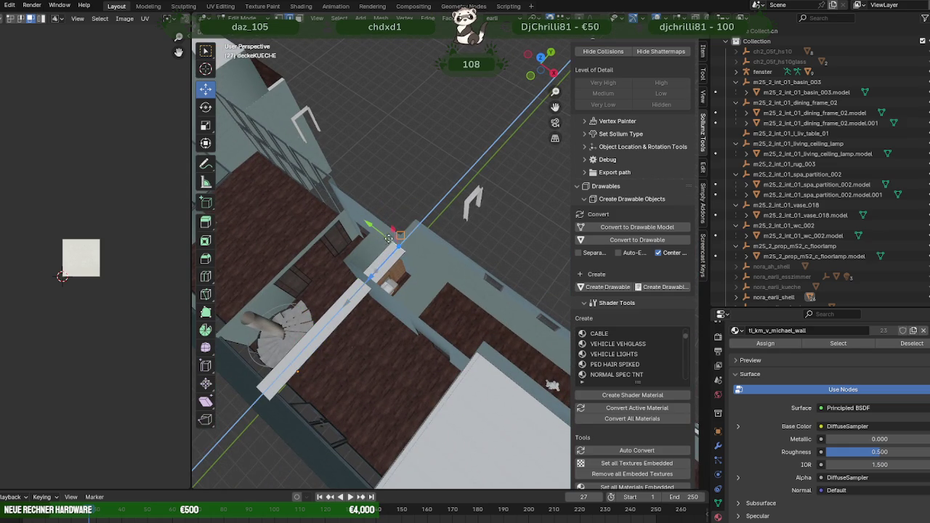
click(397, 238)
middle_drag(397, 238, 238, 369)
click(385, 255)
key(g)
key(z)
click(393, 240)
Extrude the white face twice to widen the box and push it along Z
mouse_move(392, 240)
middle_down()
mouse_move(491, 260)
mouse_move(450, 327)
mouse_move(403, 316)
mouse_move(409, 305)
middle_up()
scroll(491, 260, up, 5)
key(e)
click(389, 289)
drag(357, 281, 452, 294)
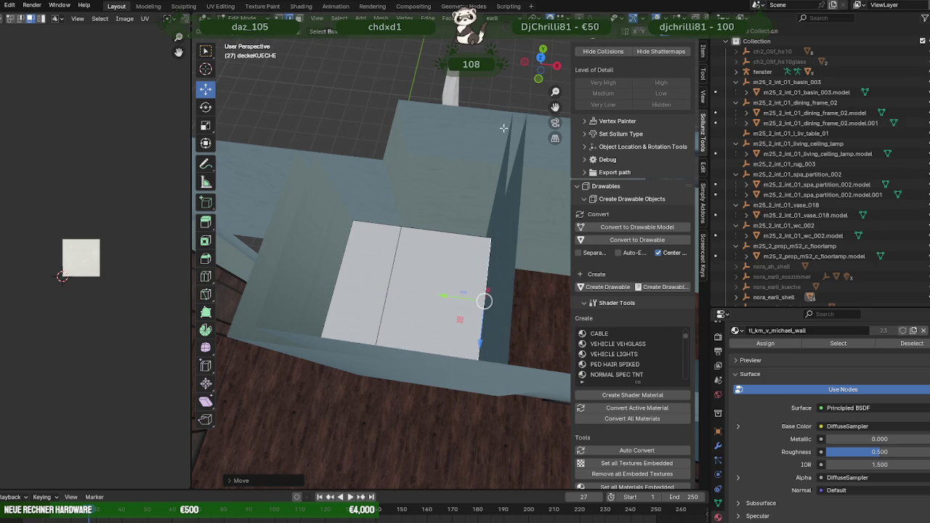
mouse_move(454, 233)
middle_down()
mouse_move(425, 261)
mouse_move(380, 258)
middle_up()
key(e)
right_click(363, 269)
drag(361, 269, 472, 218)
Return to Object Mode and expand the nora_earli_shell group in the Outliner
mouse_move(472, 218)
middle_down()
mouse_move(485, 176)
mouse_move(393, 155)
mouse_move(386, 141)
middle_up()
scroll(485, 177, up, 3)
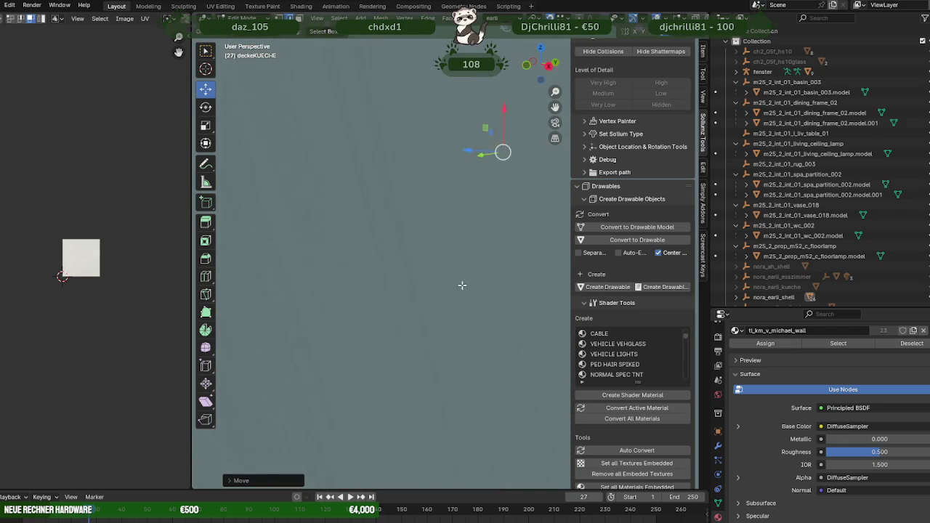
scroll(444, 231, down, 5)
middle_drag(444, 232, 425, 266)
key(Tab)
scroll(762, 277, down, 1)
click(737, 276)
scroll(736, 276, down, 4)
scroll(736, 276, down, 4)
Hide the deckeKUECHE kitchen ceiling
key(h)
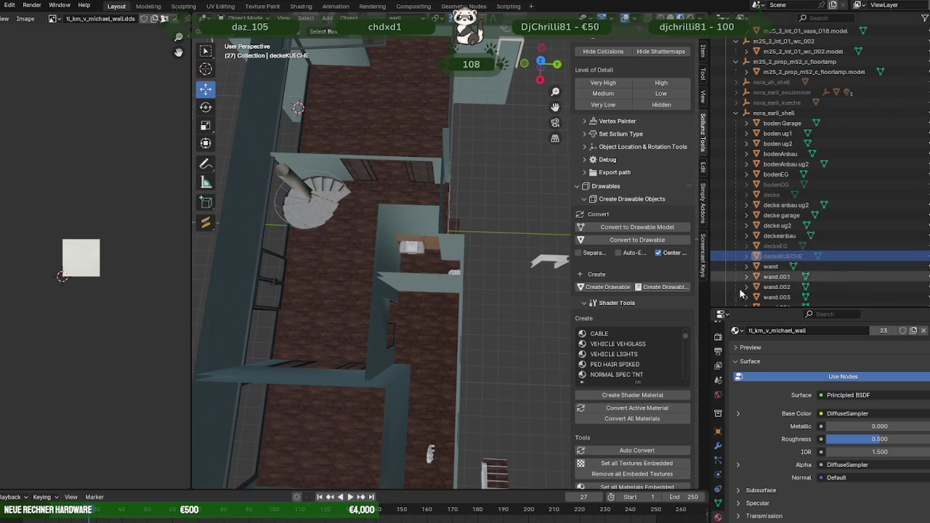
scroll(382, 273, up, 2)
middle_drag(383, 273, 466, 255)
scroll(478, 272, up, 2)
Join the toilet and the basin into one object
click(476, 272)
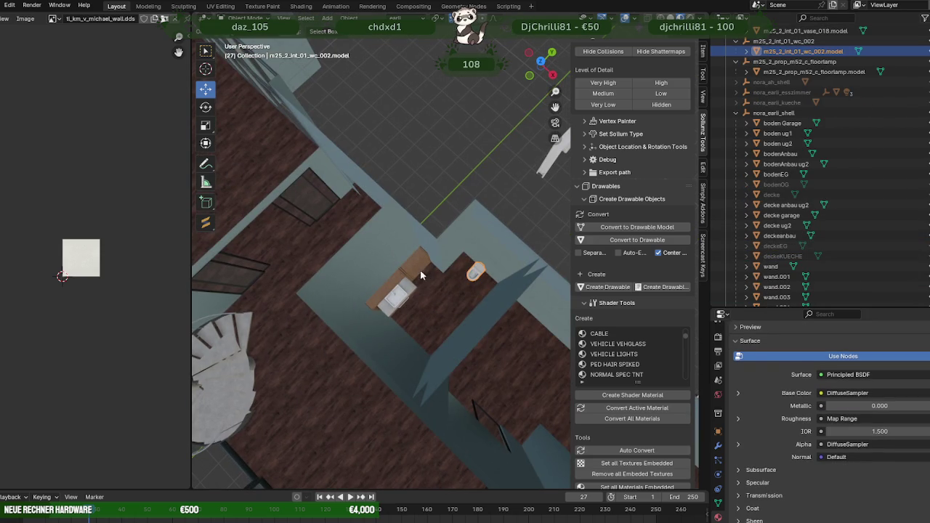
shift+click(411, 270)
scroll(427, 284, up, 1)
scroll(472, 264, up, 1)
scroll(488, 248, up, 3)
scroll(450, 176, up, 2)
scroll(450, 176, down, 3)
scroll(461, 243, down, 2)
middle_drag(471, 242, 507, 223)
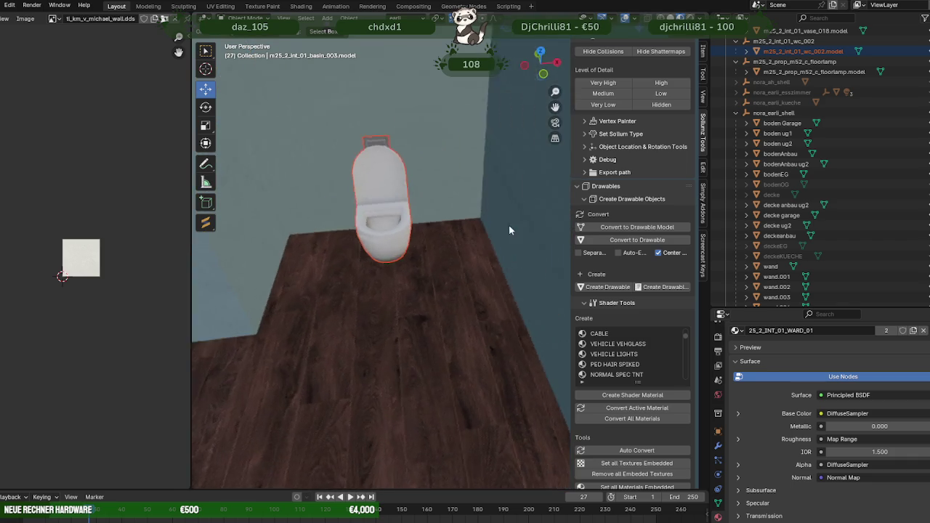
scroll(435, 229, up, 5)
scroll(435, 230, down, 3)
mouse_move(369, 233)
middle_down()
mouse_move(390, 193)
mouse_move(430, 261)
middle_up()
scroll(406, 207, down, 3)
right_click(497, 132)
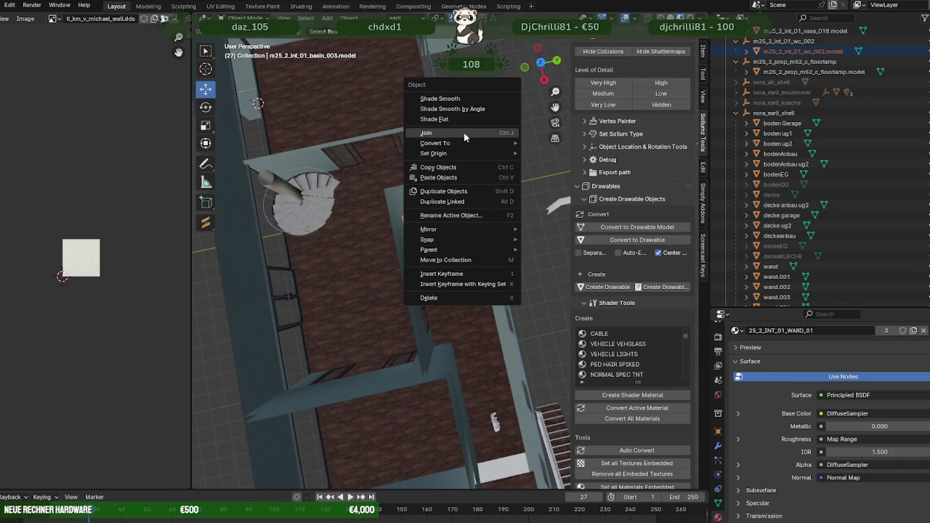
click(464, 132)
Begin renaming the basin's collection in the Outliner
scroll(813, 218, down, 3)
scroll(835, 207, down, 3)
scroll(843, 189, up, 5)
scroll(841, 153, up, 3)
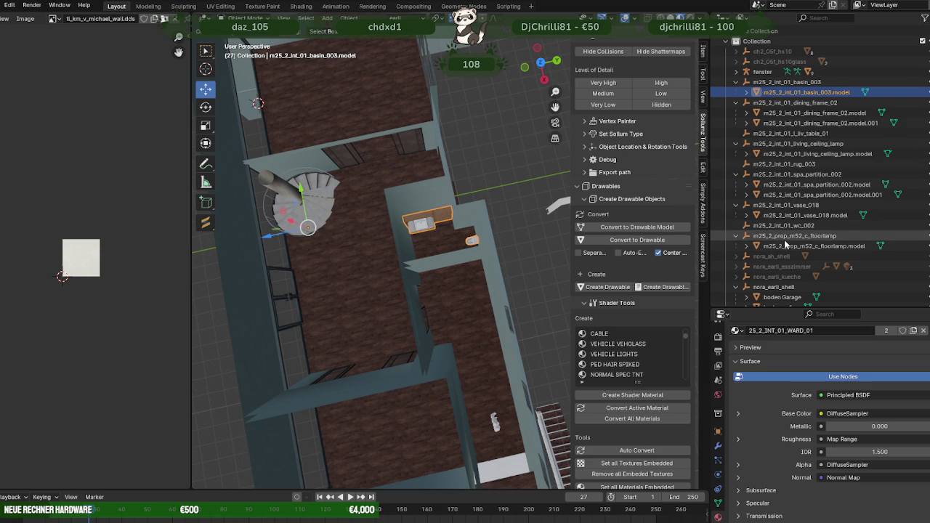
double_click(768, 82)
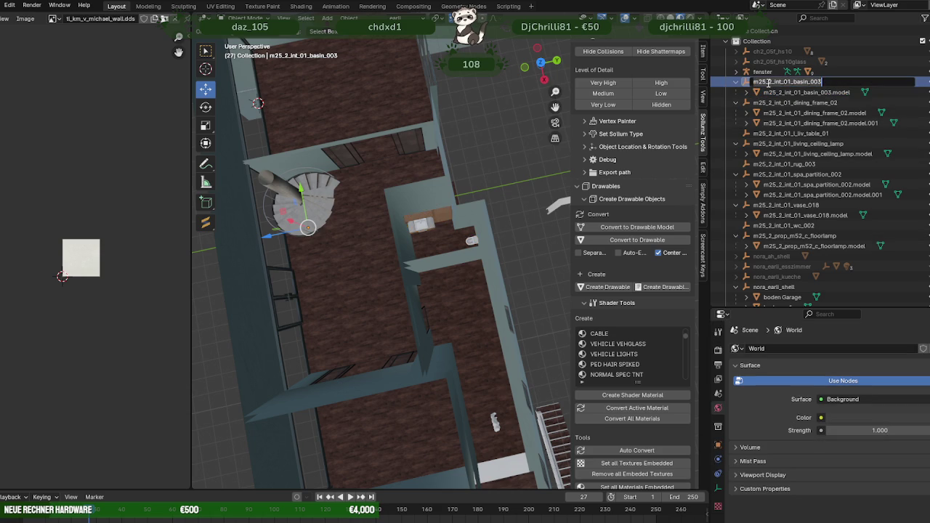
Name the basin collection nora_earli_klo_eg, collapse it and hide it
text(nora_earli_klo_eg)
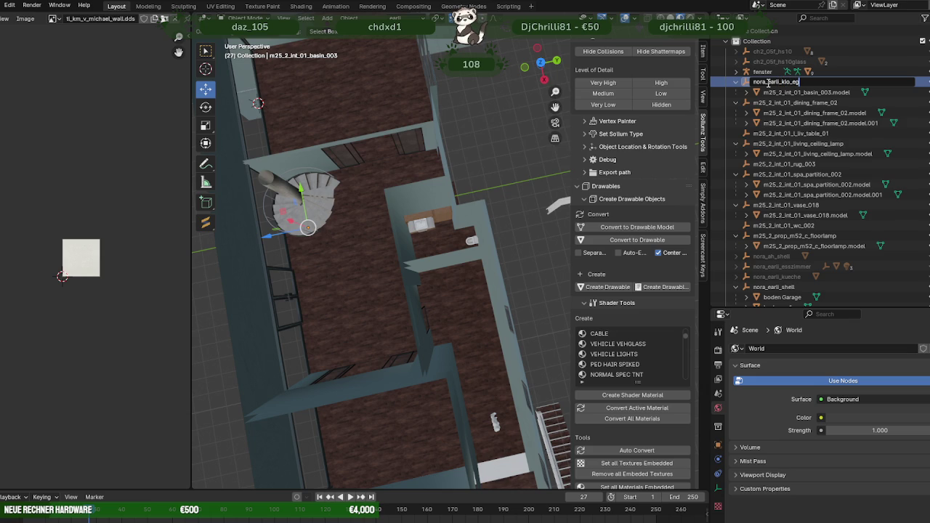
key(Return)
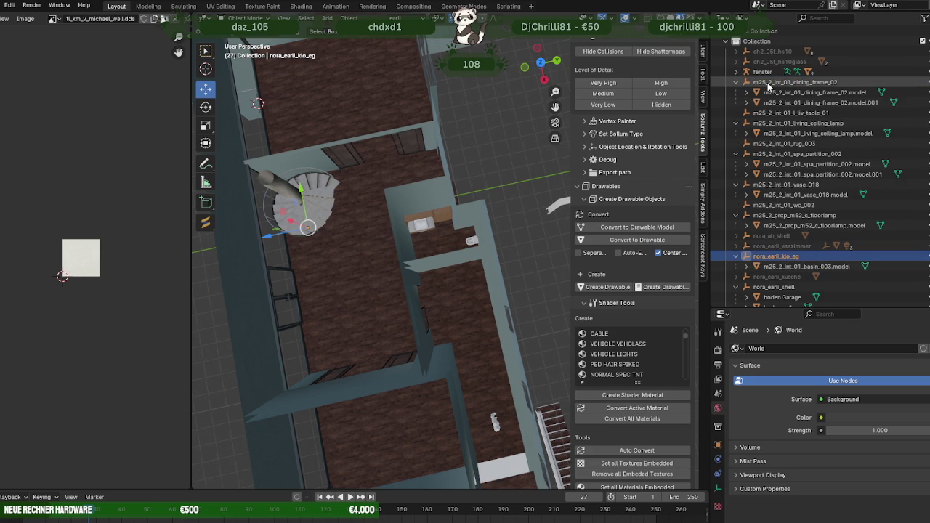
click(736, 257)
key(h)
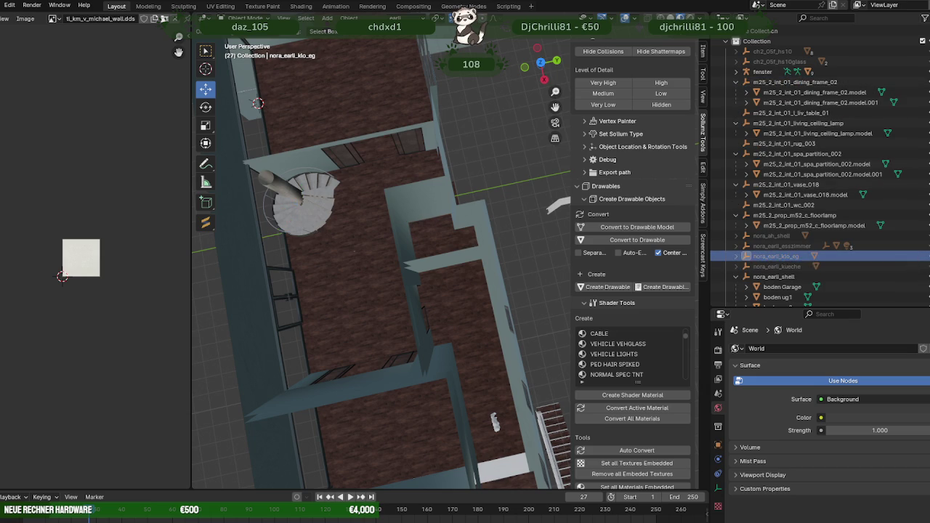
key(alt+h)
key(h)
key(alt+h)
key(h)
mouse_move(552, 240)
middle_down()
mouse_move(374, 203)
mouse_move(433, 231)
mouse_move(422, 233)
middle_up()
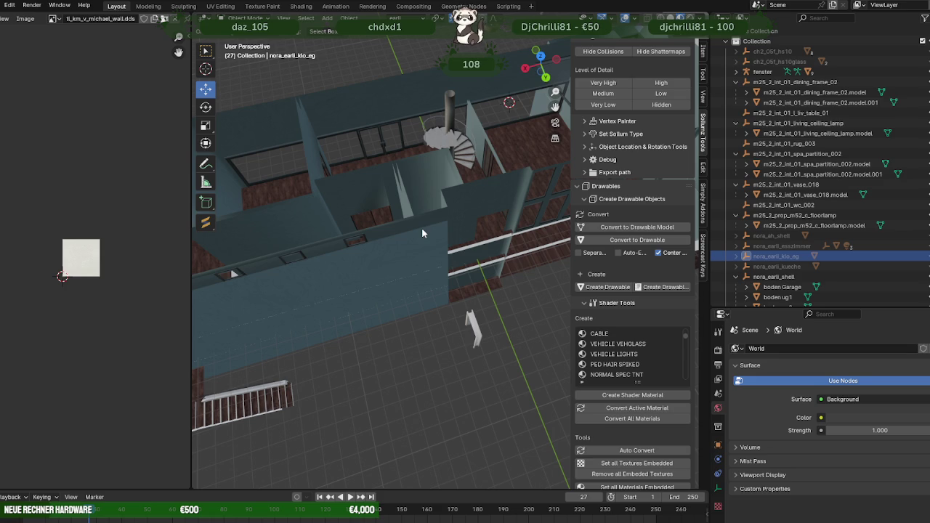
scroll(421, 228, up, 3)
mouse_move(430, 232)
middle_down()
mouse_move(490, 241)
mouse_move(543, 281)
mouse_move(487, 252)
mouse_move(472, 289)
mouse_move(396, 266)
middle_up()
Select all geometry of the wand wall and apply Flat Faces shading in Edit Mode
scroll(385, 254, up, 3)
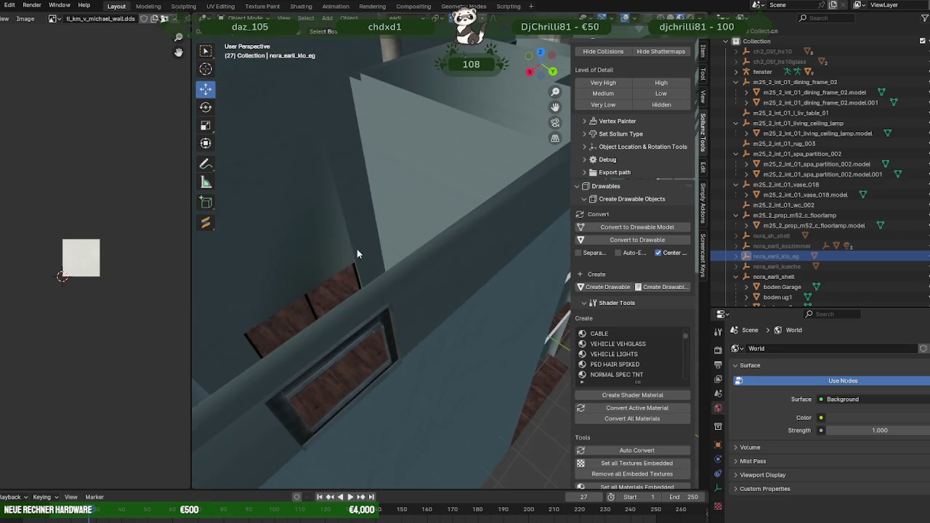
scroll(350, 254, up, 3)
click(437, 263)
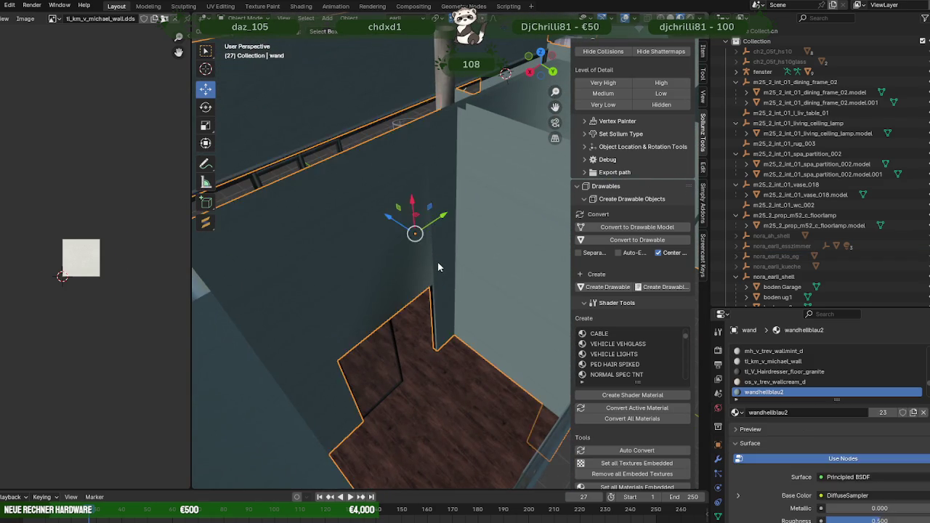
key(Tab)
click(438, 282)
key(3)
click(404, 252)
key(a)
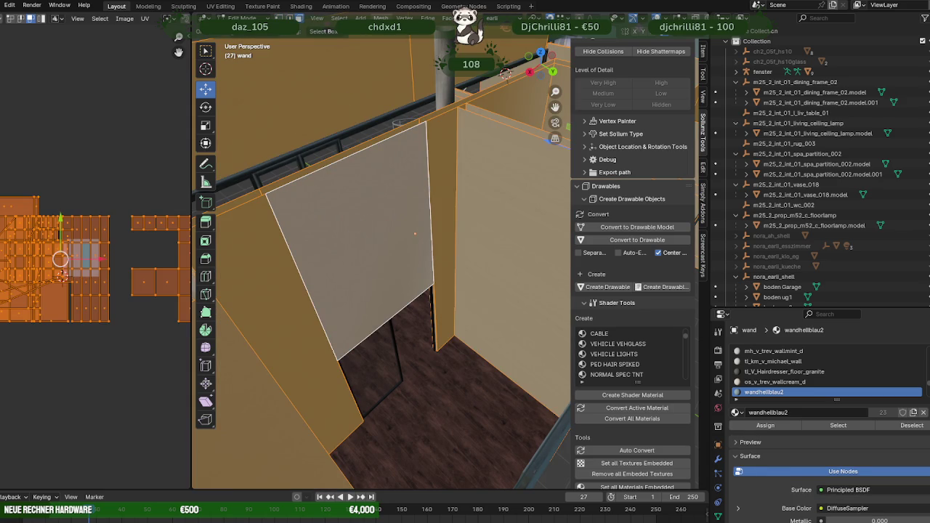
click(380, 18)
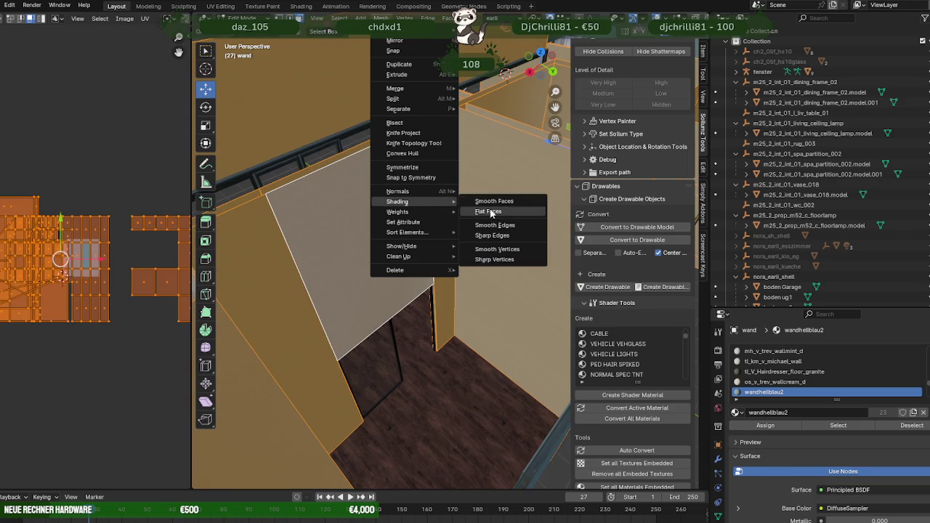
click(492, 213)
key(Tab)
mouse_move(468, 225)
middle_down()
mouse_move(361, 237)
mouse_move(407, 232)
mouse_move(382, 231)
mouse_move(385, 219)
mouse_move(311, 233)
mouse_move(417, 233)
mouse_move(388, 242)
mouse_move(398, 253)
mouse_move(363, 226)
middle_up()
scroll(349, 236, down, 4)
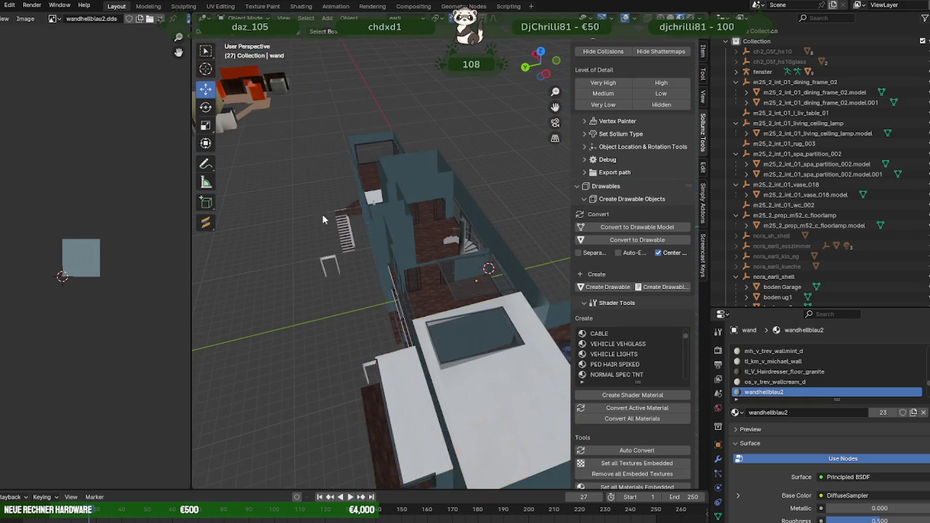
scroll(437, 231, up, 4)
mouse_move(437, 230)
middle_down()
mouse_move(374, 219)
mouse_move(416, 217)
mouse_move(418, 198)
mouse_move(431, 202)
mouse_move(424, 210)
mouse_move(449, 284)
mouse_move(442, 237)
mouse_move(415, 266)
mouse_move(425, 260)
mouse_move(411, 258)
mouse_move(439, 244)
mouse_move(403, 245)
mouse_move(420, 237)
mouse_move(391, 247)
mouse_move(442, 234)
mouse_move(493, 202)
middle_up()
scroll(415, 217, up, 3)
scroll(449, 284, down, 3)
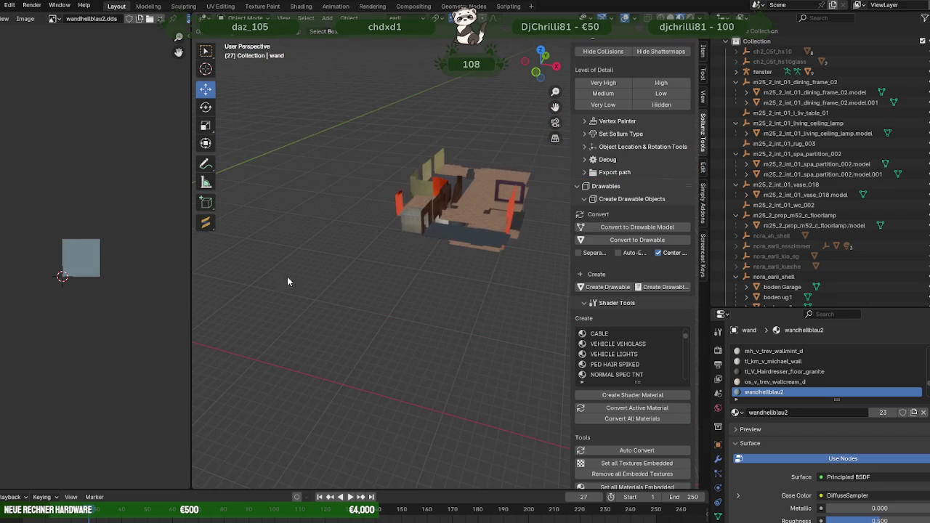
click(483, 211)
key(Tab)
click(483, 211)
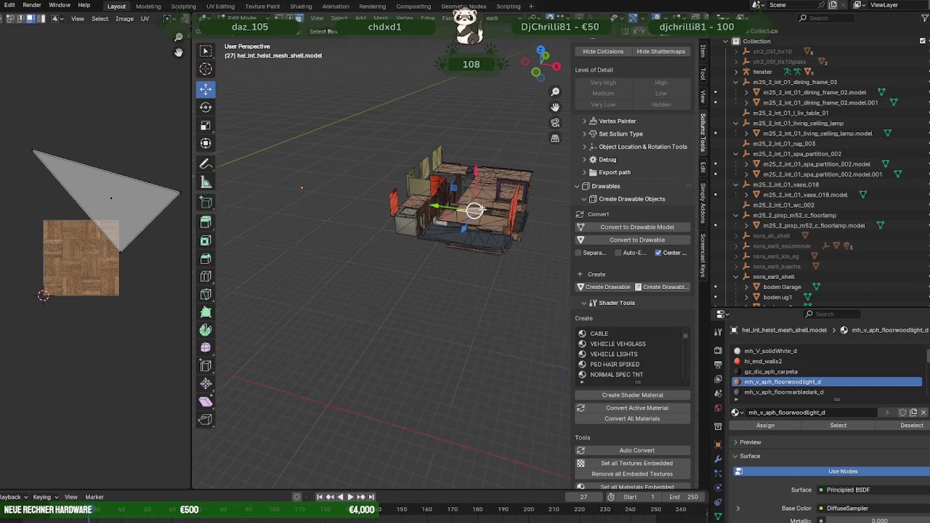
key(KP_Decimal)
mouse_move(483, 211)
middle_down()
mouse_move(529, 209)
mouse_move(473, 254)
middle_up()
scroll(415, 299, up, 5)
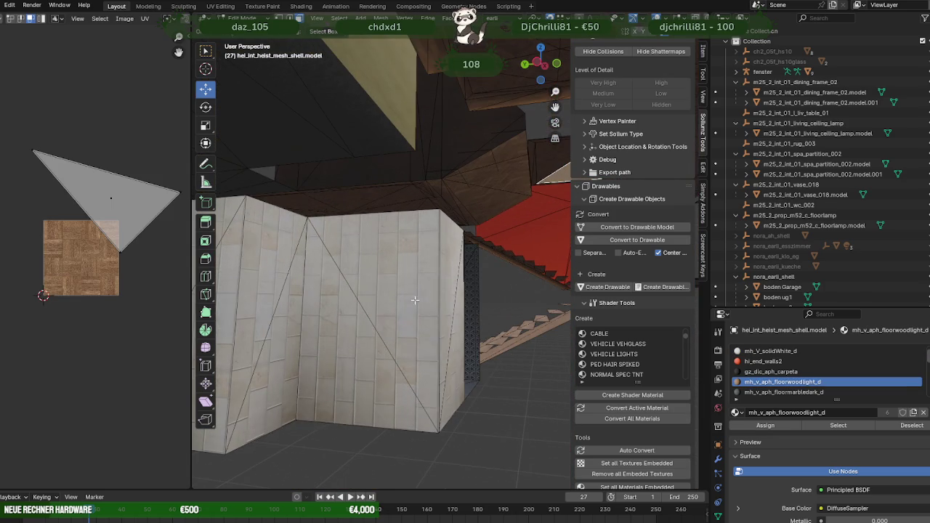
click(415, 299)
mouse_move(415, 298)
middle_down()
mouse_move(453, 314)
mouse_move(560, 319)
middle_up()
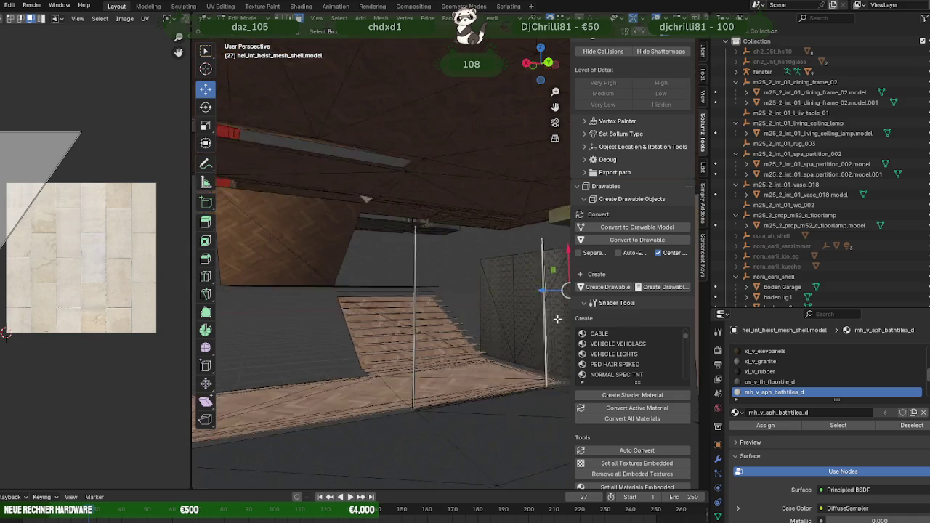
scroll(561, 318, down, 3)
scroll(517, 322, down, 3)
scroll(359, 328, down, 3)
scroll(358, 328, down, 2)
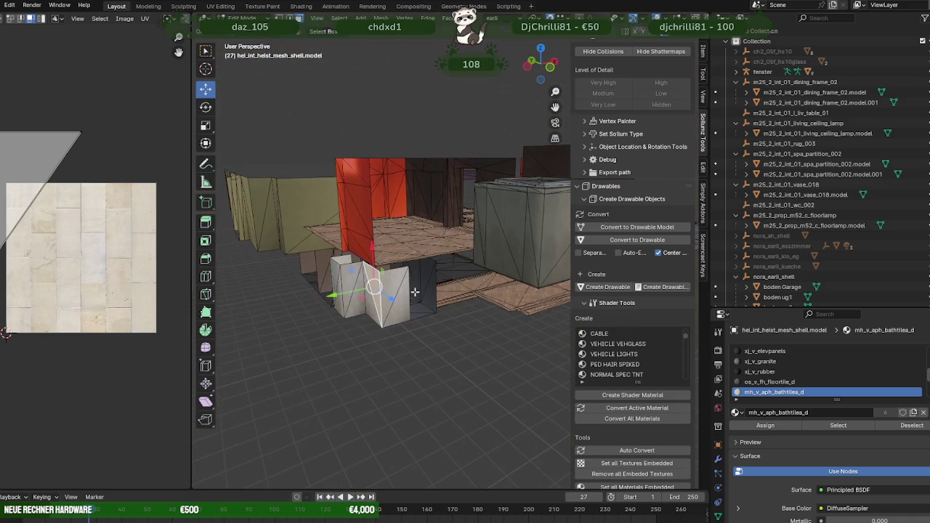
key(Tab)
mouse_move(395, 266)
middle_down()
mouse_move(349, 270)
mouse_move(325, 287)
mouse_move(362, 303)
mouse_move(431, 269)
middle_up()
scroll(430, 268, down, 2)
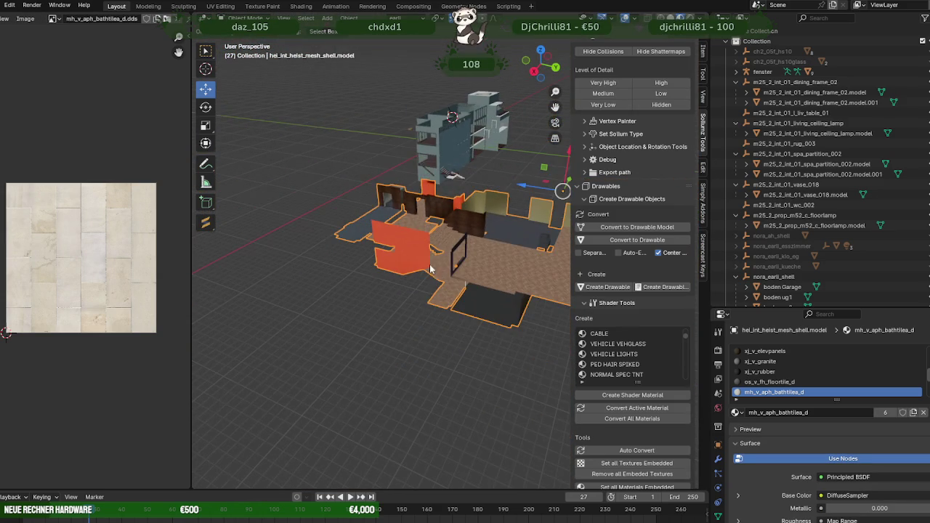
click(460, 144)
mouse_move(461, 143)
middle_down()
mouse_move(444, 208)
mouse_move(511, 248)
mouse_move(447, 293)
mouse_move(479, 314)
mouse_move(469, 332)
mouse_move(389, 301)
mouse_move(446, 289)
mouse_move(507, 235)
mouse_move(449, 238)
middle_up()
scroll(445, 288, up, 2)
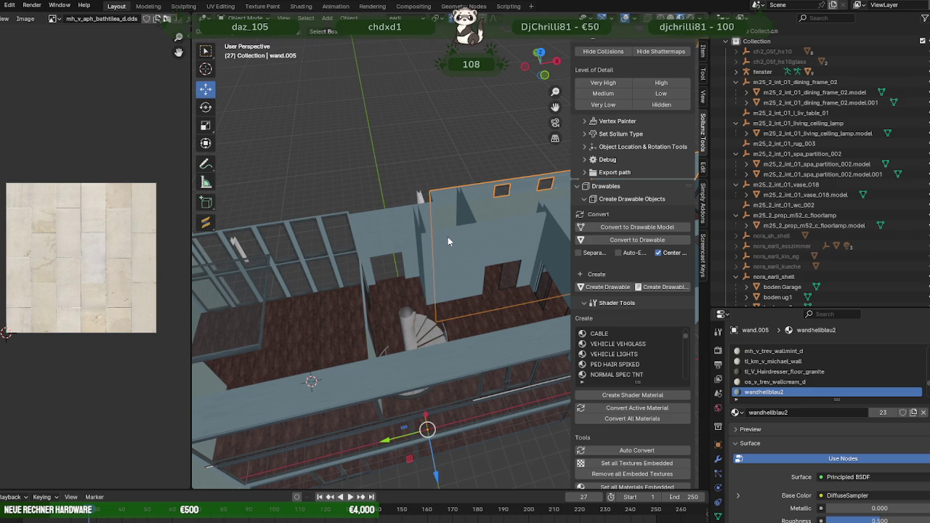
mouse_move(448, 241)
middle_down()
mouse_move(424, 288)
mouse_move(431, 271)
mouse_move(374, 276)
mouse_move(335, 300)
mouse_move(355, 326)
mouse_move(414, 359)
mouse_move(355, 326)
middle_up()
scroll(414, 307, up, 3)
scroll(444, 295, up, 3)
mouse_move(443, 295)
middle_down()
mouse_move(412, 240)
mouse_move(443, 262)
mouse_move(409, 242)
mouse_move(426, 276)
mouse_move(417, 251)
middle_up()
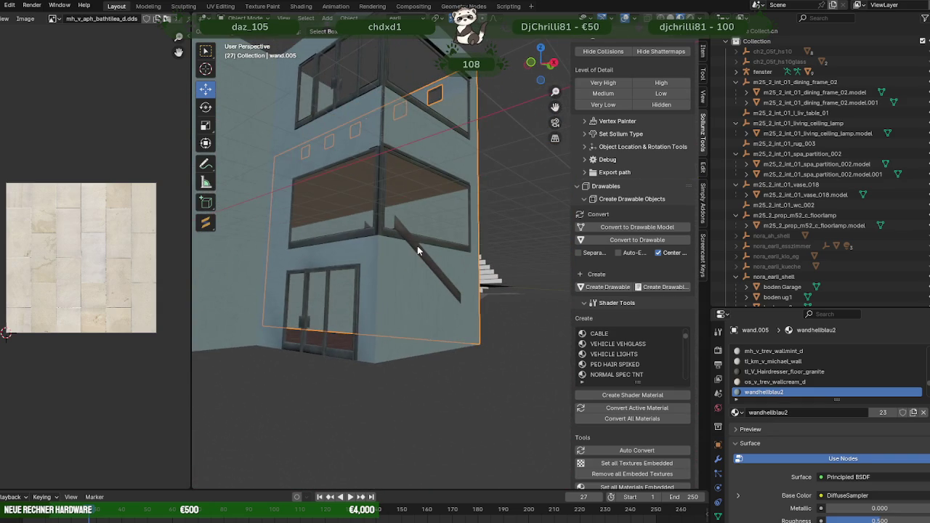
click(418, 251)
Duplicate the stair flight in Edit Mode and raise the copy to the upper floor
key(Tab)
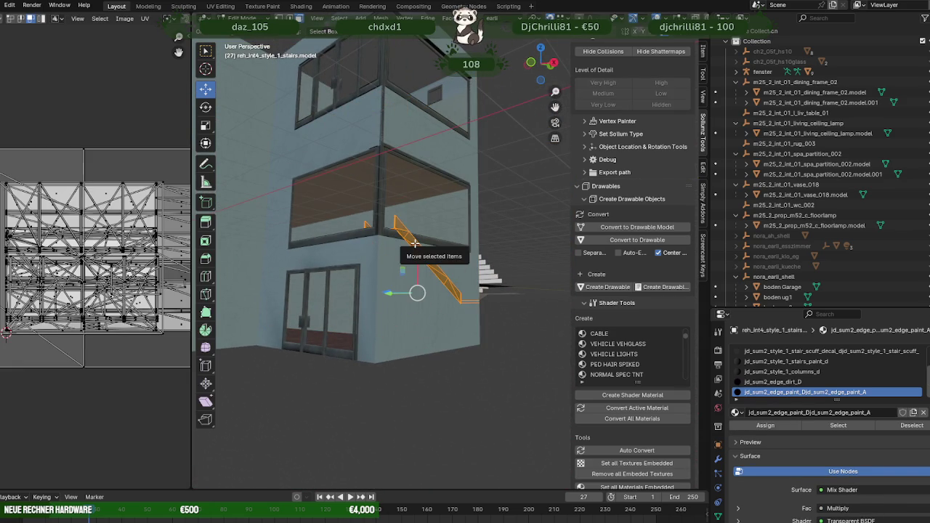
scroll(418, 244, up, 5)
scroll(418, 239, down, 5)
mouse_move(418, 240)
middle_down()
mouse_move(412, 280)
mouse_move(448, 283)
middle_up()
key(shift+d)
right_click(468, 242)
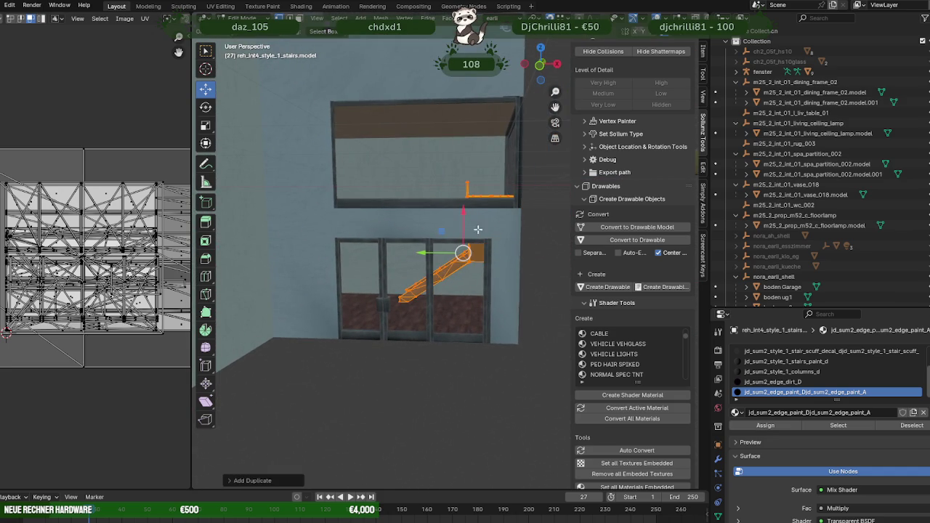
drag(458, 215, 454, 116)
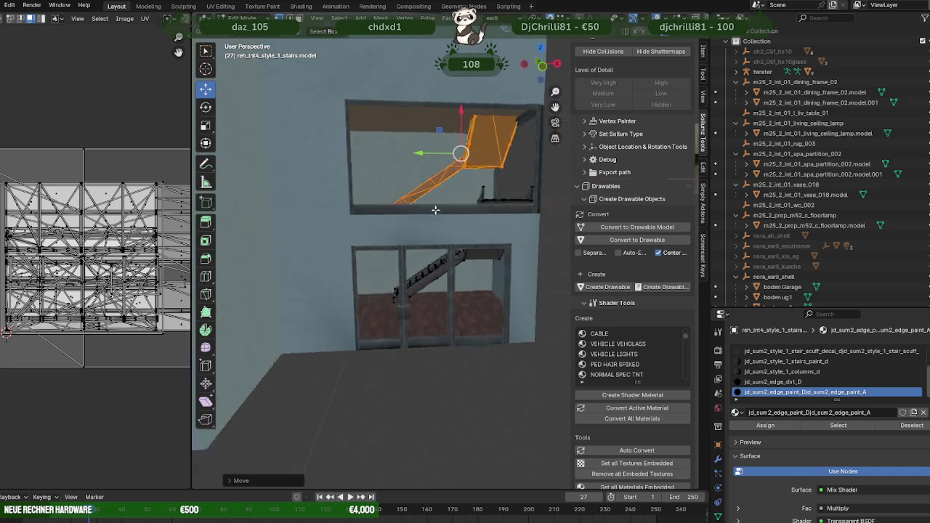
middle_drag(454, 116, 518, 220)
Slide the stair copy along the X axis and check its placement from several angles
scroll(377, 215, up, 3)
middle_drag(420, 258, 434, 245)
mouse_move(351, 212)
middle_down()
mouse_move(370, 228)
mouse_move(395, 219)
middle_up()
key(g)
key(x)
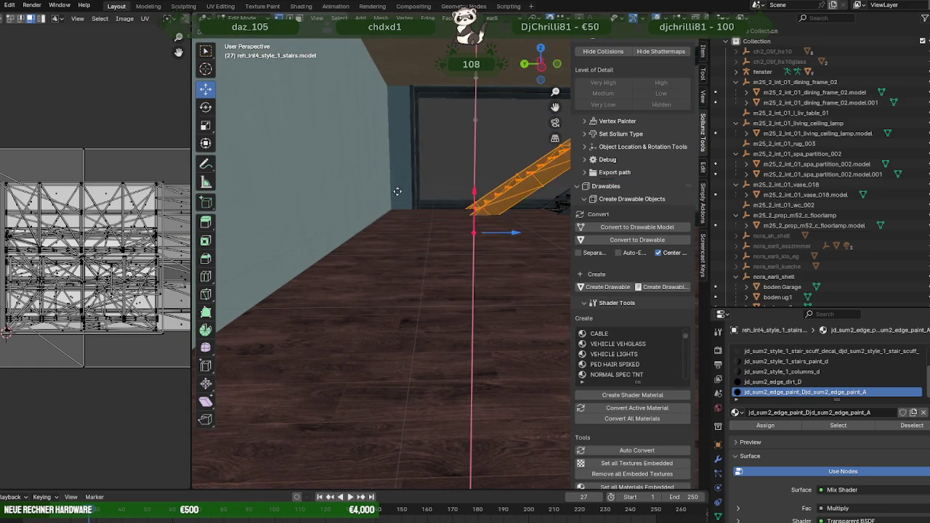
mouse_move(418, 208)
middle_down()
mouse_move(277, 218)
mouse_move(321, 234)
mouse_move(357, 222)
mouse_move(407, 232)
mouse_move(431, 255)
mouse_move(388, 213)
mouse_move(415, 312)
mouse_move(427, 315)
mouse_move(417, 290)
mouse_move(388, 293)
mouse_move(407, 315)
mouse_move(458, 292)
middle_up()
scroll(421, 269, down, 4)
mouse_move(404, 248)
middle_down()
mouse_move(367, 259)
mouse_move(410, 256)
mouse_move(465, 281)
mouse_move(434, 281)
middle_up()
scroll(435, 281, down, 2)
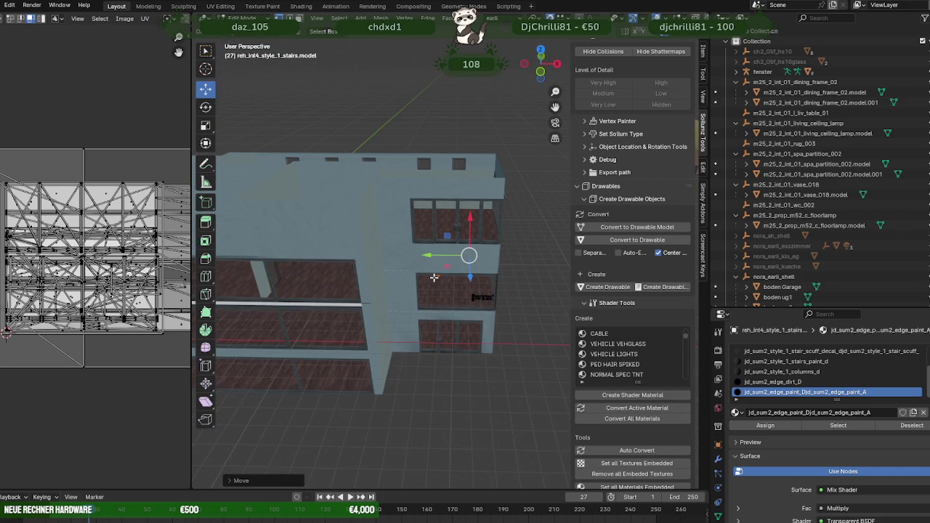
mouse_move(447, 273)
middle_down()
mouse_move(483, 289)
mouse_move(332, 242)
mouse_move(312, 222)
mouse_move(304, 264)
mouse_move(332, 242)
mouse_move(314, 228)
mouse_move(388, 220)
mouse_move(291, 235)
mouse_move(325, 258)
mouse_move(322, 266)
mouse_move(271, 263)
mouse_move(361, 249)
mouse_move(418, 296)
mouse_move(470, 322)
mouse_move(404, 311)
mouse_move(372, 319)
mouse_move(395, 288)
middle_up()
scroll(465, 280, up, 2)
scroll(483, 288, up, 2)
scroll(484, 289, down, 3)
scroll(378, 225, up, 2)
scroll(388, 220, down, 3)
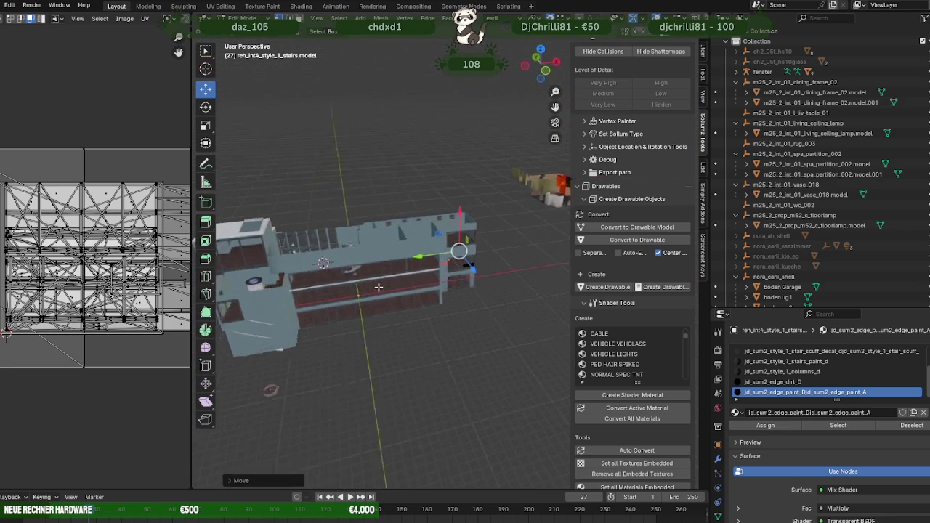
scroll(420, 296, up, 3)
mouse_move(443, 312)
middle_down()
mouse_move(414, 298)
mouse_move(379, 299)
middle_up()
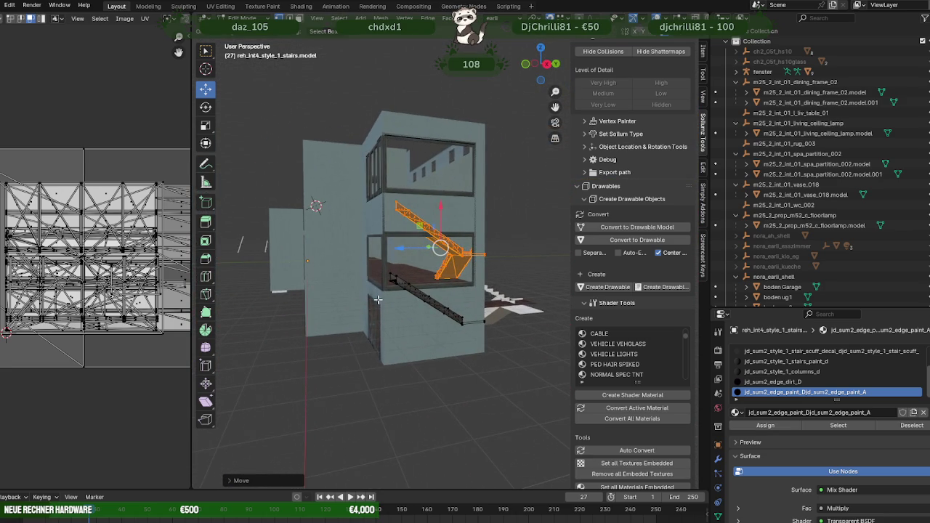
scroll(378, 299, up, 2)
scroll(406, 298, up, 2)
scroll(450, 296, up, 2)
scroll(505, 295, up, 2)
mouse_move(506, 294)
middle_down()
mouse_move(505, 314)
mouse_move(493, 310)
mouse_move(581, 378)
middle_up()
mouse_move(482, 351)
middle_down()
mouse_move(468, 347)
mouse_move(480, 362)
middle_up()
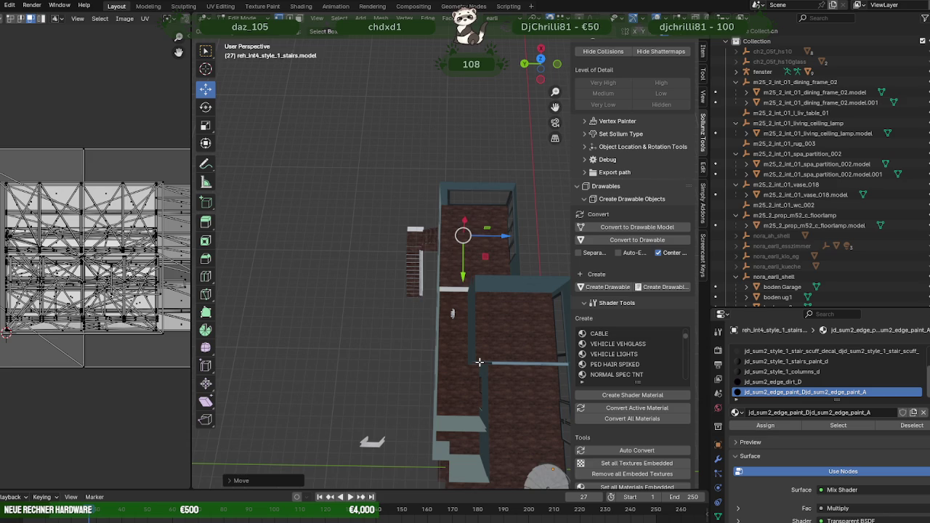
middle_drag(480, 362, 478, 332)
mouse_move(473, 374)
middle_down()
mouse_move(442, 326)
mouse_move(433, 268)
mouse_move(427, 283)
mouse_move(451, 279)
mouse_move(426, 281)
middle_up()
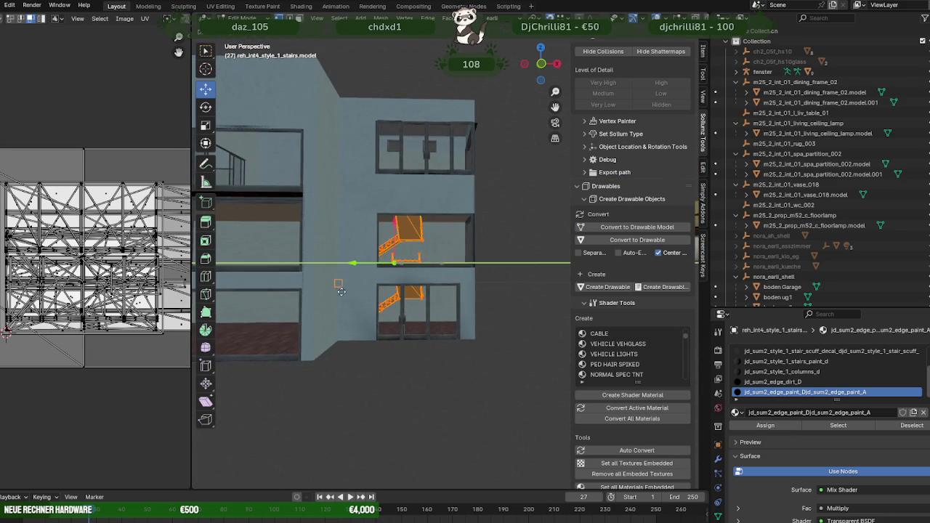
scroll(394, 307, up, 3)
scroll(380, 293, up, 2)
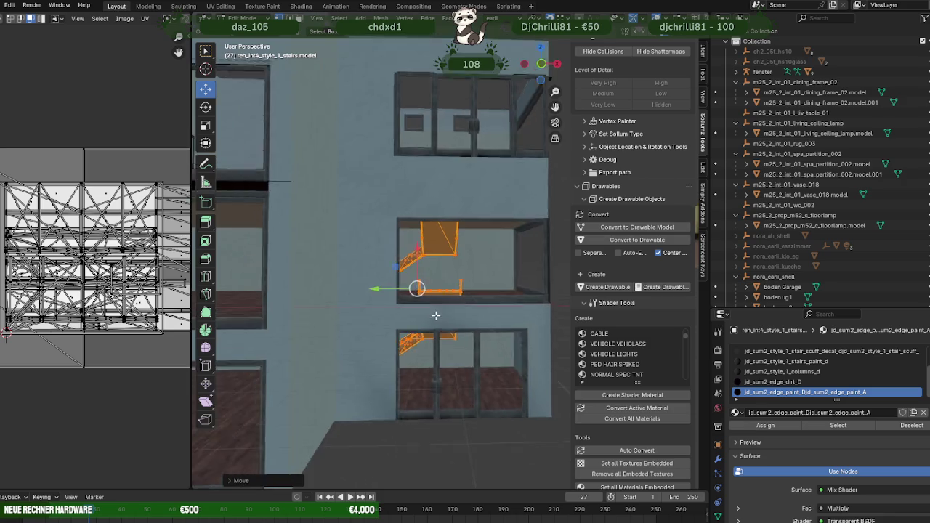
scroll(379, 293, up, 2)
middle_drag(379, 294, 417, 340)
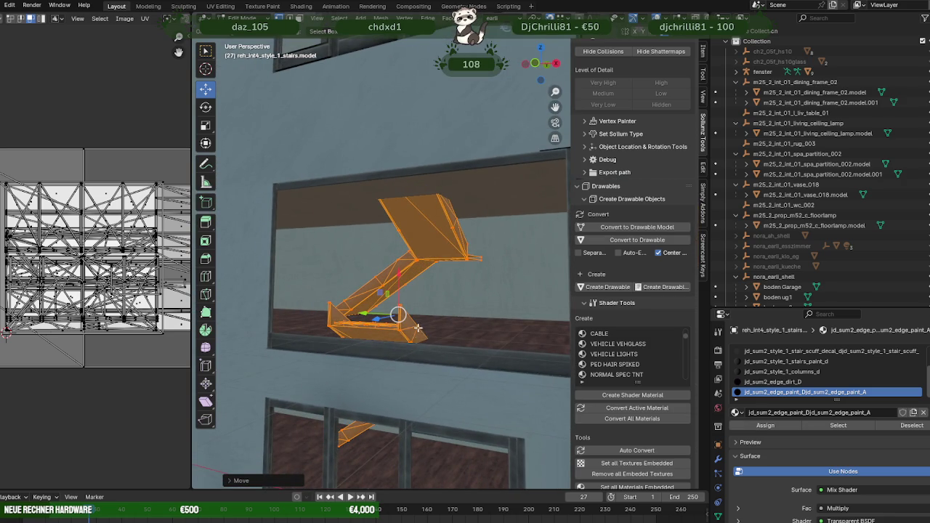
scroll(418, 327, down, 5)
scroll(400, 305, up, 2)
middle_drag(399, 305, 385, 295)
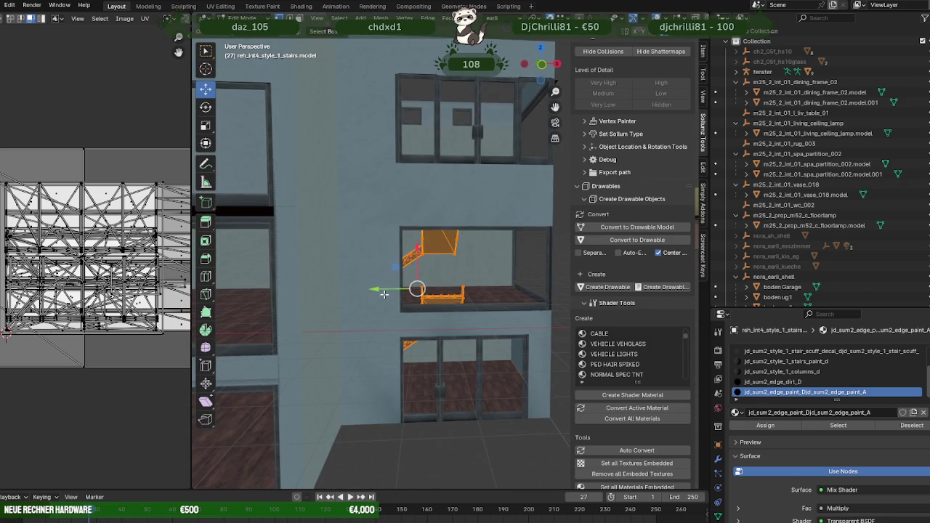
mouse_move(415, 397)
middle_down()
mouse_move(323, 395)
mouse_move(353, 384)
mouse_move(355, 366)
mouse_move(390, 382)
mouse_move(396, 274)
mouse_move(416, 270)
mouse_move(397, 327)
mouse_move(407, 259)
mouse_move(432, 266)
mouse_move(404, 283)
mouse_move(505, 270)
mouse_move(491, 287)
mouse_move(449, 293)
middle_up()
scroll(355, 365, up, 3)
scroll(355, 366, up, 3)
scroll(376, 382, up, 3)
scroll(390, 382, down, 4)
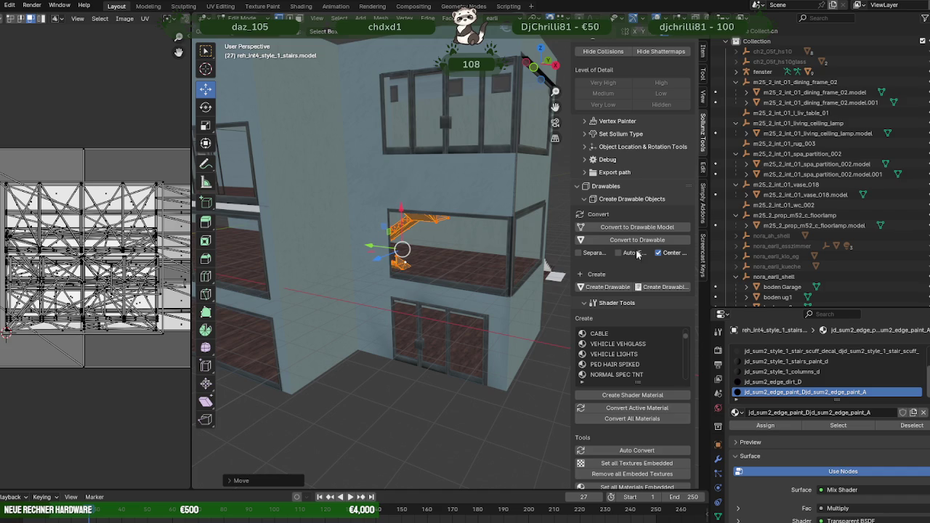
key(Tab)
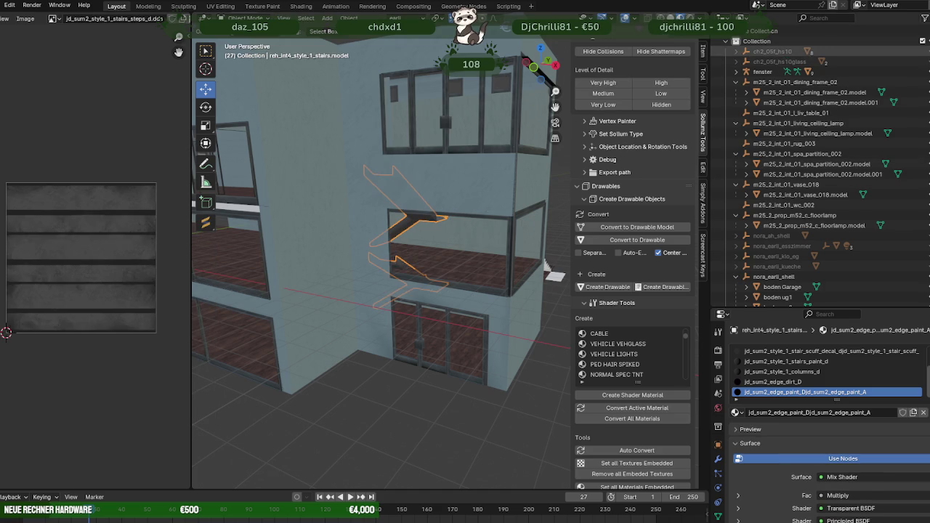
mouse_move(463, 181)
middle_down()
mouse_move(480, 180)
mouse_move(409, 203)
mouse_move(336, 185)
mouse_move(360, 169)
mouse_move(397, 167)
mouse_move(506, 194)
mouse_move(445, 193)
middle_up()
scroll(497, 194, down, 5)
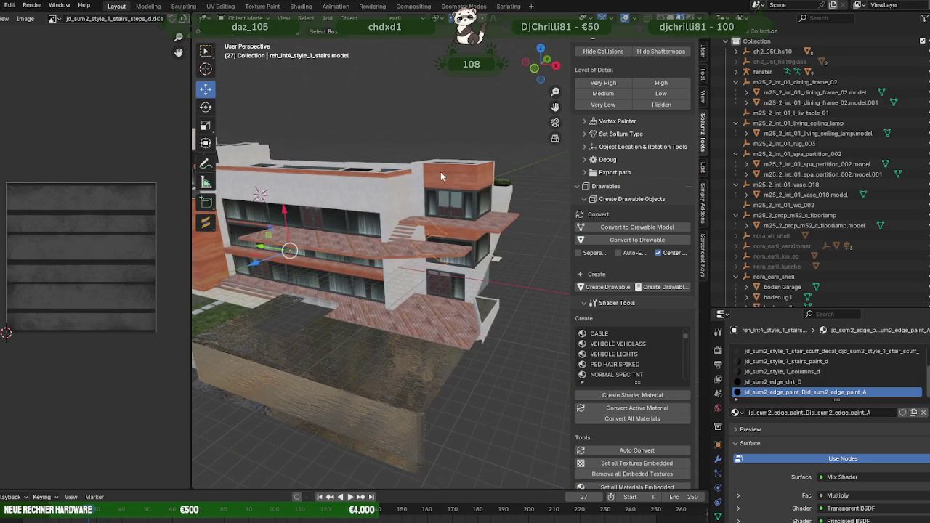
middle_drag(433, 151, 452, 168)
scroll(346, 270, up, 2)
mouse_move(346, 269)
middle_down()
mouse_move(423, 261)
mouse_move(402, 264)
mouse_move(385, 250)
mouse_move(405, 269)
mouse_move(387, 291)
mouse_move(429, 269)
mouse_move(456, 226)
mouse_move(491, 219)
mouse_move(511, 232)
mouse_move(501, 278)
mouse_move(426, 265)
mouse_move(364, 239)
mouse_move(446, 238)
mouse_move(487, 254)
mouse_move(503, 247)
mouse_move(506, 258)
mouse_move(476, 263)
mouse_move(428, 244)
mouse_move(415, 250)
mouse_move(420, 236)
middle_up()
scroll(417, 285, up, 3)
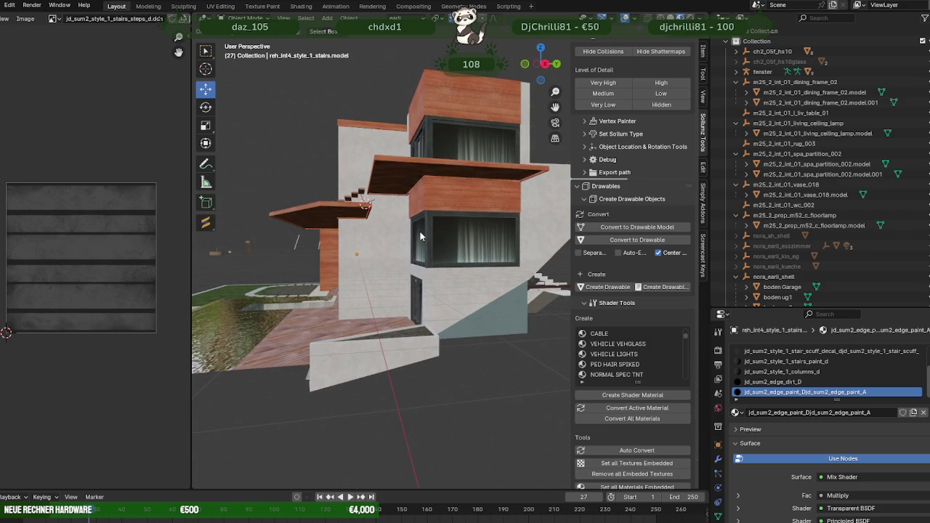
mouse_move(420, 236)
middle_down()
mouse_move(440, 230)
mouse_move(466, 250)
middle_up()
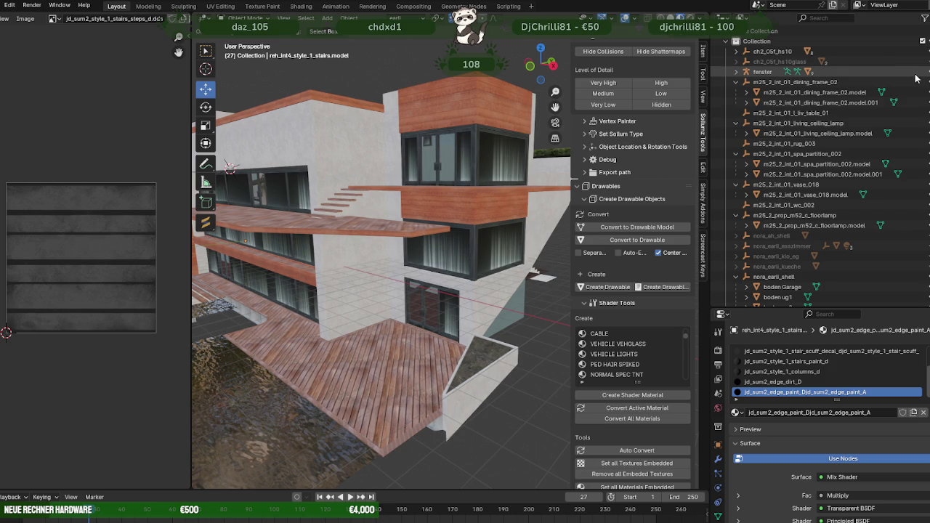
key(shift+h)
mouse_move(484, 114)
middle_down()
mouse_move(464, 152)
mouse_move(410, 151)
mouse_move(405, 106)
middle_up()
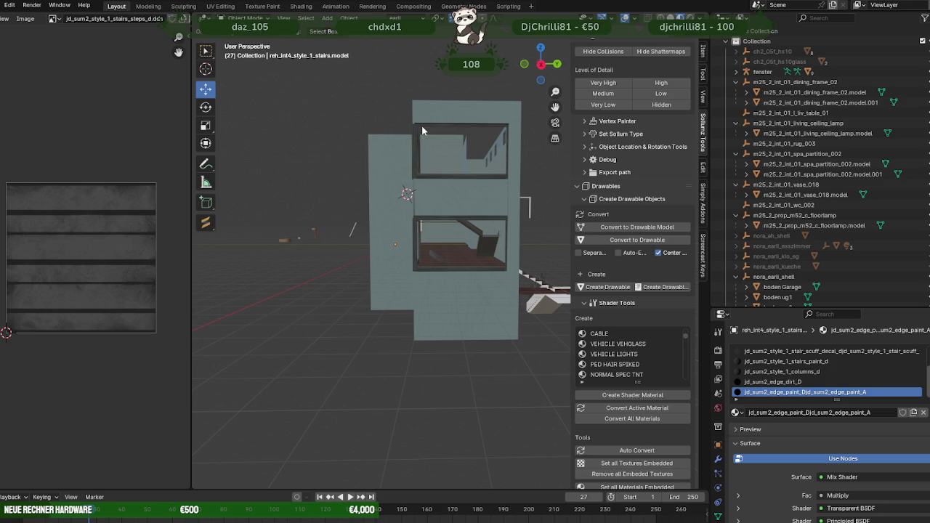
mouse_move(421, 129)
middle_down()
mouse_move(431, 136)
mouse_move(408, 176)
mouse_move(433, 166)
mouse_move(476, 222)
mouse_move(473, 192)
mouse_move(468, 223)
mouse_move(487, 199)
mouse_move(478, 190)
mouse_move(522, 197)
mouse_move(405, 146)
mouse_move(422, 139)
mouse_move(418, 247)
mouse_move(380, 282)
mouse_move(455, 272)
mouse_move(407, 268)
mouse_move(401, 287)
mouse_move(382, 257)
mouse_move(359, 283)
middle_up()
click(489, 181)
click(405, 148)
key(Tab)
key(shift+z)
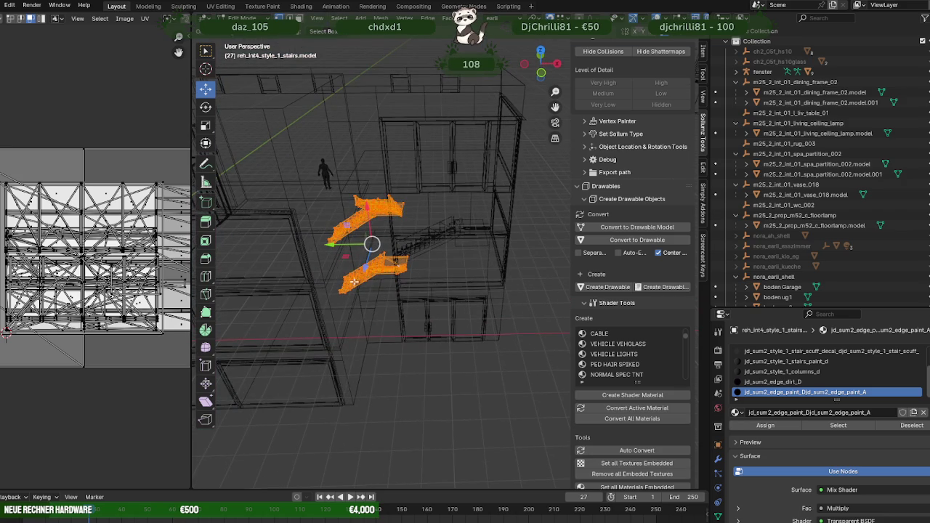
Separate the upper stair flight into its own object
mouse_move(437, 320)
ctrl+mouse_down()
mouse_move(325, 249)
mouse_move(332, 249)
ctrl+mouse_up()
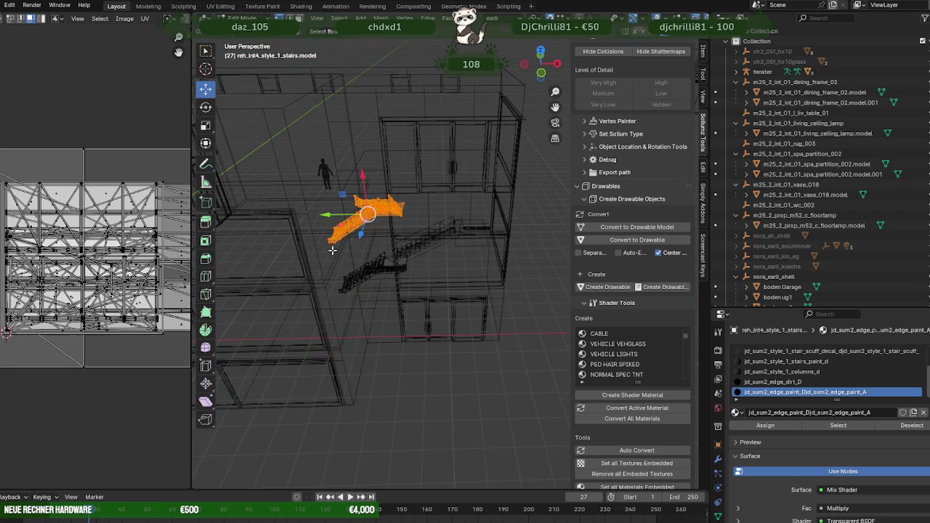
right_click(422, 229)
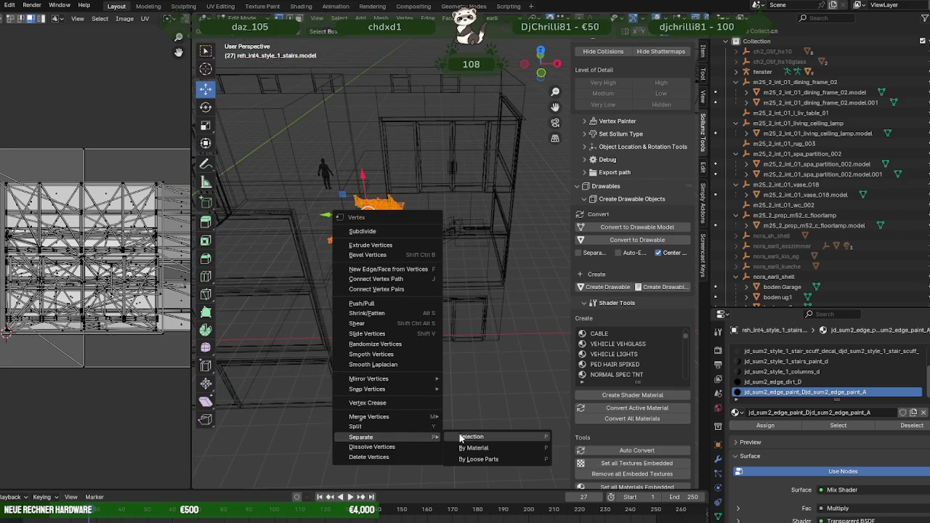
click(462, 438)
key(Tab)
mouse_move(433, 378)
middle_down()
mouse_move(466, 246)
mouse_move(446, 280)
mouse_move(475, 249)
mouse_move(475, 216)
mouse_move(359, 207)
mouse_move(322, 219)
mouse_move(358, 276)
middle_up()
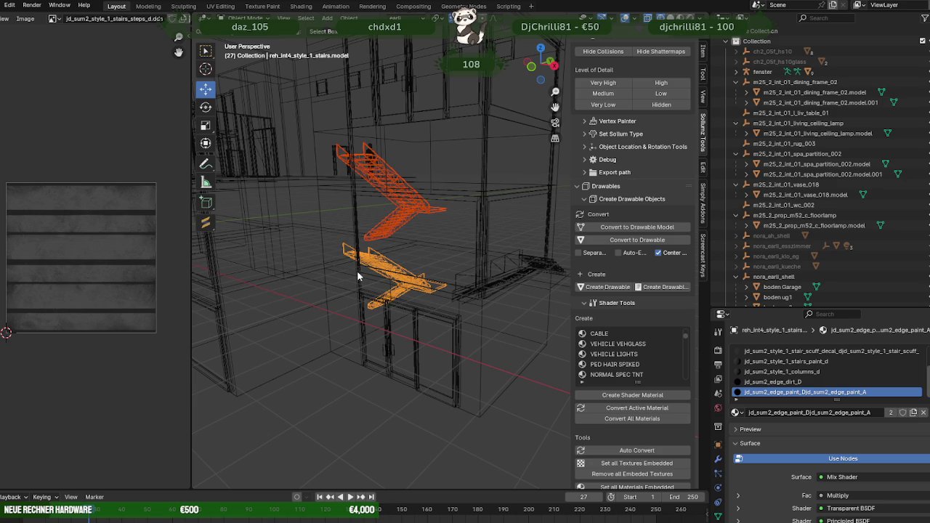
Select all of the original stairs' geometry and move it down and to the left
middle_drag(357, 270, 477, 301)
click(523, 284)
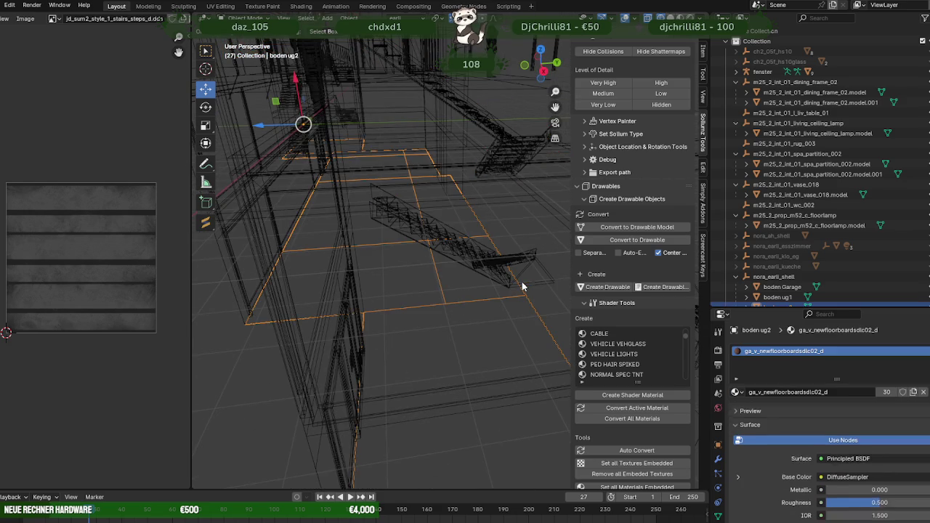
click(537, 278)
key(Tab)
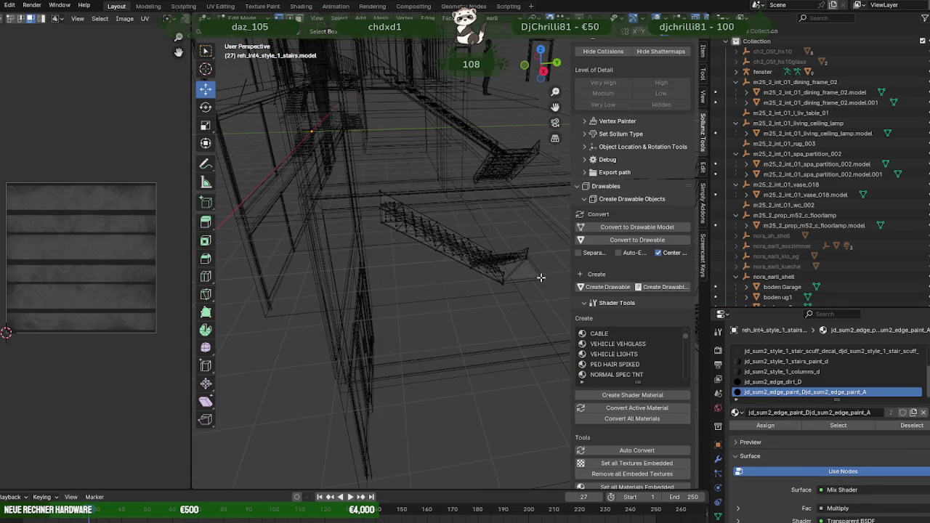
key(a)
middle_drag(543, 276, 445, 289)
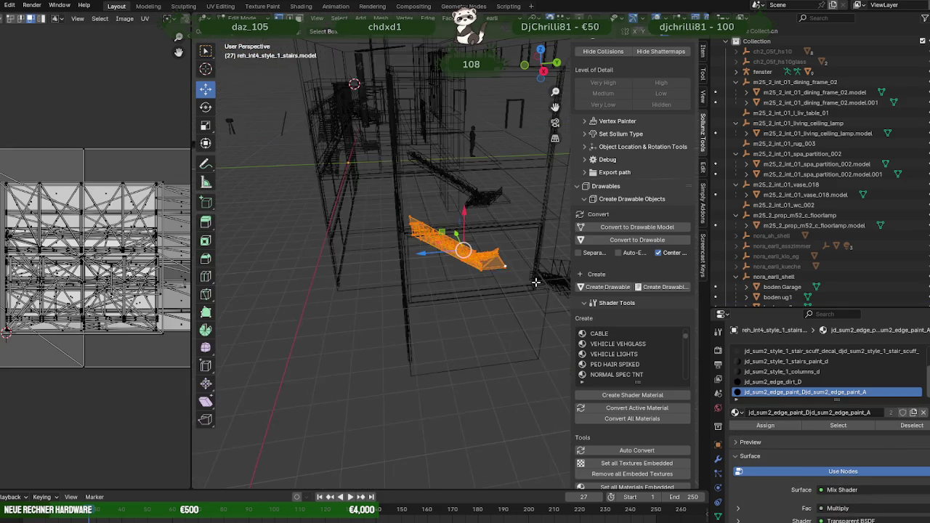
scroll(445, 289, down, 3)
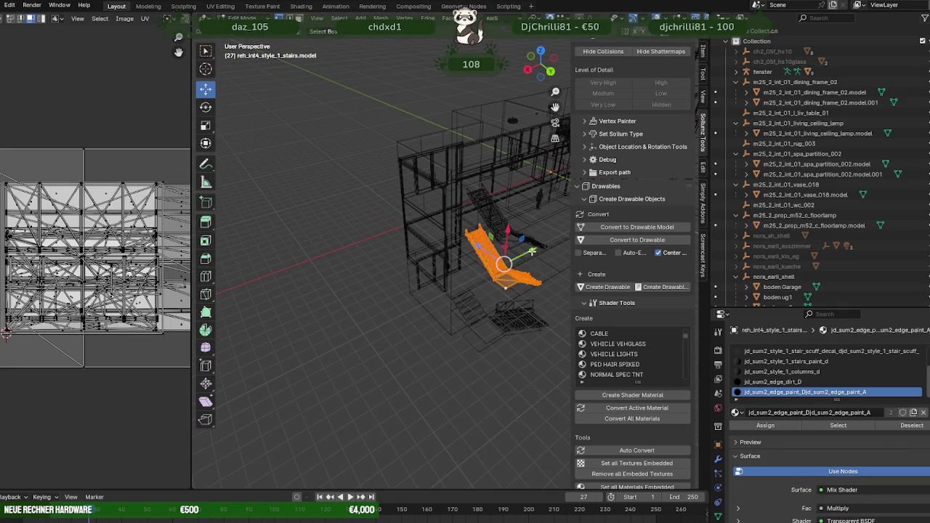
drag(508, 255, 441, 321)
Inspect the repositioned stairs from several angles, toggling wireframe and solid shading
middle_drag(441, 321, 533, 308)
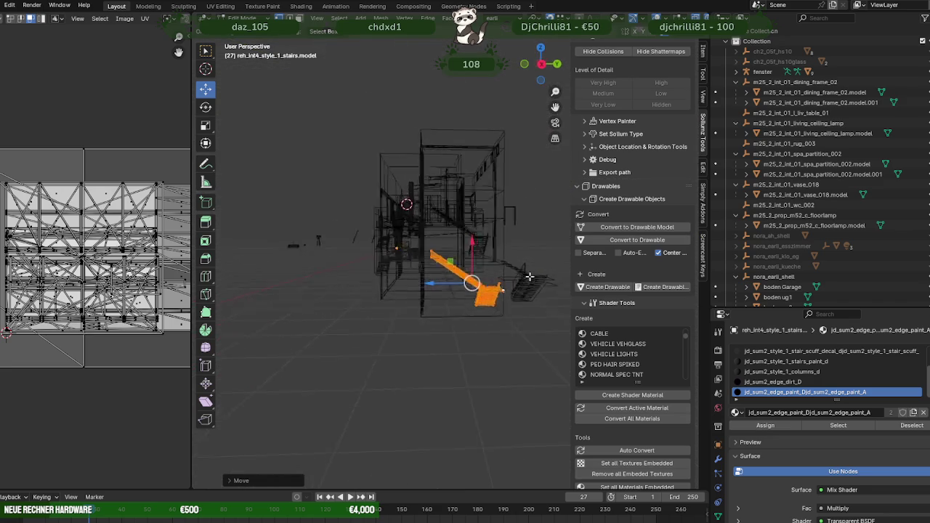
scroll(533, 308, up, 2)
key(shift+z)
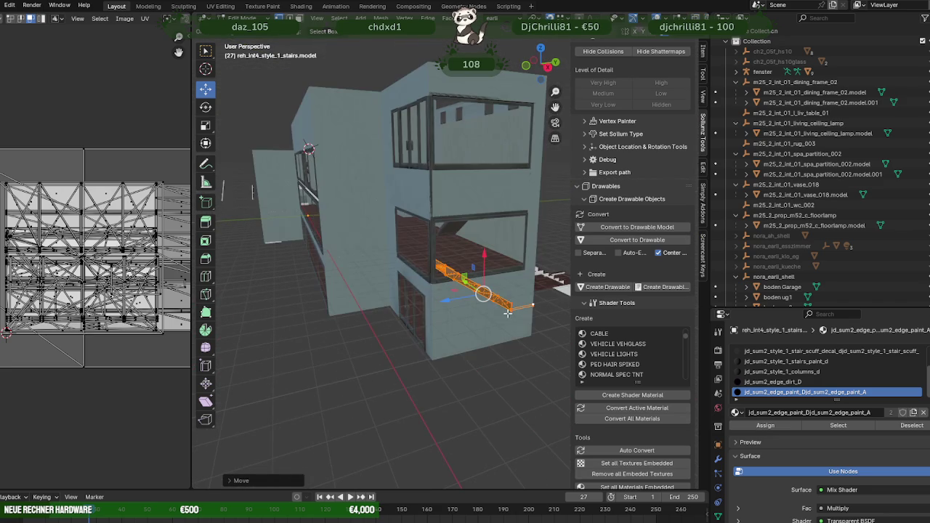
scroll(506, 296, up, 2)
mouse_move(507, 296)
middle_down()
mouse_move(465, 292)
mouse_move(452, 317)
middle_up()
key(shift+z)
scroll(451, 292, up, 2)
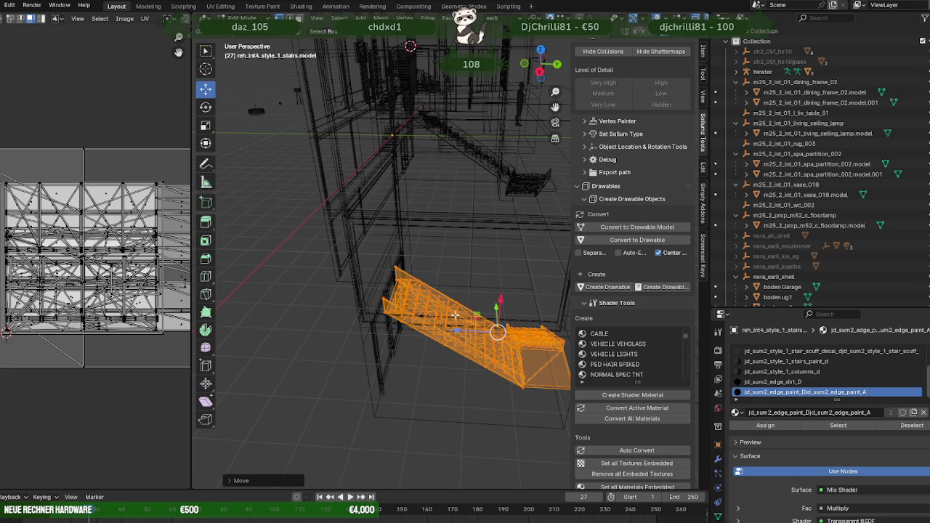
mouse_move(454, 314)
middle_down()
mouse_move(278, 234)
mouse_move(480, 281)
mouse_move(538, 265)
mouse_move(540, 280)
mouse_move(509, 271)
mouse_move(386, 272)
middle_up()
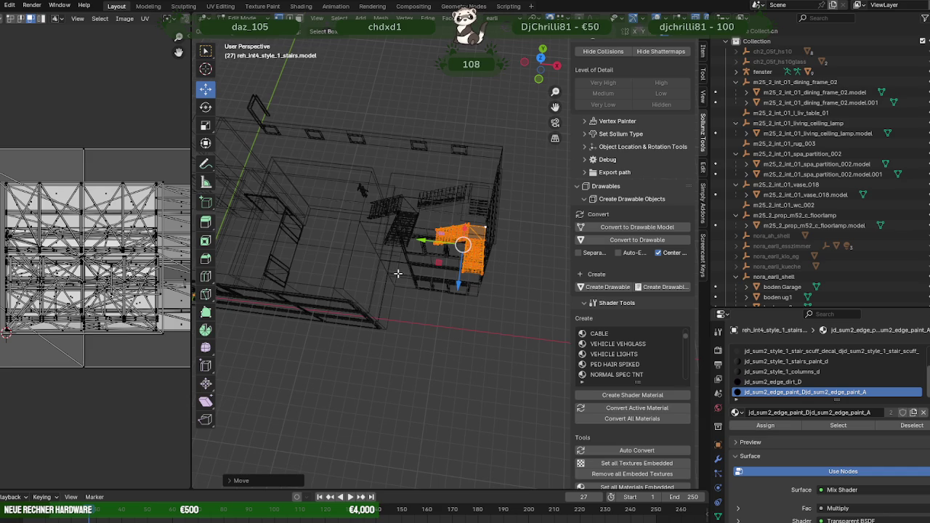
key(shift+z)
mouse_move(398, 273)
middle_down()
mouse_move(421, 251)
mouse_move(423, 231)
mouse_move(370, 184)
middle_up()
scroll(370, 184, up, 1)
scroll(489, 185, up, 3)
scroll(490, 185, down, 2)
mouse_move(490, 185)
middle_down()
mouse_move(465, 330)
mouse_move(440, 324)
mouse_move(544, 348)
mouse_move(509, 327)
mouse_move(473, 326)
mouse_move(468, 300)
mouse_move(497, 293)
mouse_move(459, 292)
middle_up()
scroll(501, 320, up, 1)
scroll(499, 317, up, 1)
scroll(499, 318, up, 1)
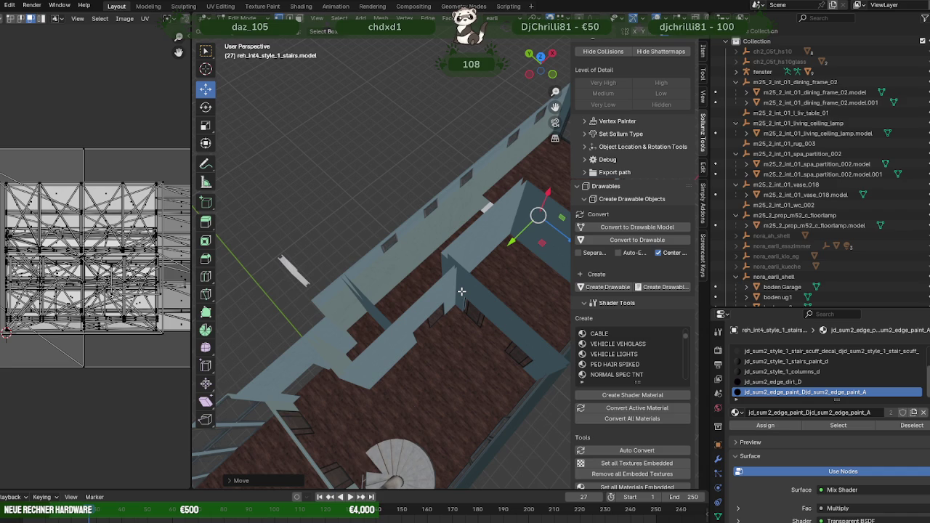
mouse_move(461, 292)
middle_down()
mouse_move(481, 242)
mouse_move(482, 276)
mouse_move(513, 301)
mouse_move(518, 287)
middle_up()
key(shift+z)
Select the separated stair copy and rotate it about the X axis
click(481, 276)
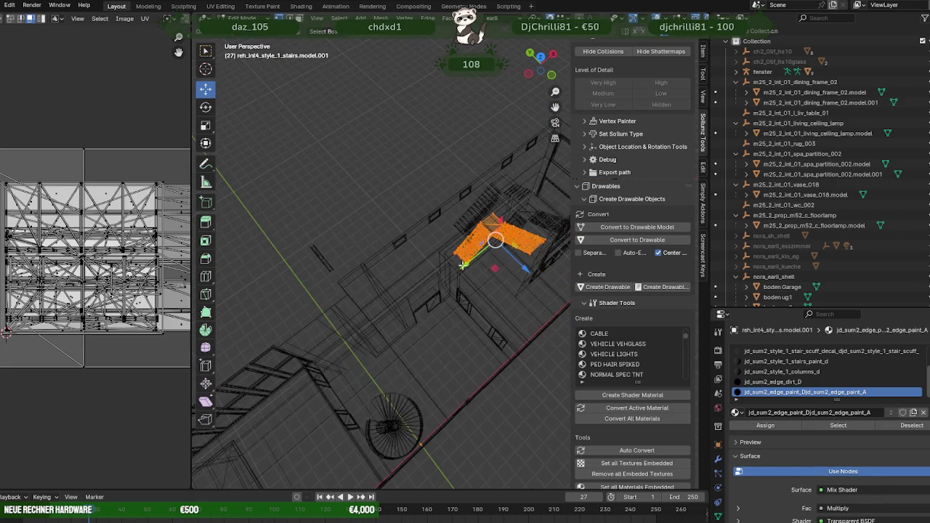
key(shift+space)
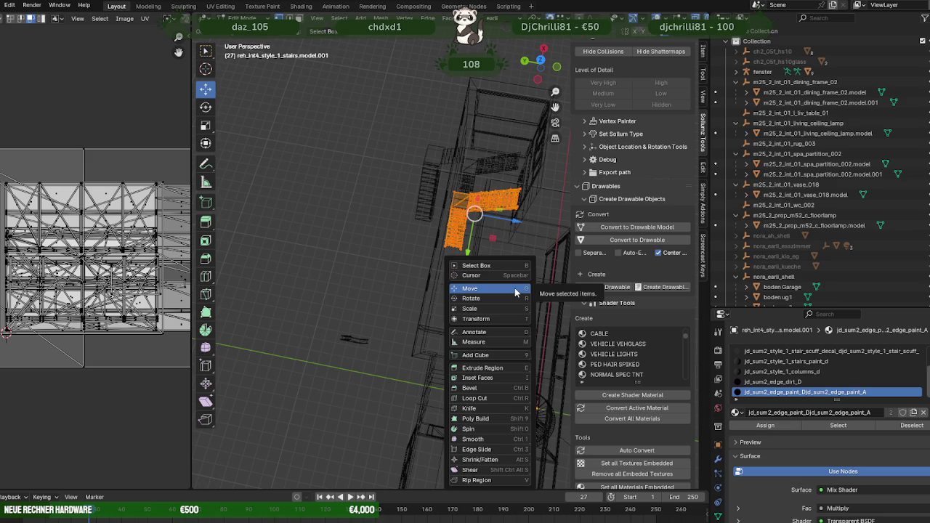
key(r)
drag(483, 250, 513, 211)
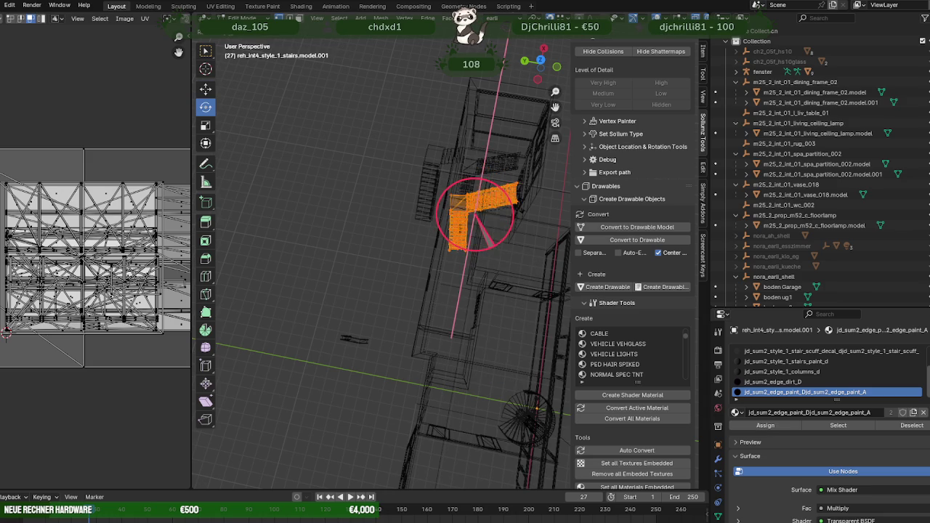
drag(513, 211, 521, 209)
Slide the rotated stair flight along Y over the wooden floor, then return to solid shading
key(shift+space)
key(g)
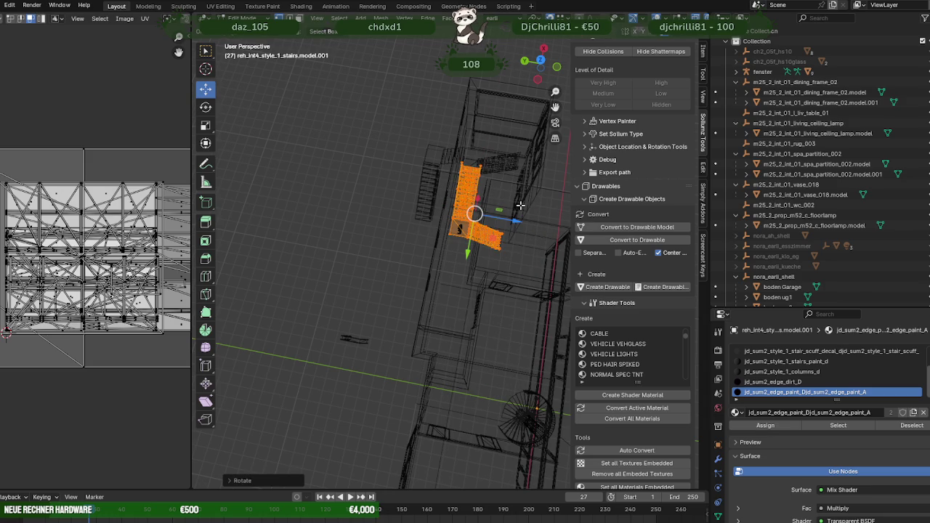
mouse_move(488, 215)
middle_down()
mouse_move(461, 240)
mouse_move(509, 237)
middle_up()
drag(509, 237, 509, 238)
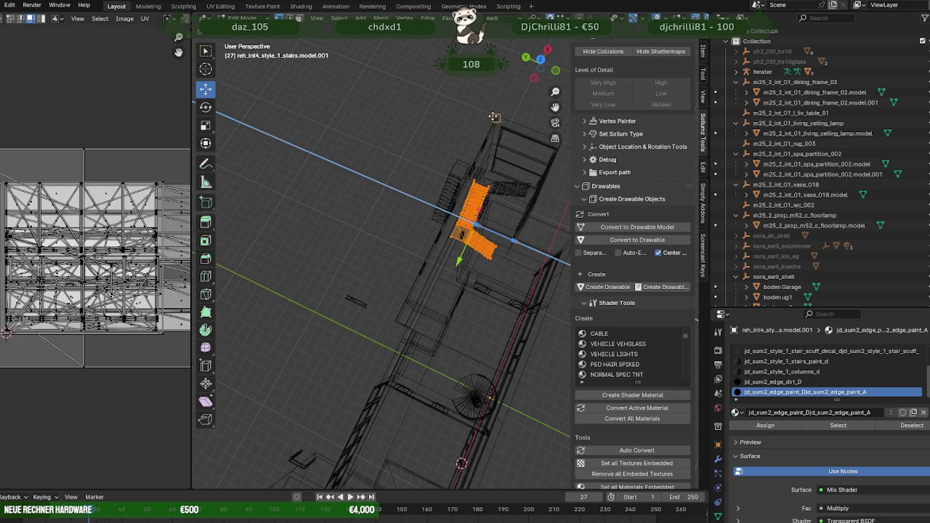
drag(460, 260, 414, 308)
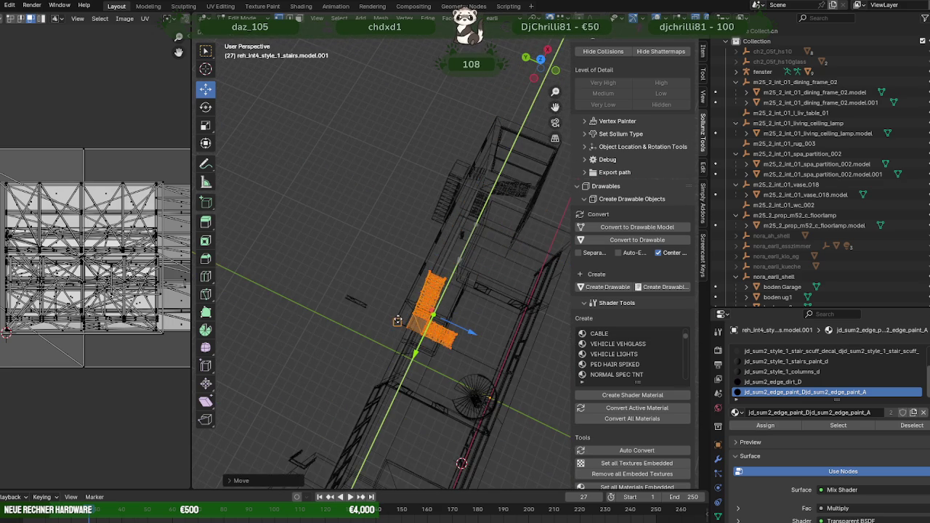
mouse_move(413, 309)
middle_down()
mouse_move(489, 297)
mouse_move(473, 274)
mouse_move(468, 318)
mouse_move(391, 303)
mouse_move(429, 174)
mouse_move(449, 177)
mouse_move(426, 222)
mouse_move(429, 259)
mouse_move(455, 301)
mouse_move(435, 269)
mouse_move(440, 237)
mouse_move(463, 257)
mouse_move(529, 280)
middle_up()
key(shift+z)
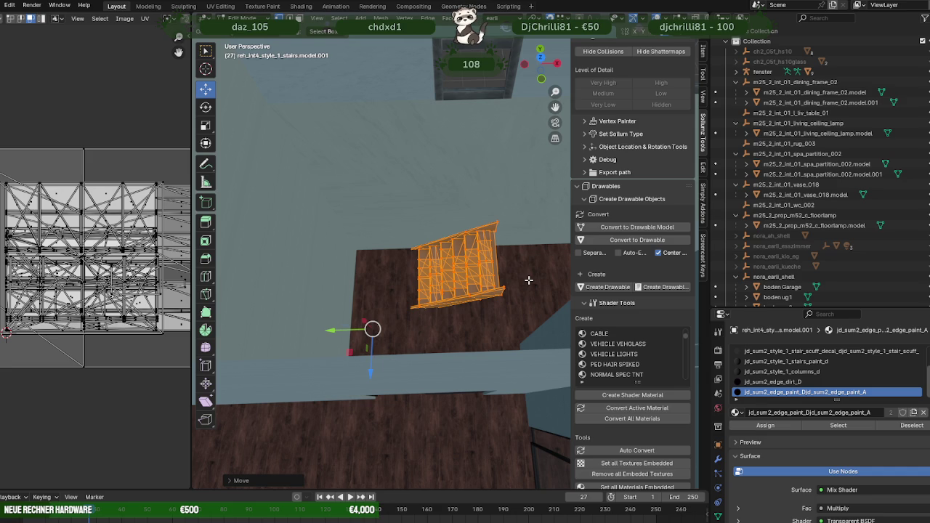
Slide reh_int4_style_1_stairs.model.001 along Y against the interior partition wall, checking it from several angles
mouse_move(528, 280)
middle_down()
mouse_move(464, 235)
mouse_move(448, 250)
mouse_move(449, 240)
mouse_move(422, 229)
mouse_move(364, 223)
mouse_move(487, 230)
middle_up()
key(shift+z)
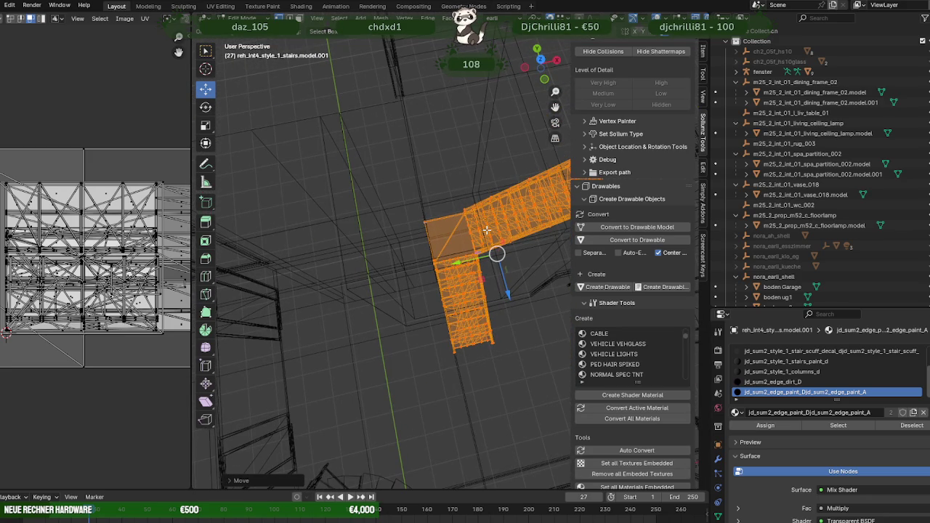
middle_drag(489, 230, 526, 200)
middle_drag(552, 184, 406, 236)
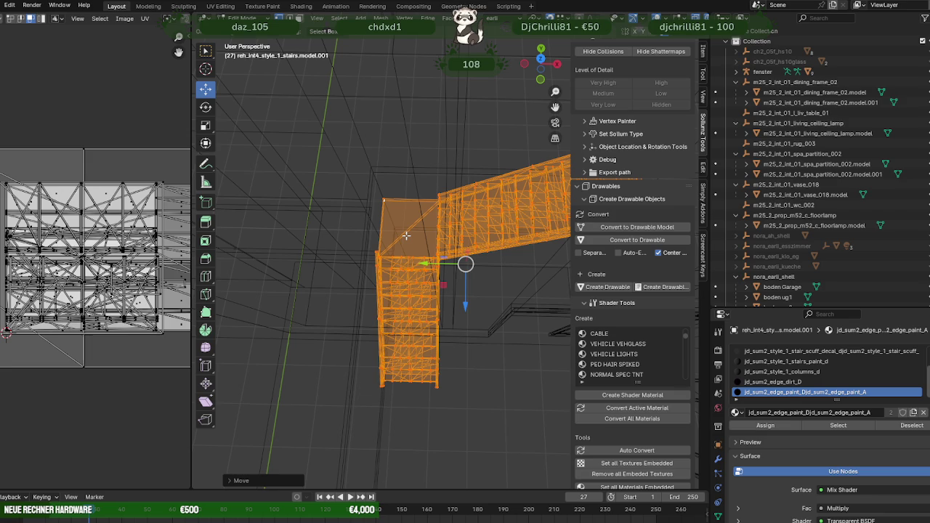
key(shift+z)
mouse_move(452, 199)
middle_down()
mouse_move(376, 271)
mouse_move(359, 271)
middle_up()
drag(339, 226, 353, 229)
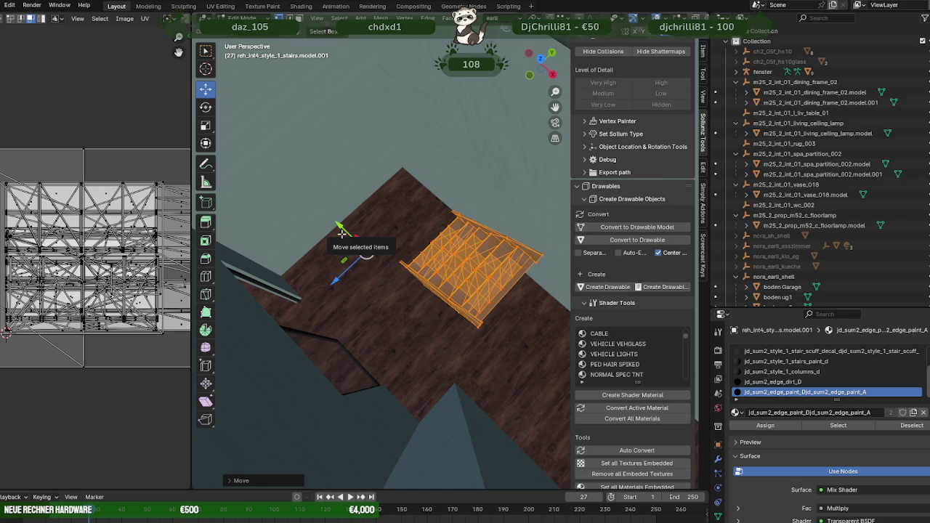
scroll(356, 240, down, 5)
mouse_move(356, 240)
middle_down()
mouse_move(442, 258)
mouse_move(249, 255)
mouse_move(234, 266)
mouse_move(393, 315)
middle_up()
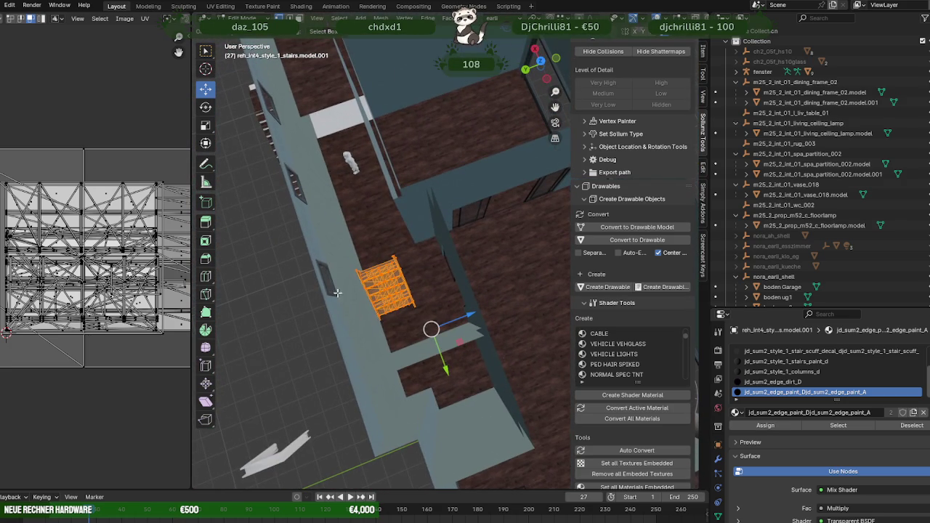
mouse_move(361, 277)
middle_down()
mouse_move(424, 303)
mouse_move(465, 297)
mouse_move(446, 259)
mouse_move(466, 298)
middle_up()
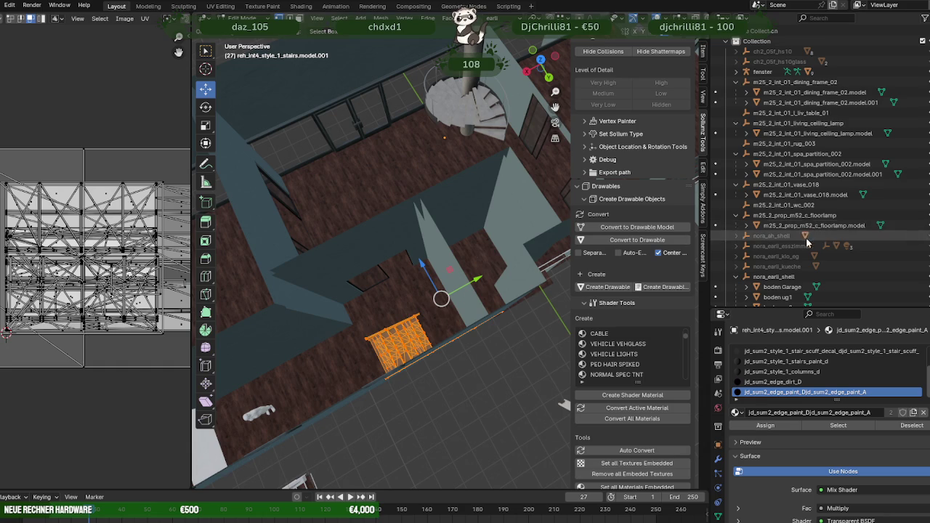
Unhide the nora_earli_klo_eg toilet fixtures and finish editing the basin mesh
click(923, 256)
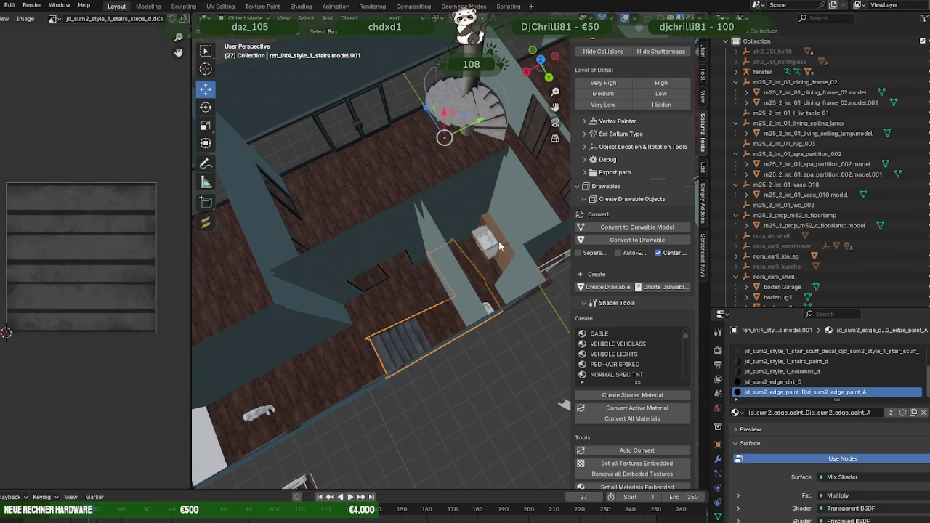
click(499, 245)
click(499, 245)
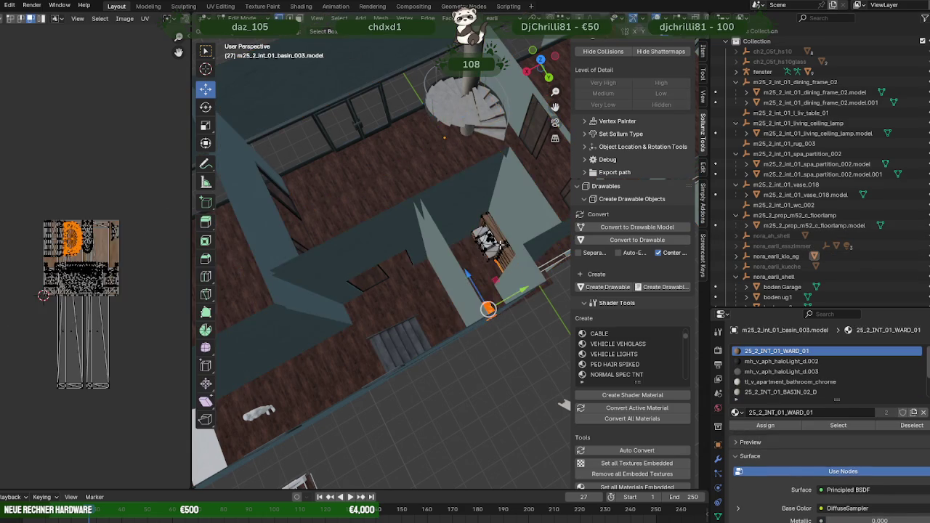
middle_drag(499, 245, 450, 236)
drag(450, 236, 472, 301)
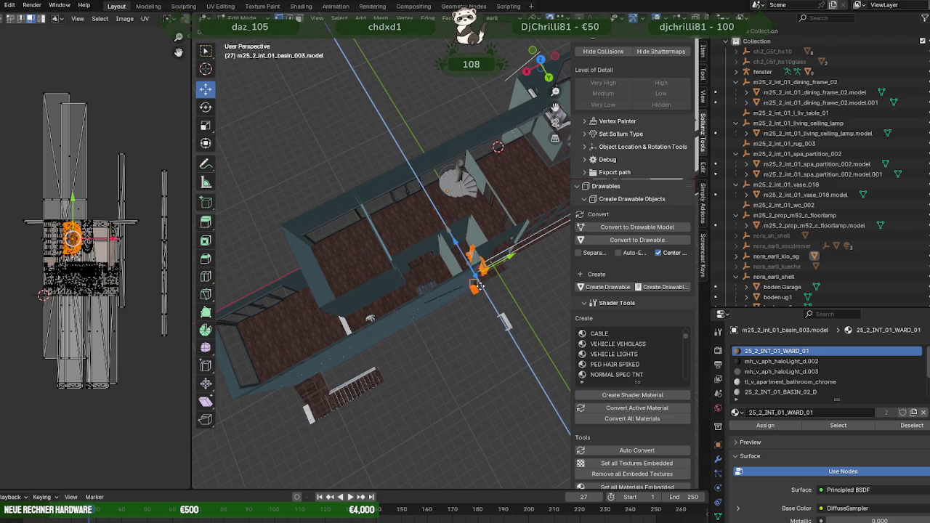
key(Tab)
Select the duplicated stair flight reh_int4_style_1_stairs.model.001 and enter Edit Mode
mouse_move(471, 301)
middle_down()
mouse_move(452, 282)
mouse_move(459, 275)
mouse_move(546, 259)
mouse_move(485, 273)
mouse_move(571, 269)
mouse_move(544, 272)
mouse_move(480, 254)
mouse_move(474, 269)
mouse_move(516, 290)
middle_up()
scroll(503, 295, up, 2)
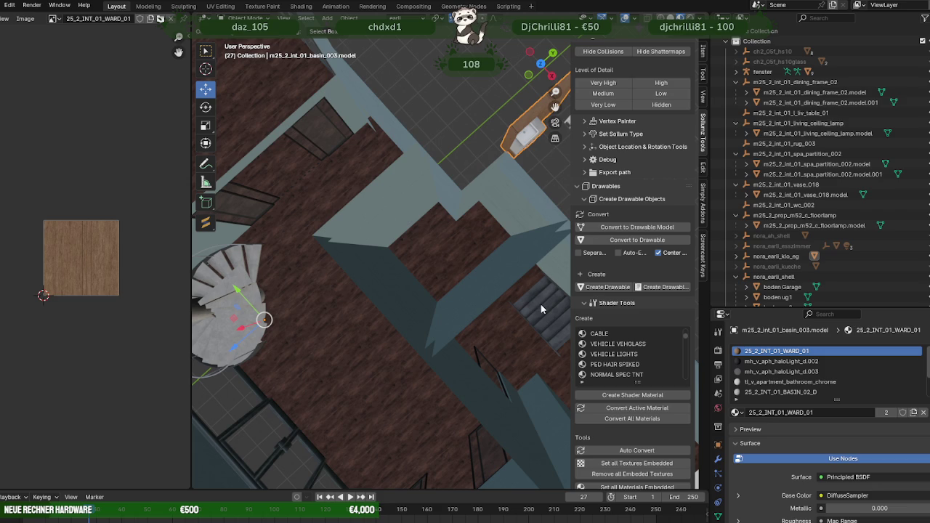
click(541, 306)
scroll(540, 305, down, 1)
key(Tab)
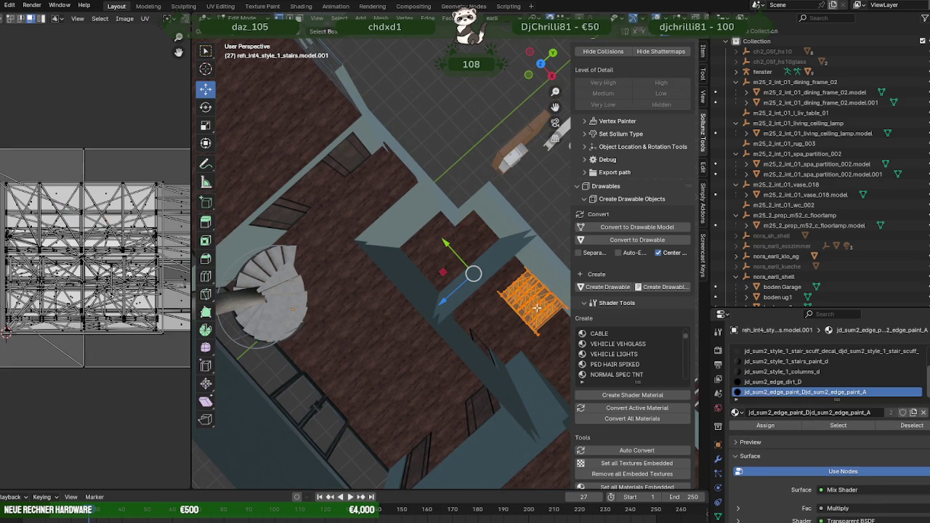
Mirror the stair vertices across the global X axis
right_click(469, 275)
mouse_move(449, 235)
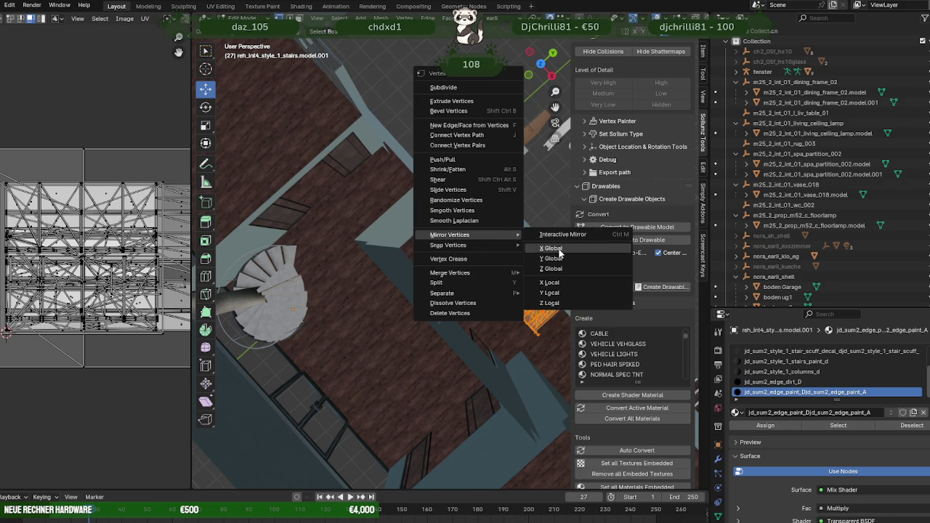
click(556, 250)
mouse_move(555, 250)
middle_down()
mouse_move(379, 135)
mouse_move(494, 163)
mouse_move(484, 148)
middle_up()
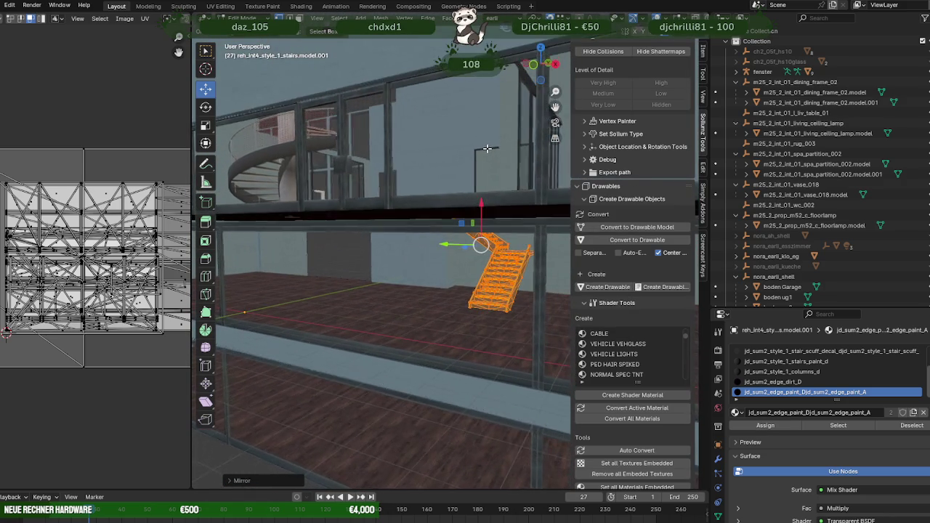
scroll(483, 152, up, 4)
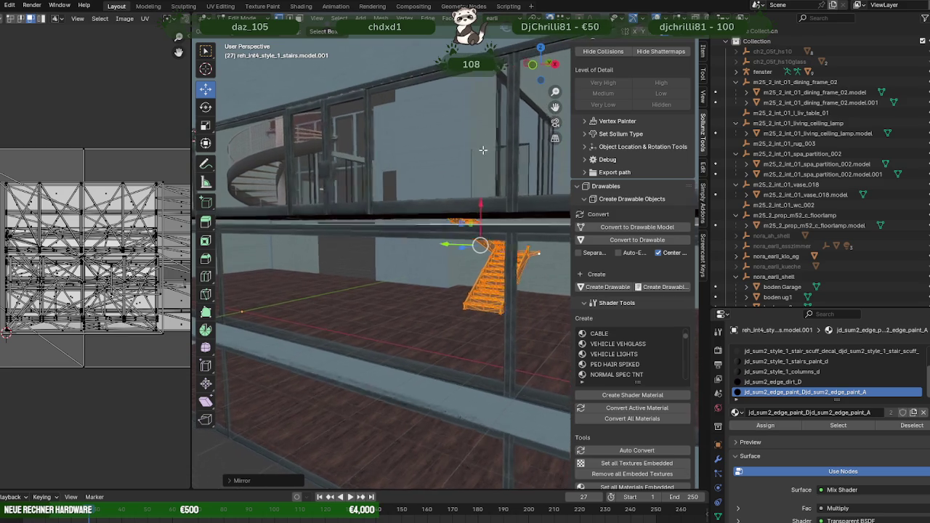
middle_drag(479, 165, 418, 247)
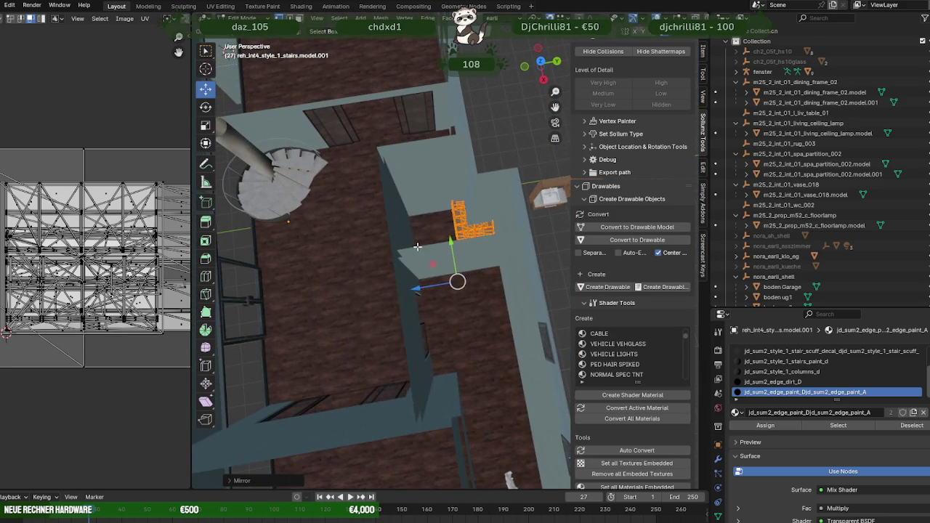
Rotate the mirrored stairs to face the new direction
key(shift+space)
key(r)
drag(436, 318, 483, 308)
Slide the stairs vertically and along Y behind the wall opening, then exit Edit Mode
key(shift+space)
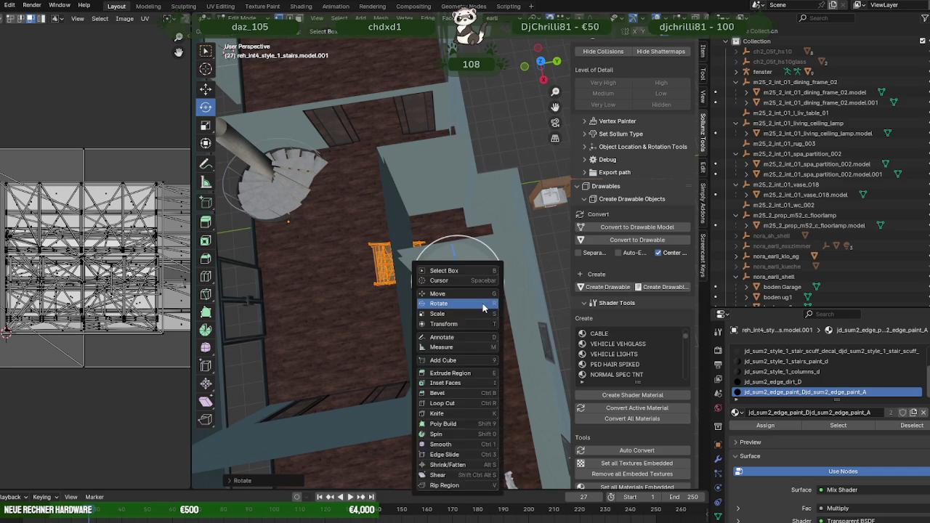
click(483, 294)
mouse_move(483, 294)
middle_down()
mouse_move(485, 231)
mouse_move(502, 259)
mouse_move(505, 239)
mouse_move(483, 224)
mouse_move(425, 279)
mouse_move(461, 241)
middle_up()
key(shift+z)
key(shift+z)
key(shift+z)
drag(473, 233, 407, 240)
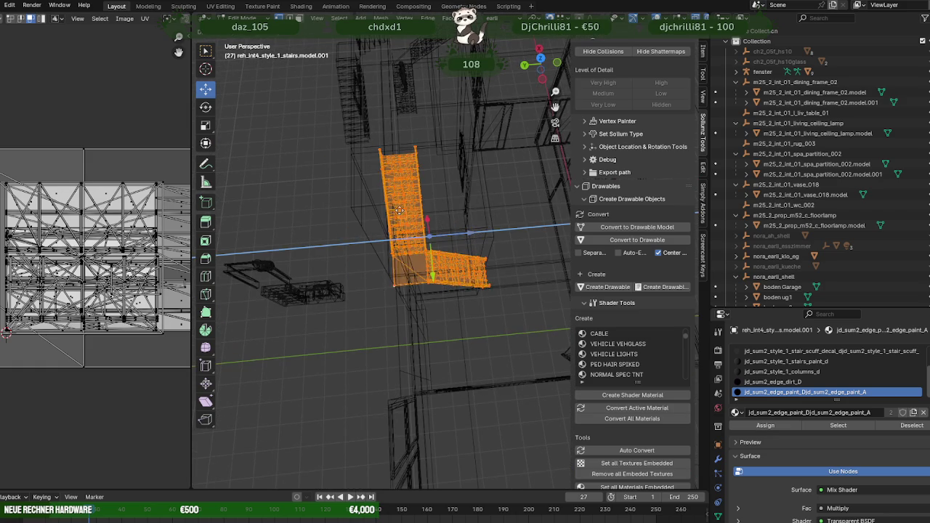
middle_drag(407, 240, 438, 241)
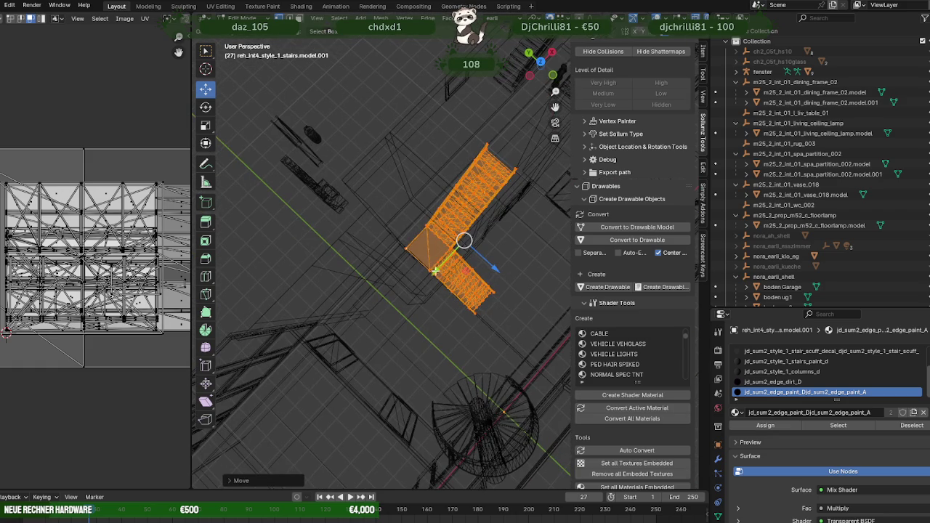
drag(437, 241, 368, 233)
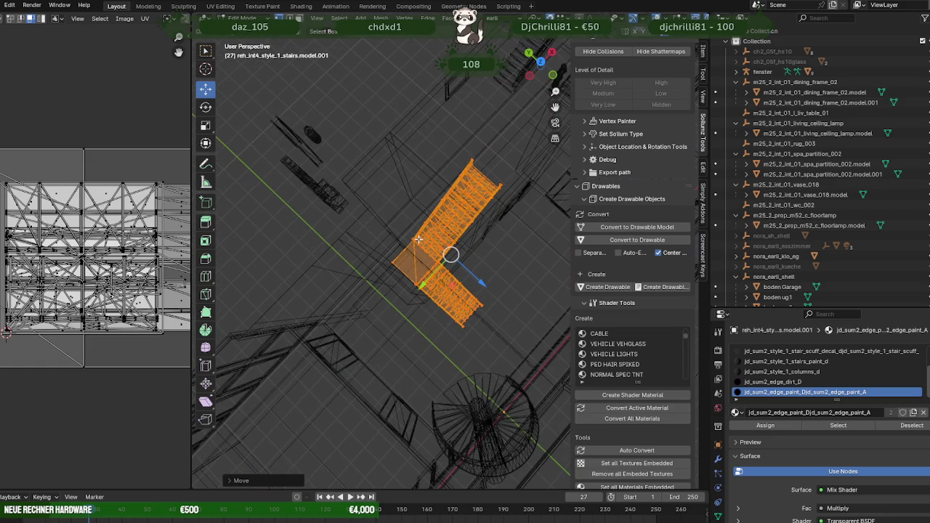
key(shift+z)
mouse_move(418, 239)
middle_down()
mouse_move(452, 264)
mouse_move(324, 233)
mouse_move(356, 247)
mouse_move(476, 246)
mouse_move(473, 260)
mouse_move(480, 235)
mouse_move(436, 246)
middle_up()
key(Tab)
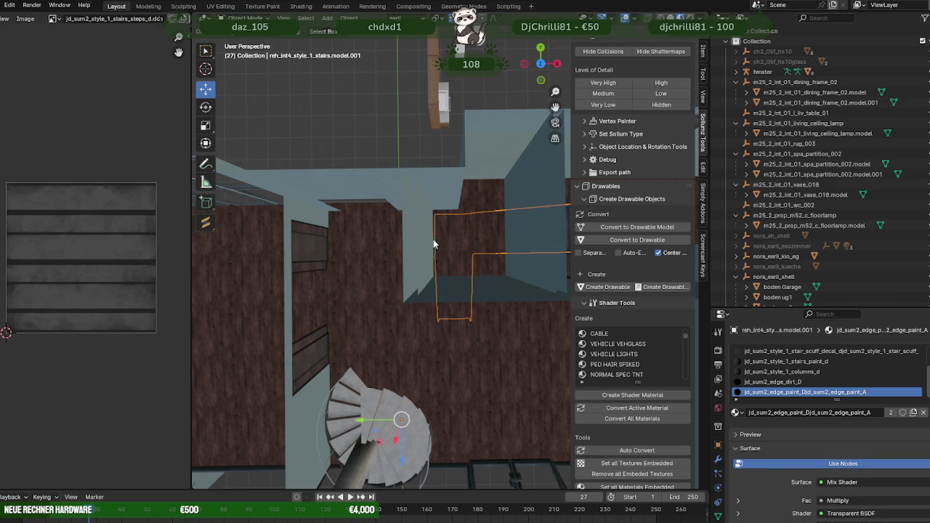
Shift the thin wand wall face slightly left in two small moves
click(426, 238)
key(Tab)
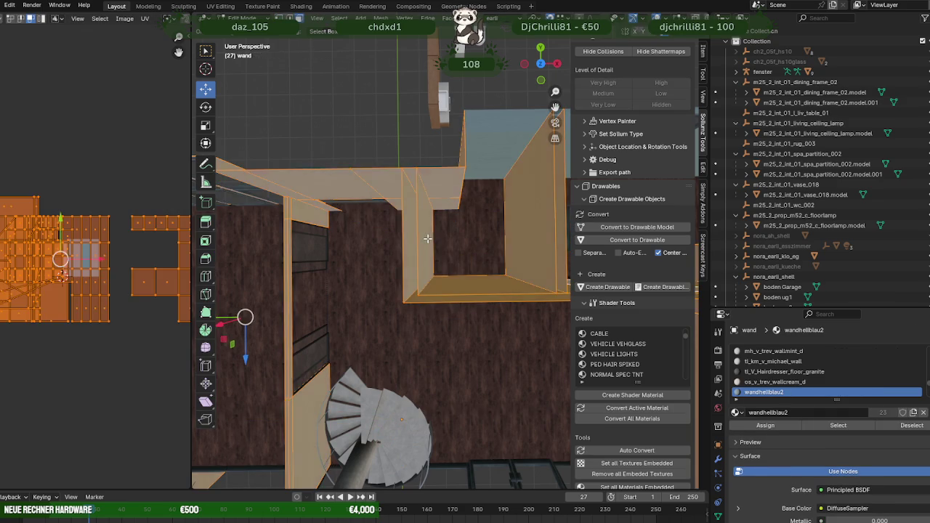
click(427, 238)
middle_drag(426, 236, 461, 229)
drag(441, 229, 434, 229)
mouse_move(436, 227)
middle_down()
mouse_move(448, 222)
mouse_move(424, 216)
middle_up()
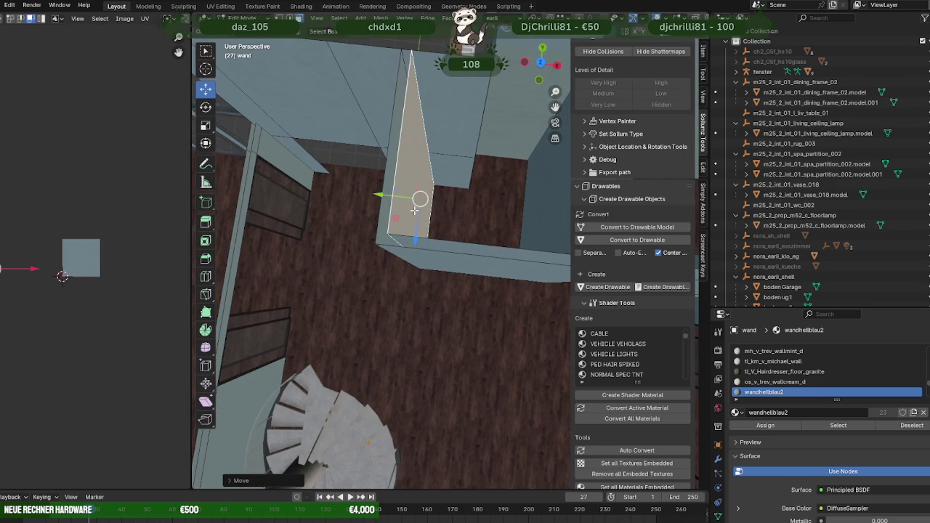
drag(390, 196, 386, 199)
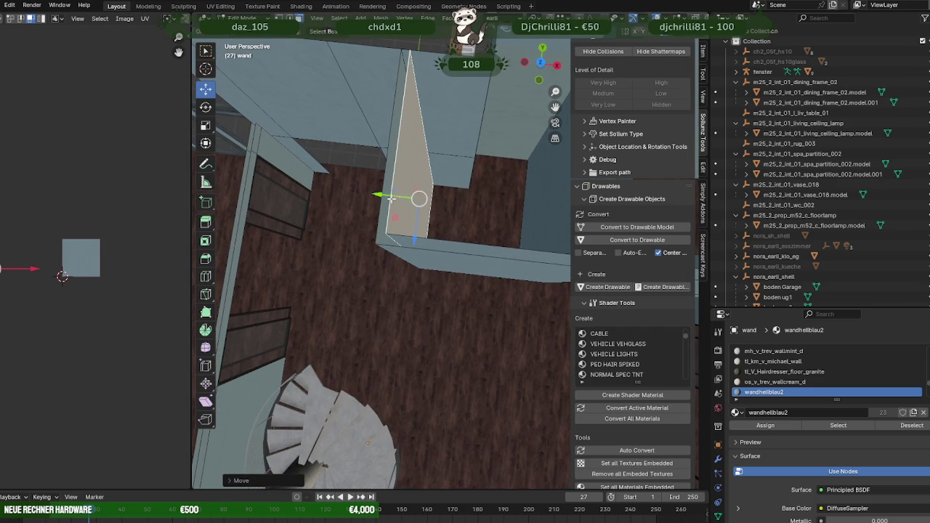
middle_drag(441, 211, 494, 247)
Slide the stair flight along Y to fit the opening between the partition walls
click(494, 247)
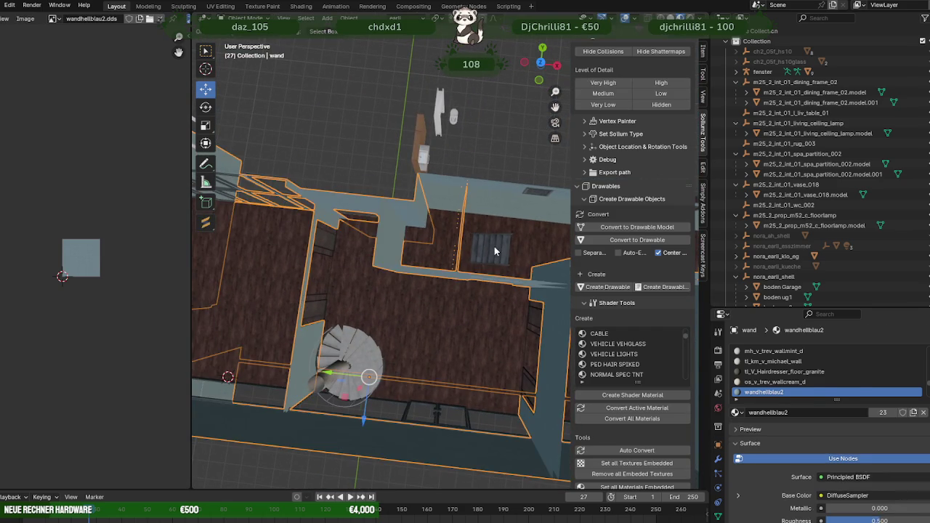
key(Tab)
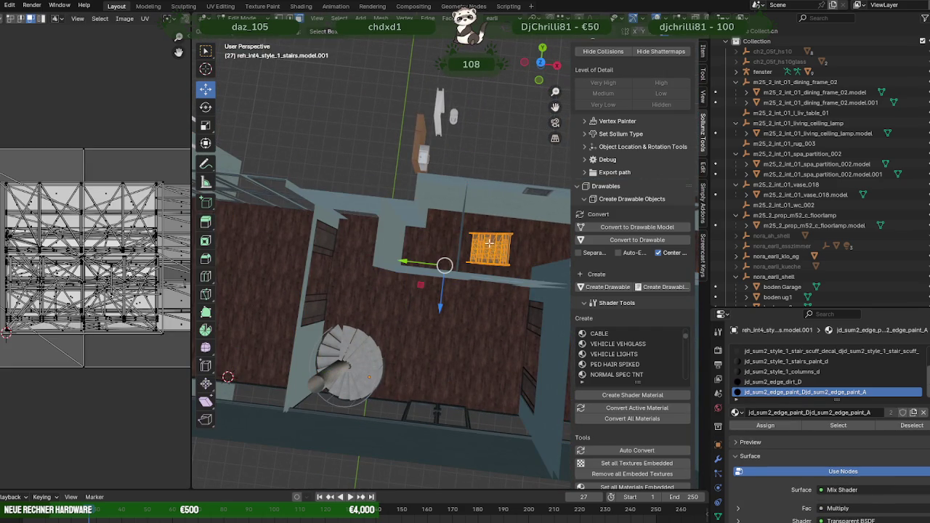
key(shift+z)
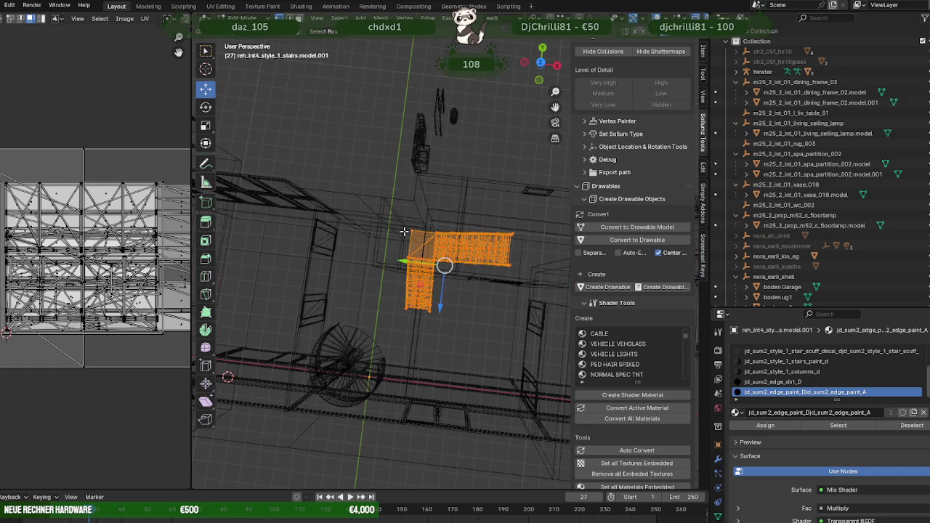
middle_drag(409, 230, 420, 235)
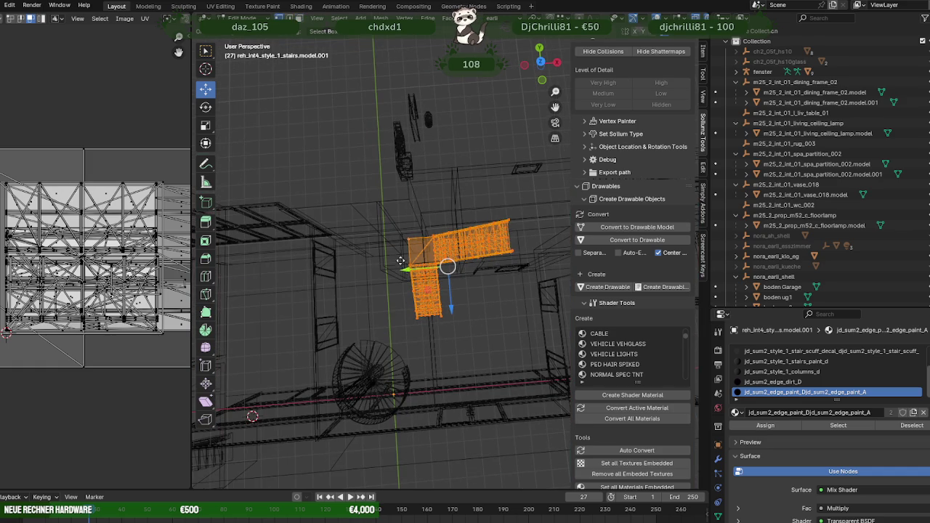
drag(405, 268, 372, 216)
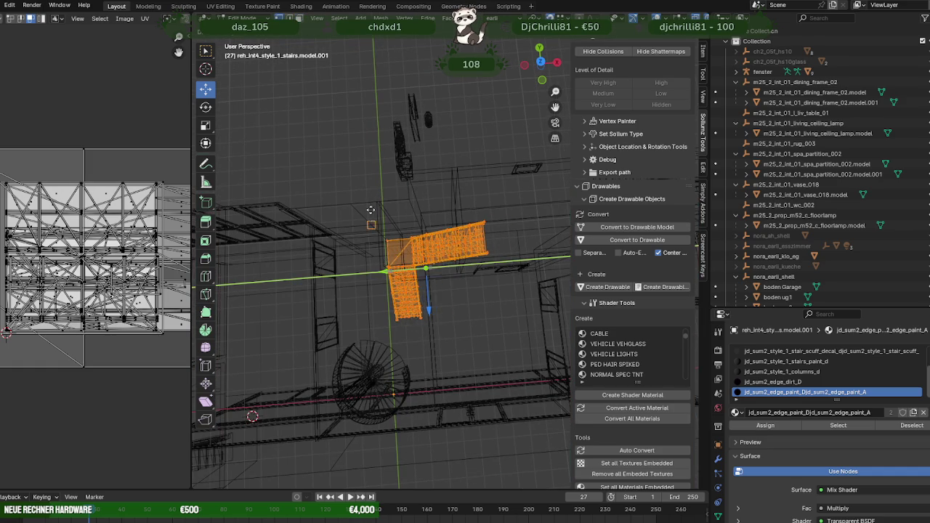
drag(372, 216, 391, 205)
mouse_move(390, 206)
middle_down()
mouse_move(474, 197)
mouse_move(501, 230)
middle_up()
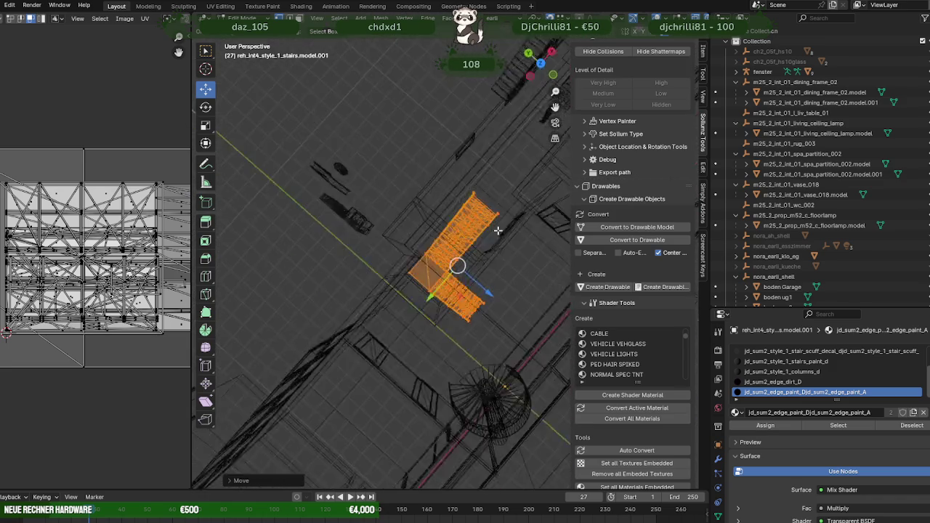
key(shift+z)
mouse_move(502, 230)
middle_down()
mouse_move(482, 266)
mouse_move(424, 260)
mouse_move(453, 264)
mouse_move(387, 290)
mouse_move(475, 275)
middle_up()
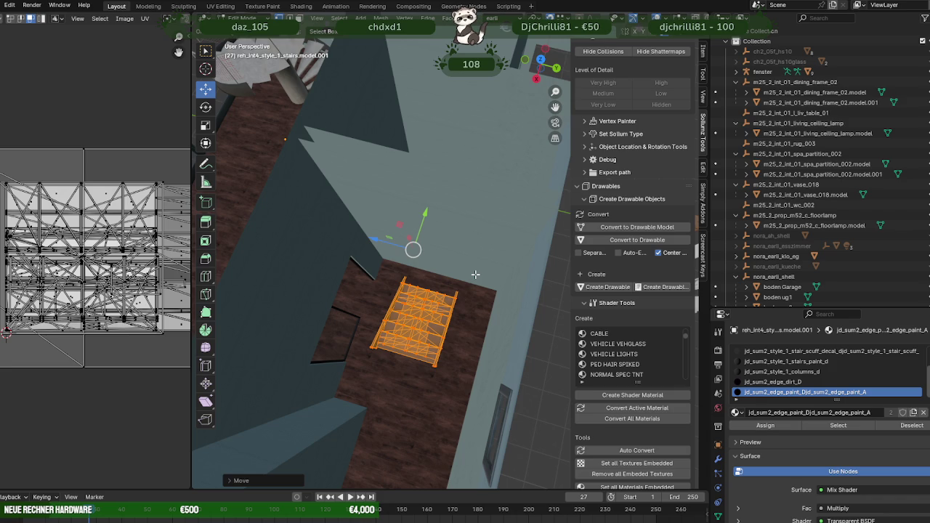
In wireframe, shift the L-shaped stair mesh along the blue axis into place, then restore solid shading
mouse_move(463, 271)
middle_down()
mouse_move(419, 340)
mouse_move(442, 280)
mouse_move(454, 295)
mouse_move(486, 291)
mouse_move(464, 307)
mouse_move(478, 334)
middle_up()
key(shift+z)
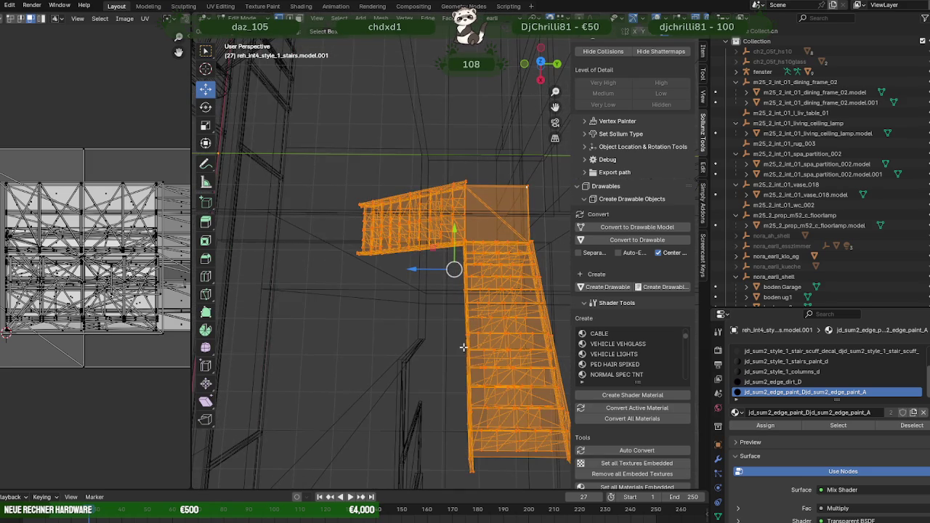
middle_drag(452, 357, 448, 341)
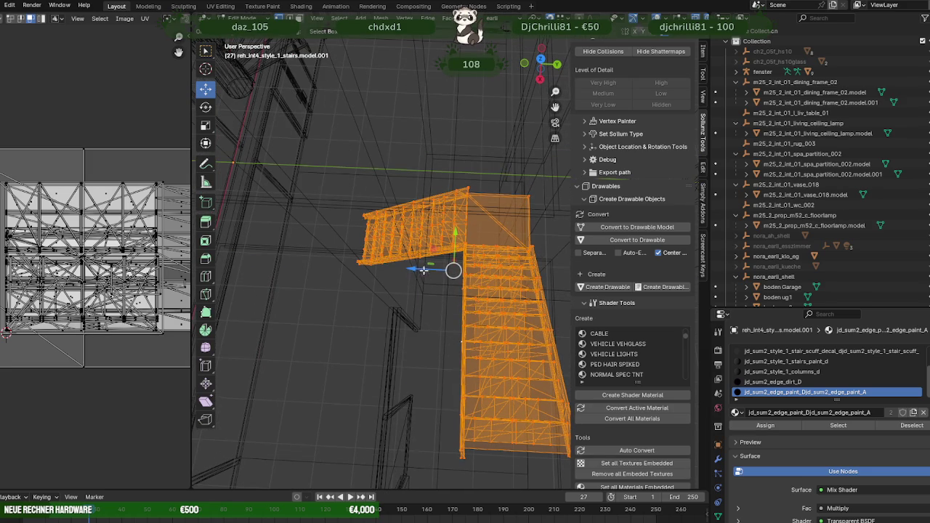
drag(422, 269, 389, 268)
key(shift+z)
mouse_move(509, 330)
middle_down()
mouse_move(411, 326)
mouse_move(473, 312)
mouse_move(469, 284)
mouse_move(461, 287)
mouse_move(488, 300)
mouse_move(441, 322)
mouse_move(458, 247)
middle_up()
Nudge the spa partition door slightly along the green axis
key(Tab)
click(460, 243)
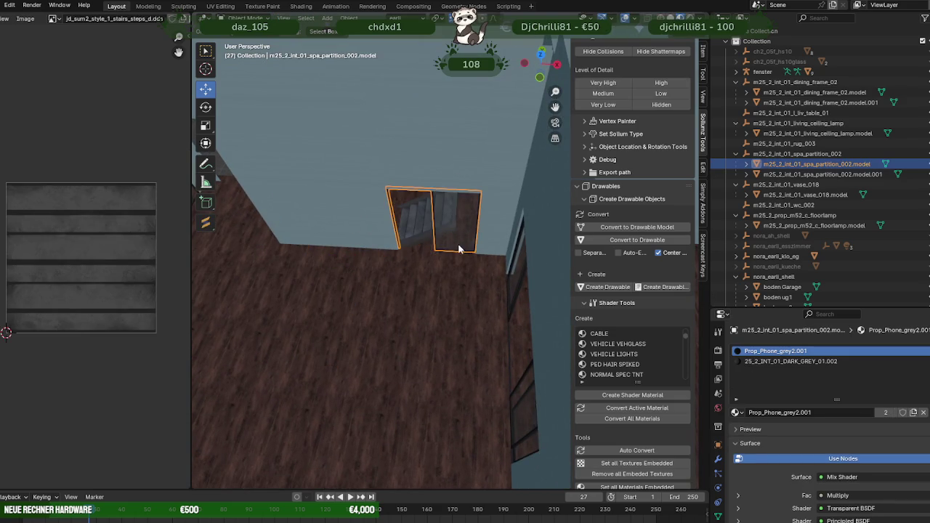
key(Tab)
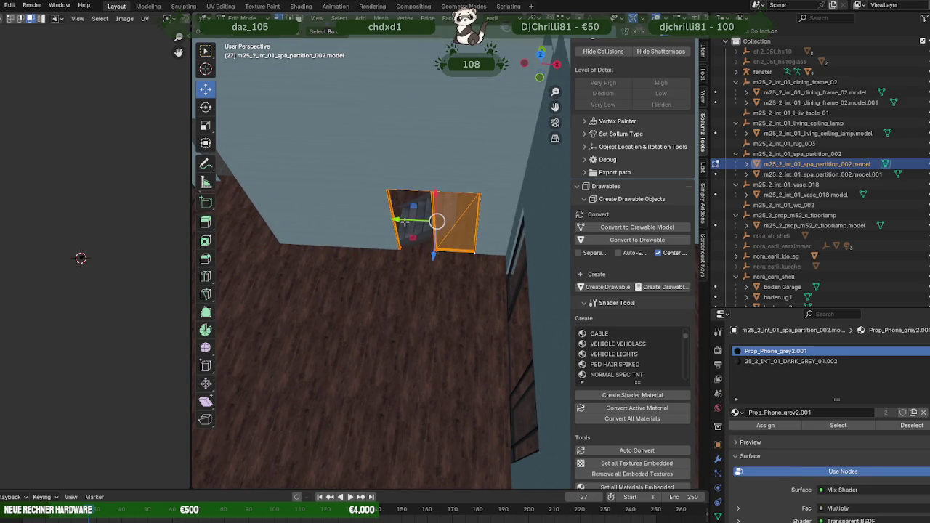
drag(405, 221, 409, 218)
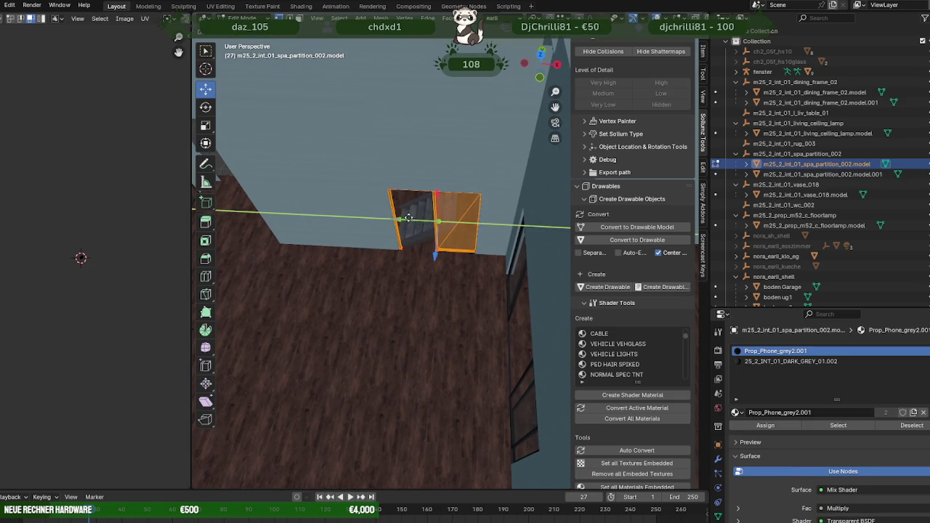
click(413, 216)
key(Tab)
Slide the wall 'wand' face sideways in wireframe to widen the doorway
click(384, 225)
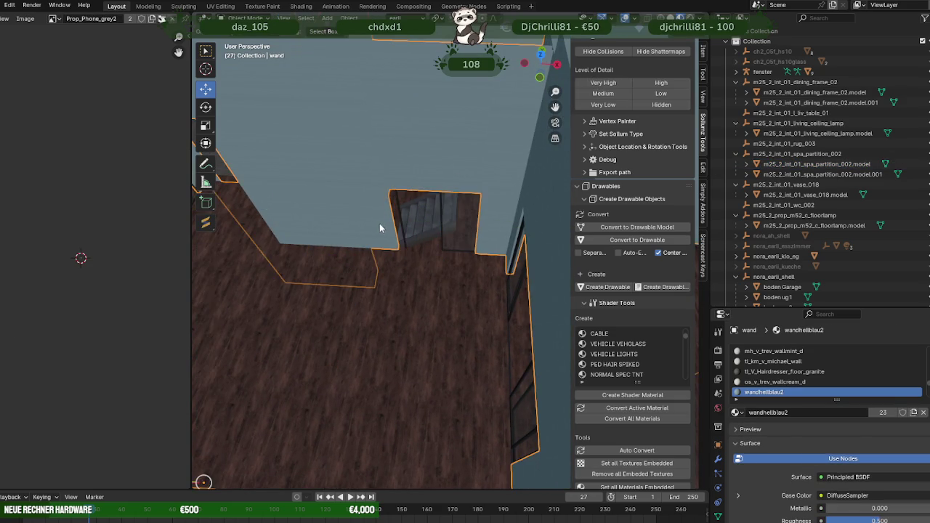
key(Tab)
key(shift+z)
mouse_move(396, 237)
middle_down()
mouse_move(439, 267)
mouse_move(499, 287)
mouse_move(451, 279)
mouse_move(477, 257)
middle_up()
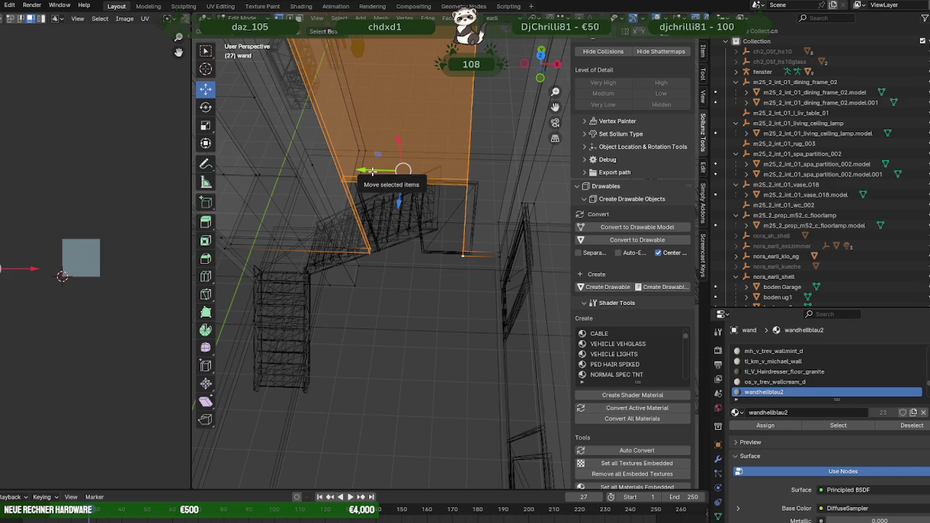
drag(364, 170, 434, 216)
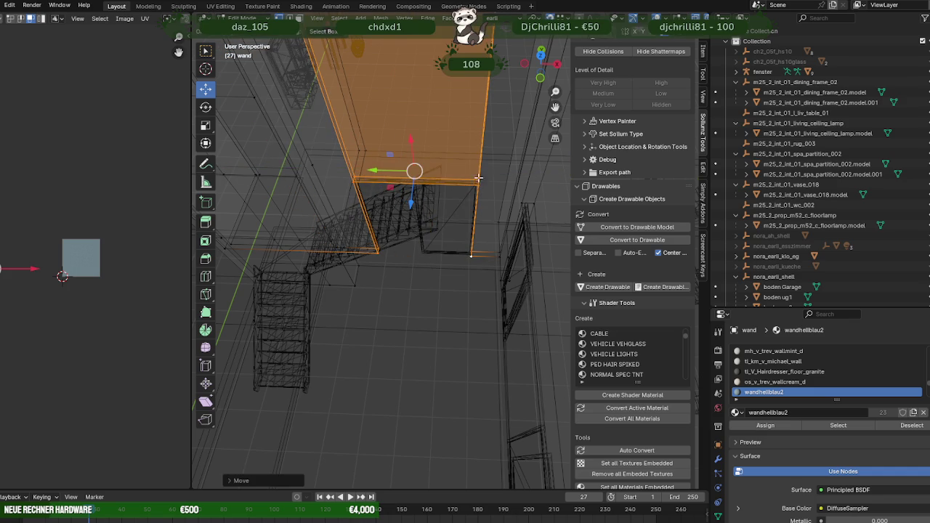
mouse_move(434, 216)
middle_down()
mouse_move(399, 258)
mouse_move(431, 233)
mouse_move(404, 233)
mouse_move(420, 229)
middle_up()
key(shift+z)
key(Escape)
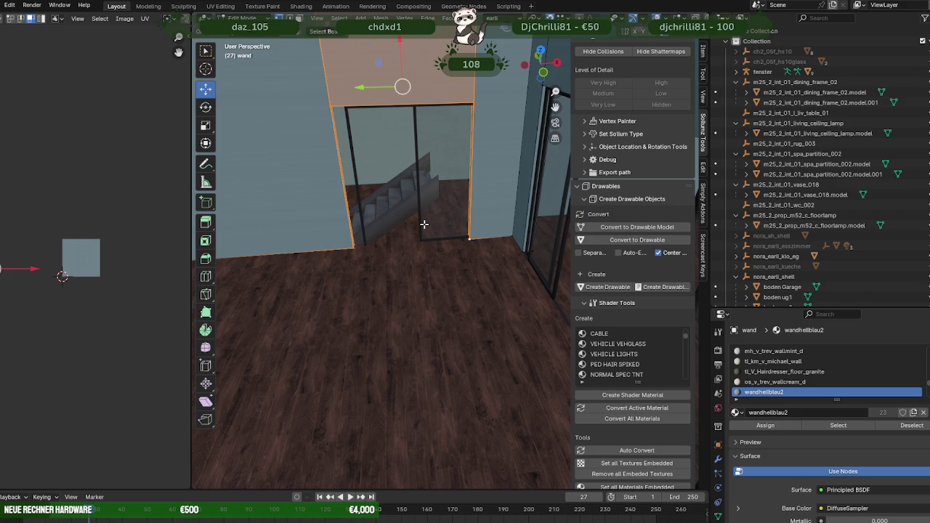
click(425, 225)
Rotate the spa partition door around its vertical axis
click(425, 223)
click(425, 222)
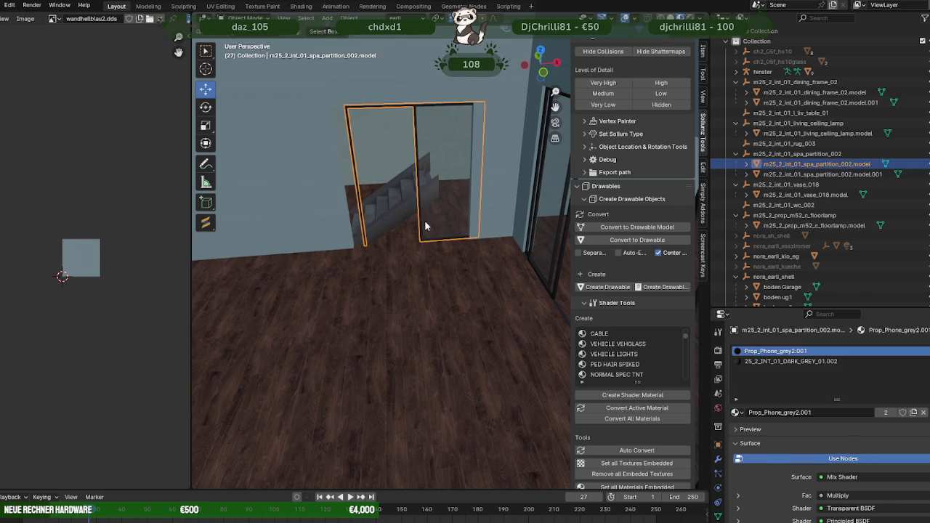
key(ctrl+z)
key(shift+space)
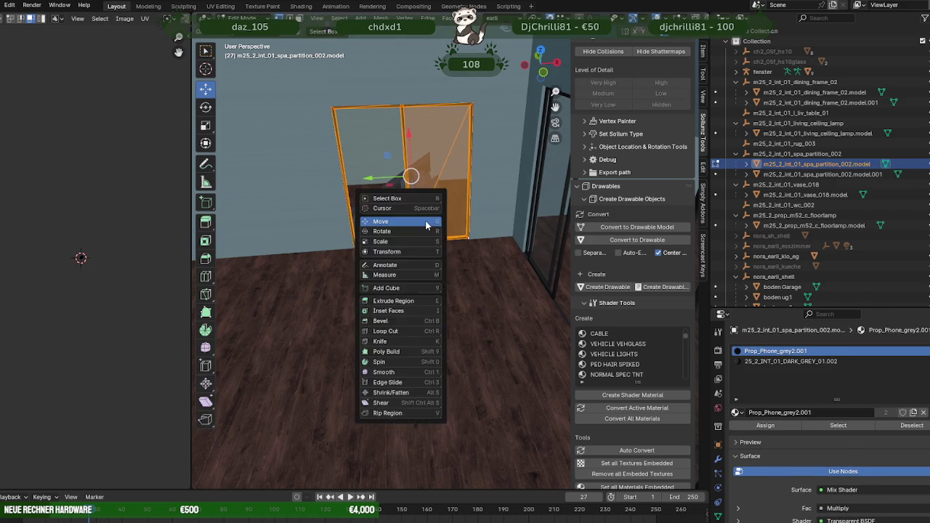
click(426, 233)
drag(440, 181, 451, 194)
key(shift+space)
Slide the partition left along X beside the stair opening
key(g)
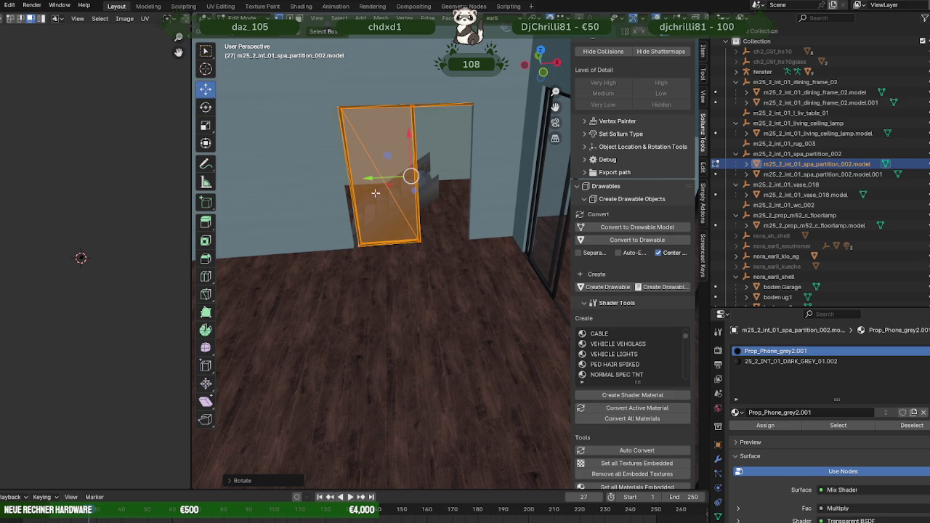
drag(371, 178, 353, 245)
mouse_move(354, 245)
middle_down()
mouse_move(405, 248)
mouse_move(446, 290)
mouse_move(415, 316)
mouse_move(430, 290)
mouse_move(427, 309)
mouse_move(357, 321)
middle_up()
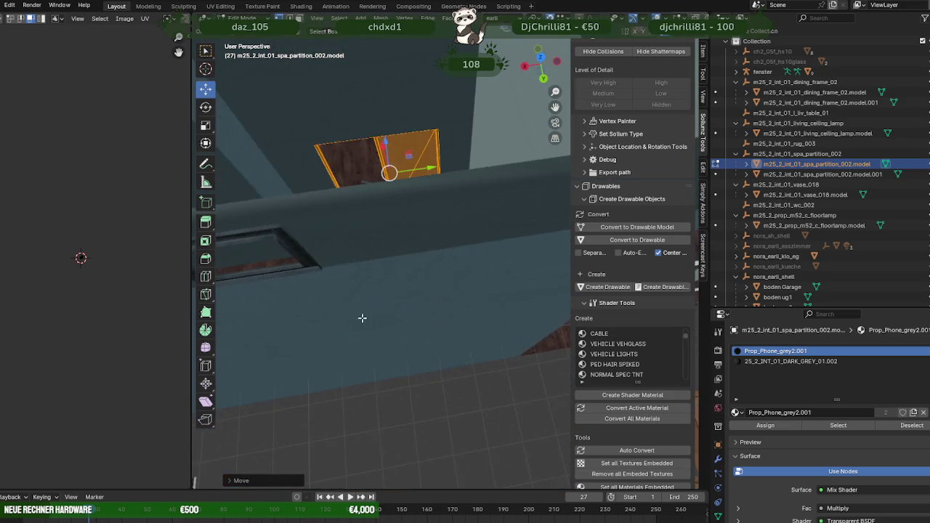
scroll(390, 286, down, 3)
middle_drag(390, 286, 463, 309)
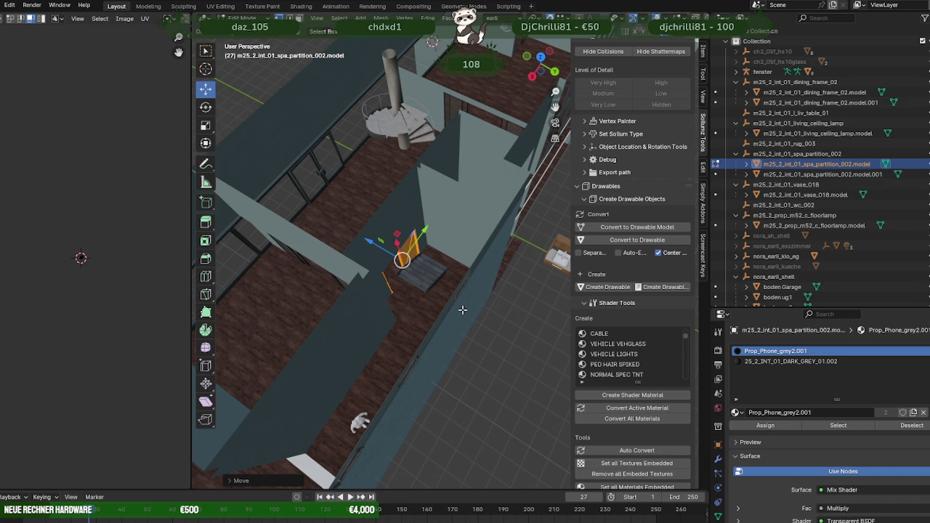
middle_drag(462, 309, 457, 224)
Delete the front face of the wall 'wand' next to the stairs
click(457, 218)
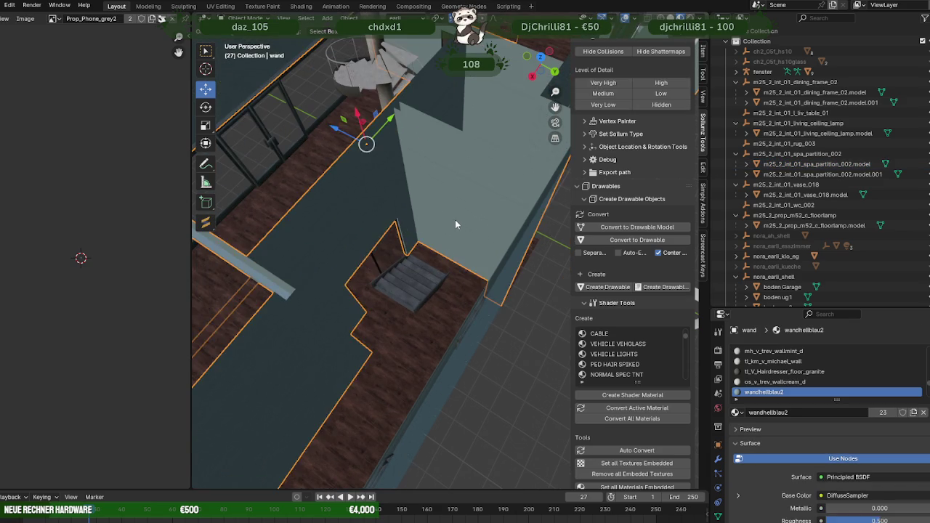
click(470, 190)
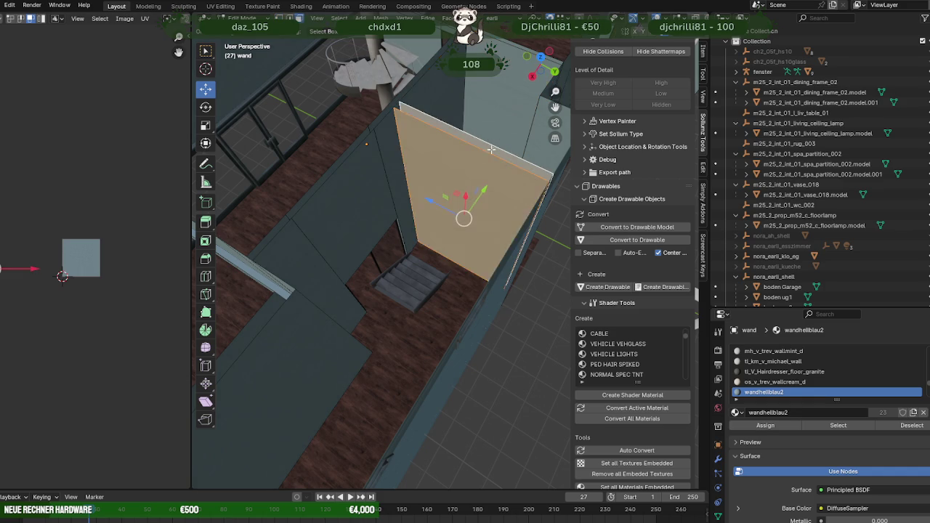
middle_drag(492, 148, 491, 187)
key(Delete)
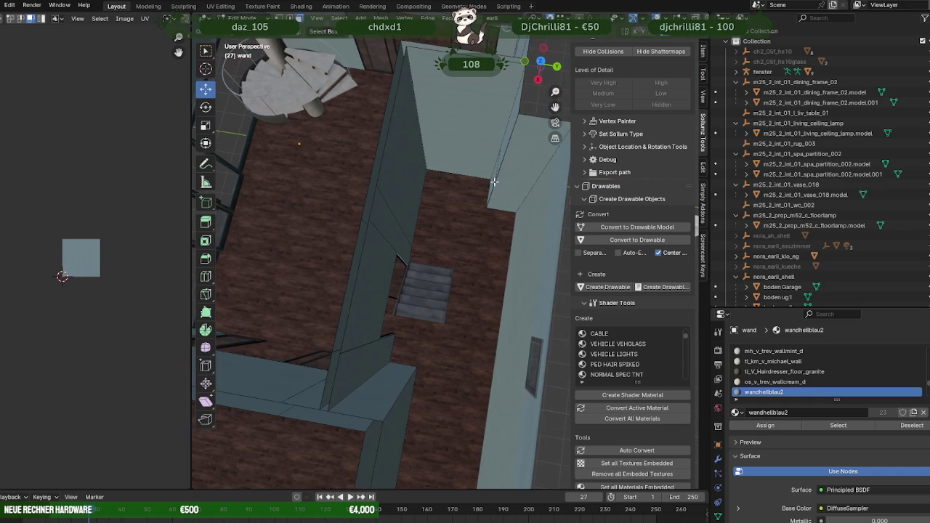
key(Tab)
Move bodenEG floor faces along the green axis toward the stairs, then select the stair section
click(457, 233)
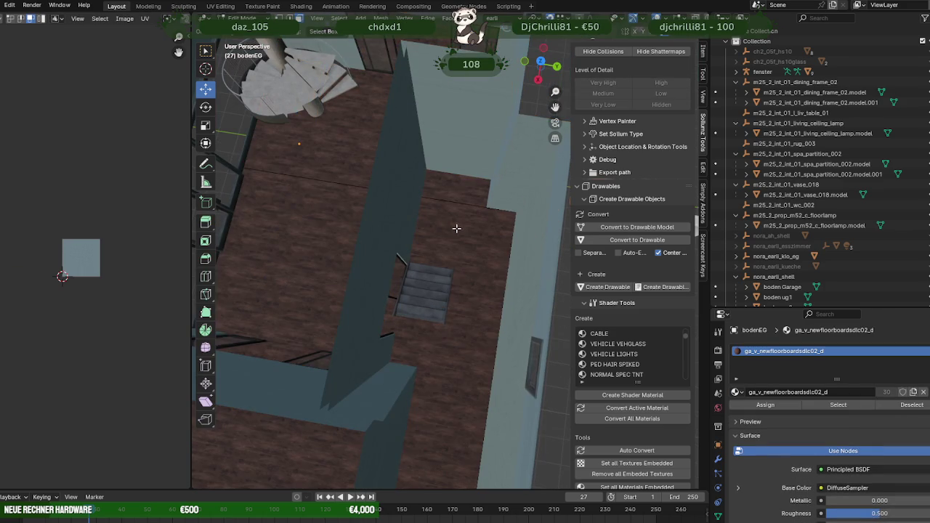
key(Tab)
mouse_move(457, 233)
middle_down()
mouse_move(420, 236)
mouse_move(409, 208)
mouse_move(484, 222)
mouse_move(430, 272)
mouse_move(446, 259)
middle_up()
click(487, 282)
mouse_move(487, 282)
middle_down()
mouse_move(394, 255)
mouse_move(477, 263)
mouse_move(411, 317)
mouse_move(425, 362)
mouse_move(369, 326)
middle_up()
mouse_move(369, 326)
mouse_down()
mouse_move(393, 318)
mouse_move(384, 320)
mouse_up()
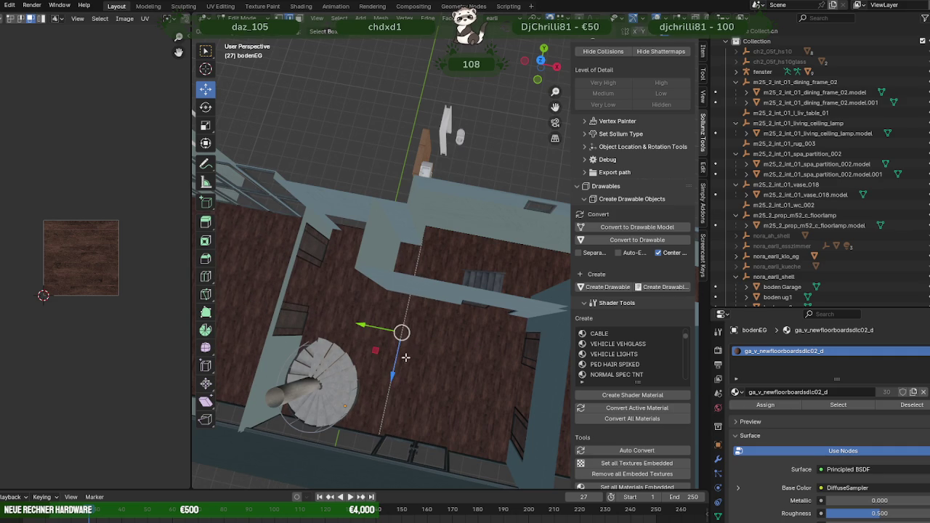
drag(363, 329, 357, 327)
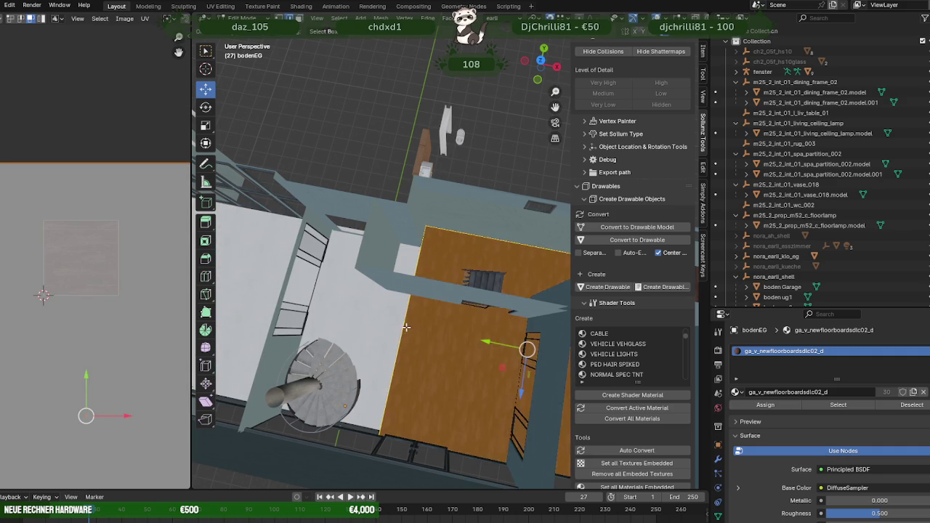
shift+middle_drag(435, 340, 417, 341)
scroll(429, 329, up, 3)
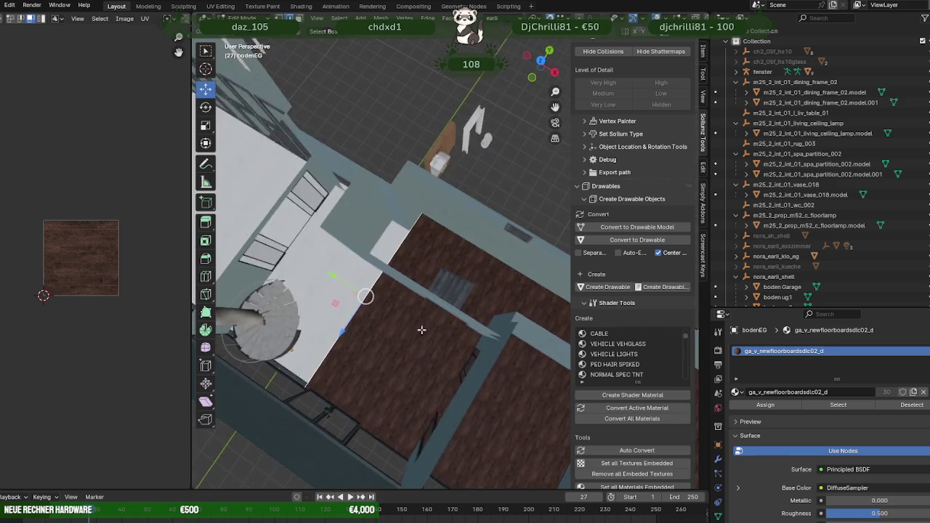
scroll(436, 326, up, 3)
click(443, 321)
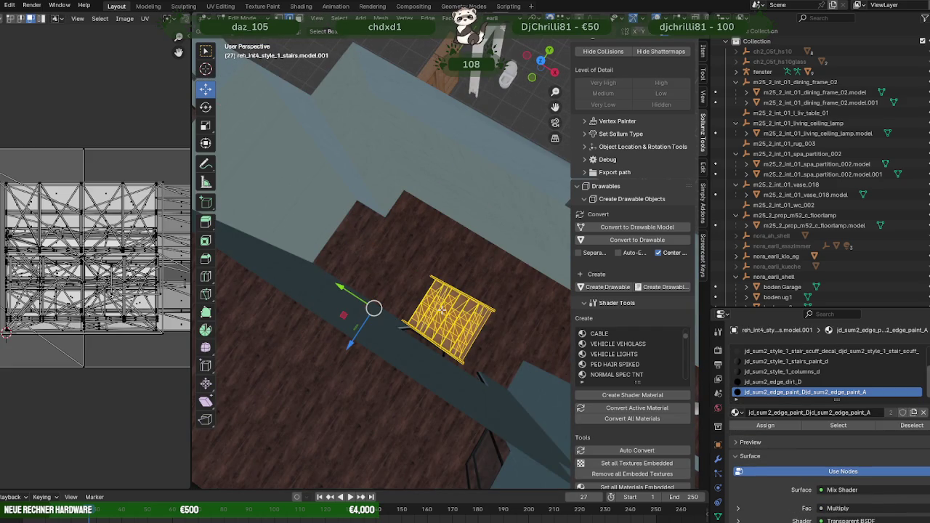
Box-select part of the stair mesh in wireframe view
key(Tab)
mouse_move(442, 310)
middle_down()
mouse_move(472, 312)
mouse_move(326, 293)
mouse_move(422, 342)
mouse_move(409, 293)
mouse_move(396, 290)
middle_up()
scroll(489, 310, up, 5)
scroll(485, 320, down, 3)
scroll(476, 327, down, 2)
scroll(483, 330, down, 3)
key(shift+z)
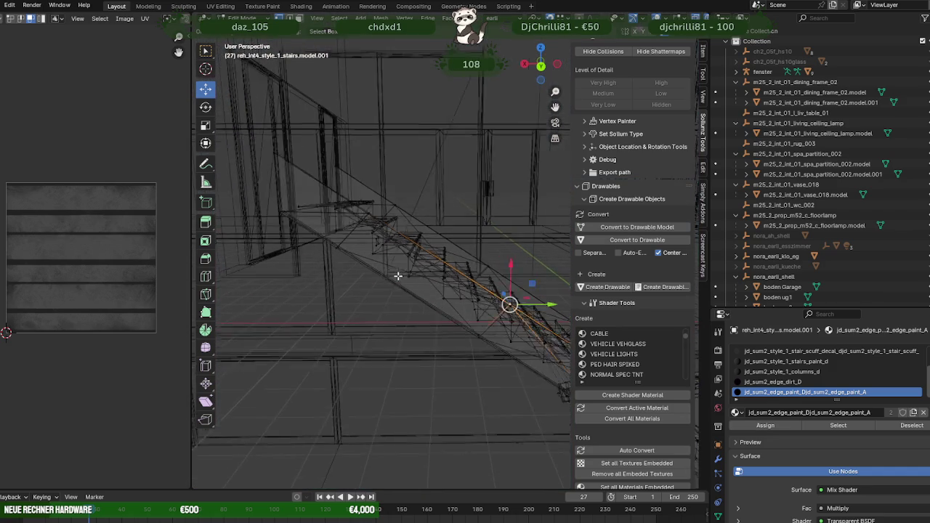
mouse_move(276, 143)
mouse_down()
mouse_move(438, 293)
mouse_move(498, 292)
mouse_up()
mouse_move(498, 292)
middle_down()
mouse_move(450, 323)
mouse_move(450, 281)
middle_up()
drag(476, 298, 477, 300)
mouse_move(476, 299)
middle_down()
mouse_move(453, 316)
mouse_move(431, 297)
middle_up()
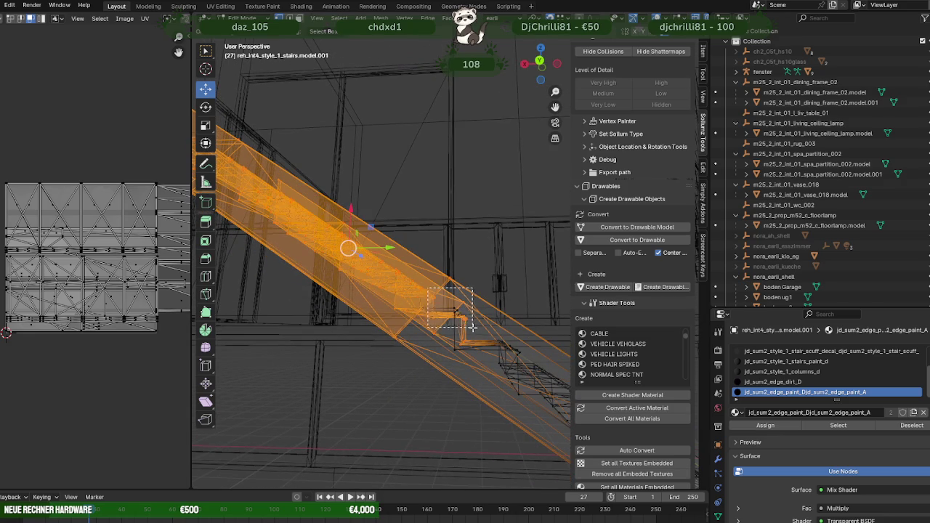
drag(470, 327, 471, 327)
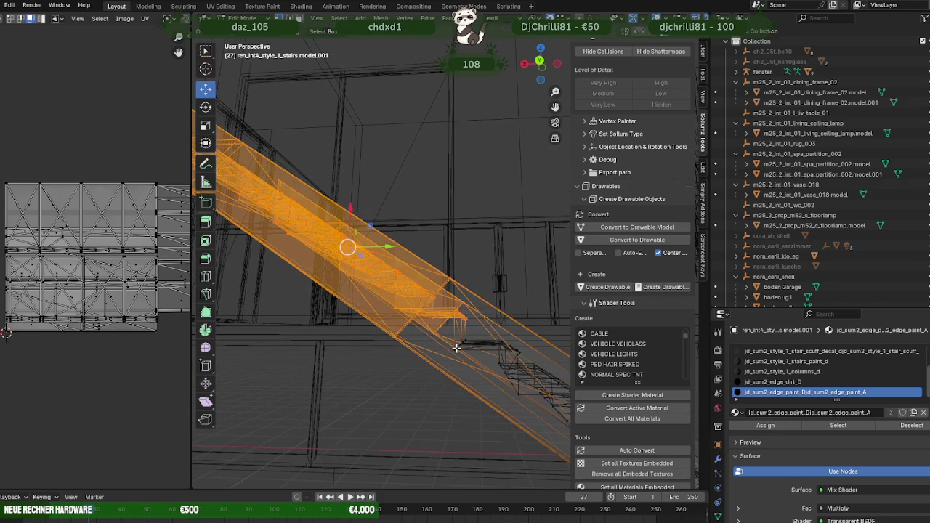
middle_drag(456, 348, 425, 356)
Delete the selected stair vertices and inspect the remaining stair faces
key(shift+h)
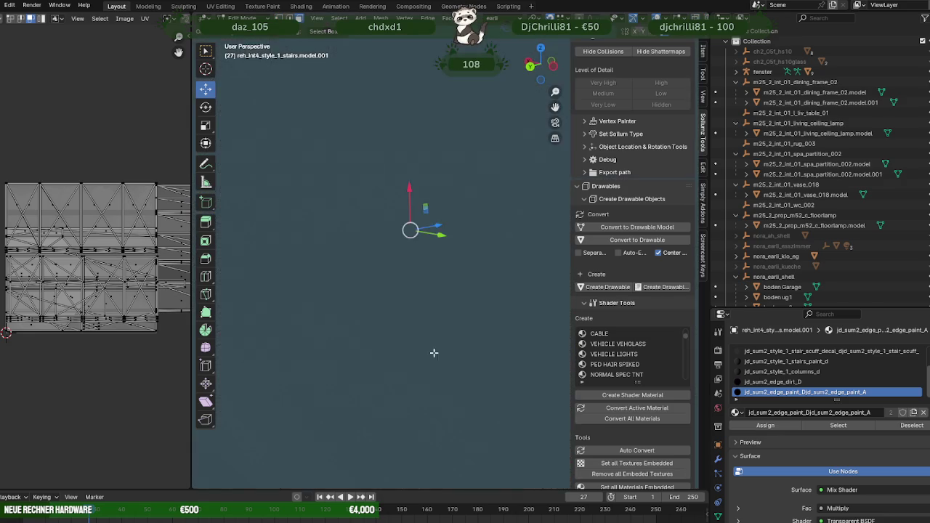
key(ctrl+z)
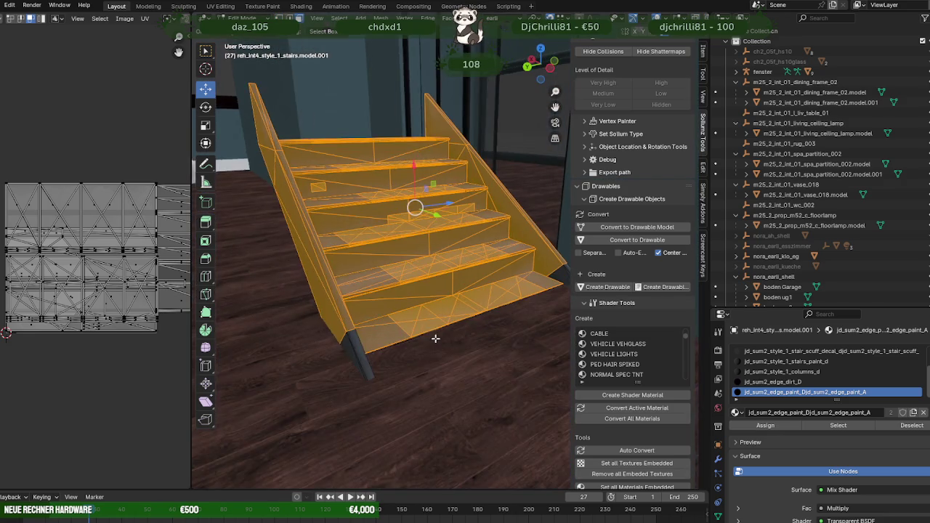
middle_drag(435, 338, 469, 337)
key(x)
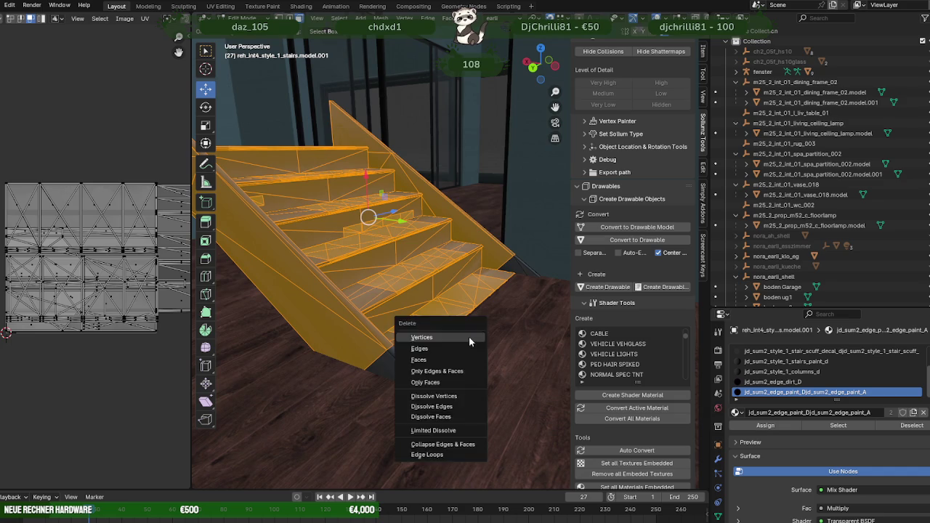
click(469, 337)
click(377, 269)
click(453, 332)
key(x)
click(476, 269)
middle_drag(475, 269, 450, 334)
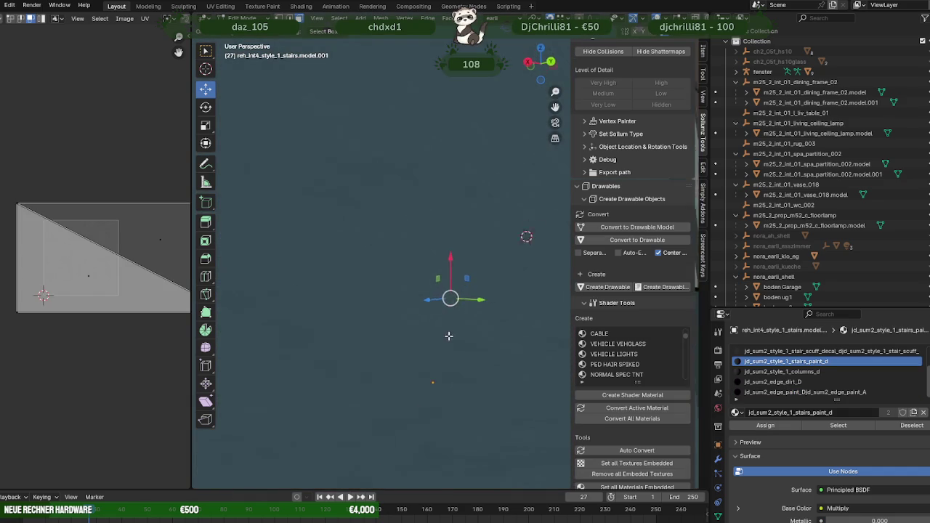
key(ctrl+z)
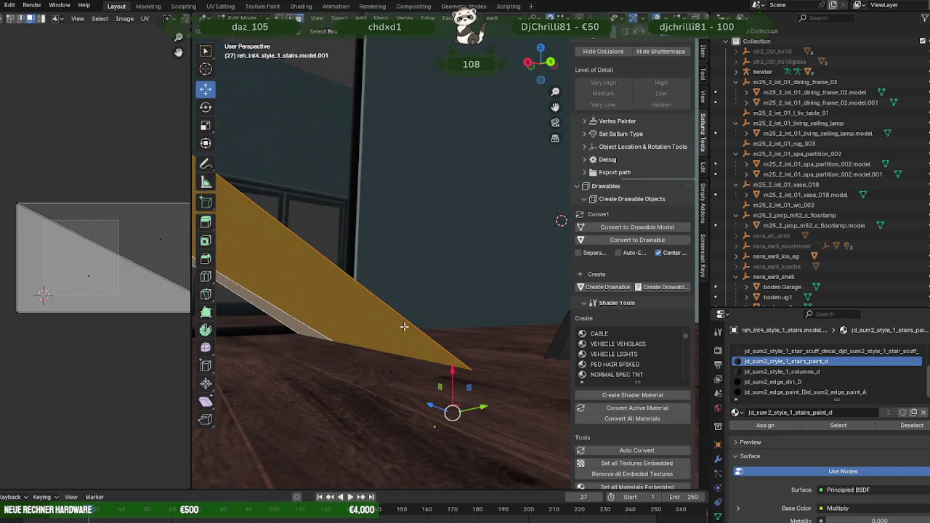
Move the stair piece along Y and then vertically along Z, back in solid shading
key(shift+z)
mouse_move(405, 327)
middle_down()
mouse_move(509, 412)
mouse_move(402, 363)
middle_up()
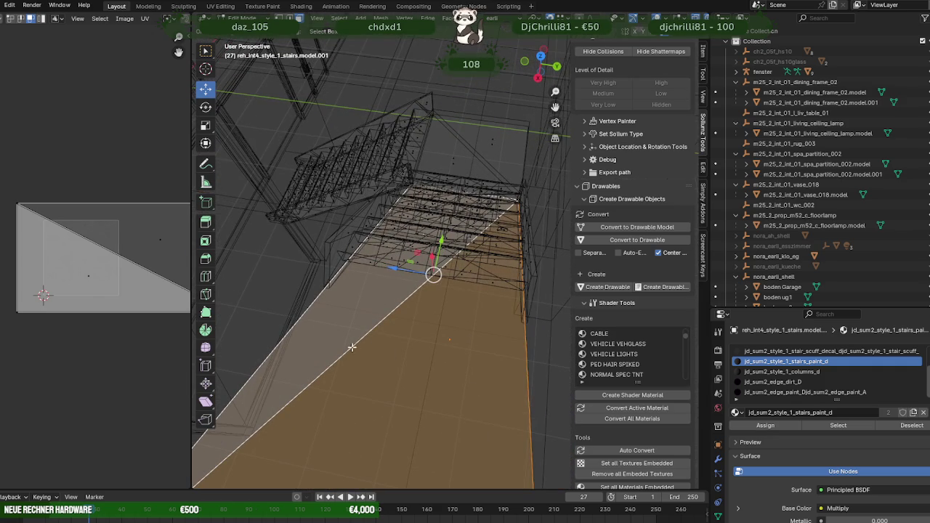
mouse_move(354, 336)
middle_down()
mouse_move(447, 262)
mouse_move(418, 317)
middle_up()
mouse_move(561, 269)
middle_down()
mouse_move(457, 271)
mouse_move(468, 247)
middle_up()
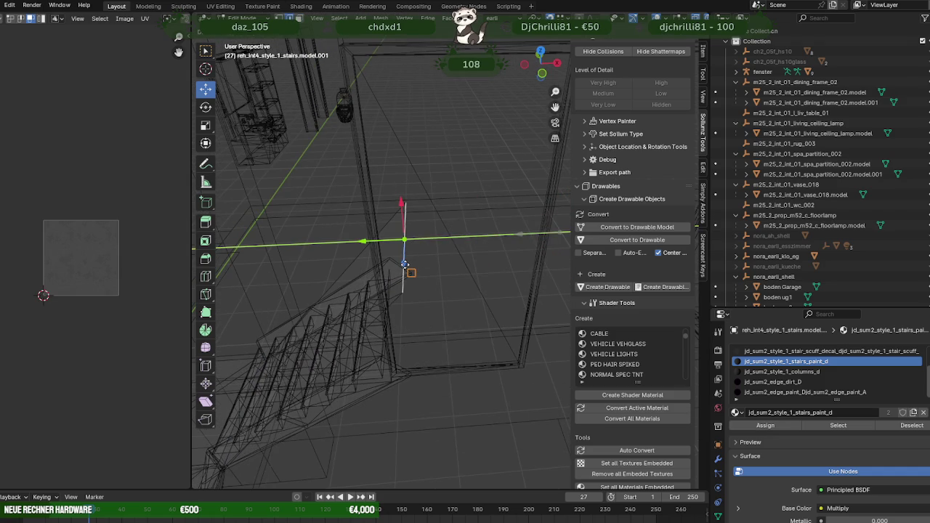
drag(404, 264, 405, 258)
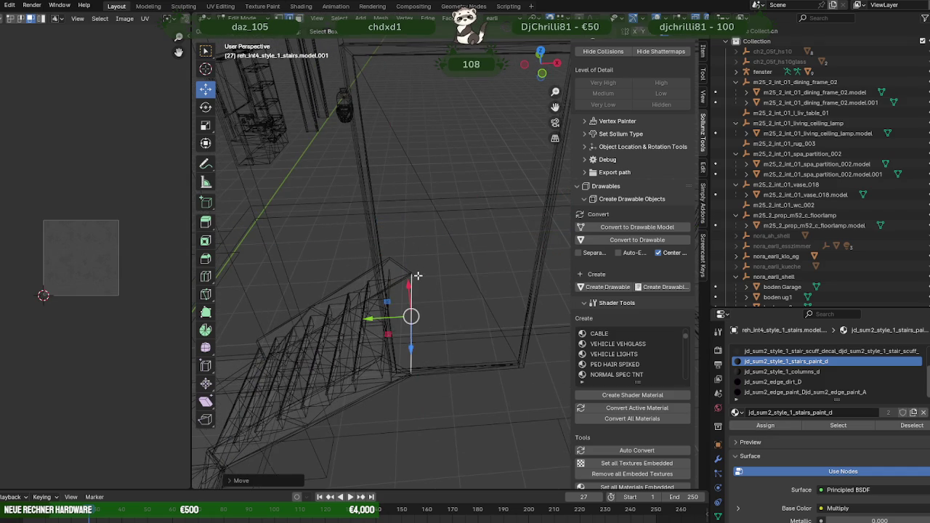
scroll(418, 275, up, 2)
mouse_move(414, 279)
middle_down()
mouse_move(366, 332)
mouse_move(406, 268)
mouse_move(375, 222)
middle_up()
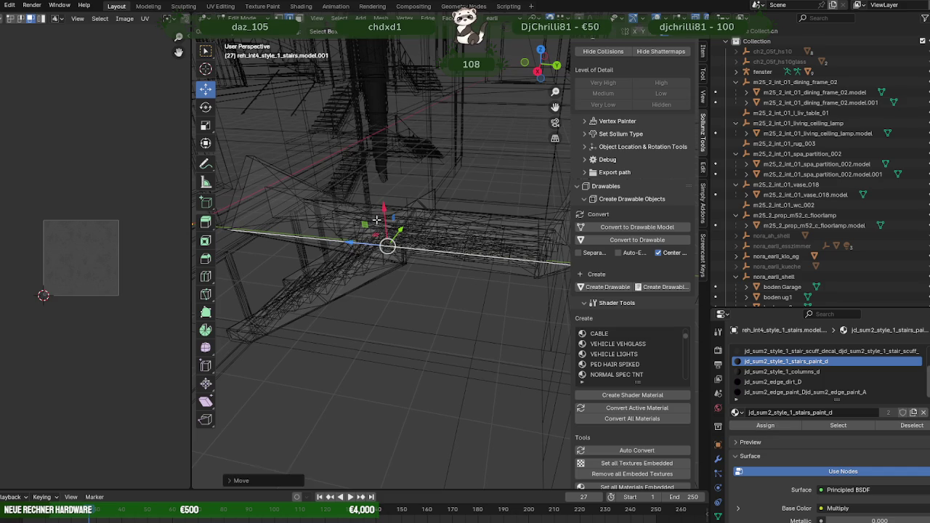
drag(384, 209, 393, 201)
key(shift+z)
mouse_move(364, 260)
middle_down()
mouse_move(409, 208)
mouse_move(427, 210)
mouse_move(414, 216)
mouse_move(461, 233)
mouse_move(456, 249)
mouse_move(485, 339)
mouse_move(399, 345)
mouse_move(405, 305)
mouse_move(380, 274)
mouse_move(422, 380)
mouse_move(373, 334)
middle_up()
key(Tab)
click(431, 328)
Widen the white bodenEG floor face by moving its edge
key(Tab)
scroll(385, 352, down, 3)
mouse_move(365, 299)
mouse_down()
mouse_move(454, 308)
mouse_move(455, 256)
mouse_move(471, 230)
mouse_up()
scroll(487, 240, up, 3)
mouse_move(486, 240)
middle_down()
mouse_move(541, 233)
mouse_move(479, 266)
mouse_move(519, 287)
mouse_move(515, 232)
mouse_move(535, 232)
mouse_move(437, 292)
mouse_move(433, 352)
mouse_move(431, 341)
middle_up()
scroll(494, 273, down, 2)
Extrude the wall edge and move it along Y, cancelling a failed retry
key(e)
click(431, 342)
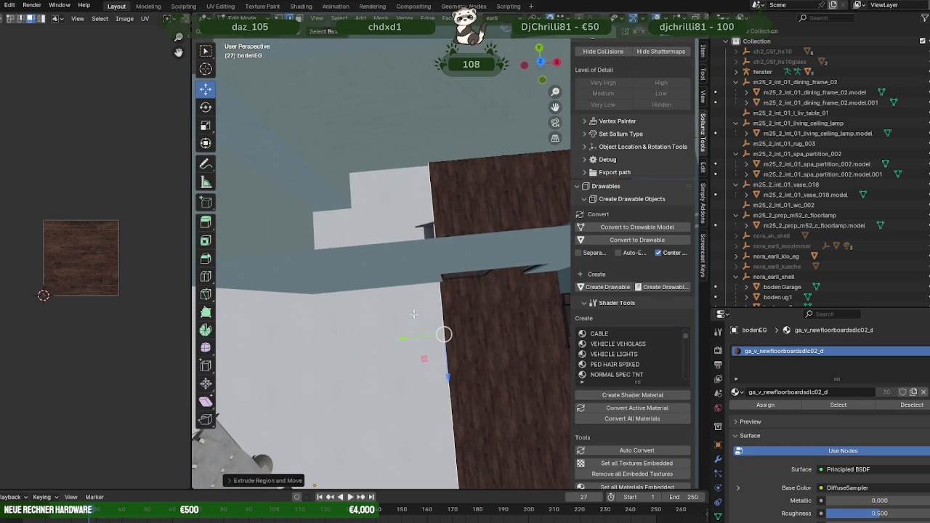
scroll(427, 308, down, 3)
key(g)
key(y)
click(397, 289)
key(e)
key(y)
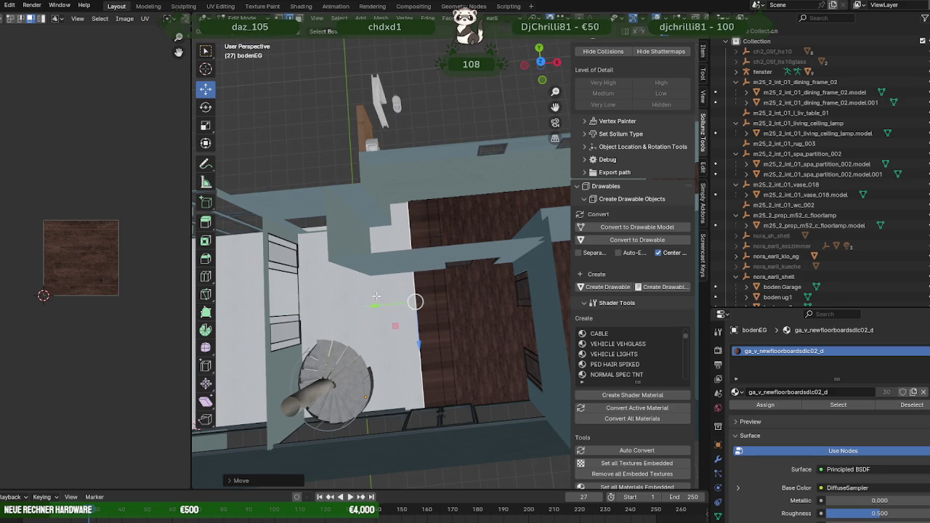
key(e)
key(y)
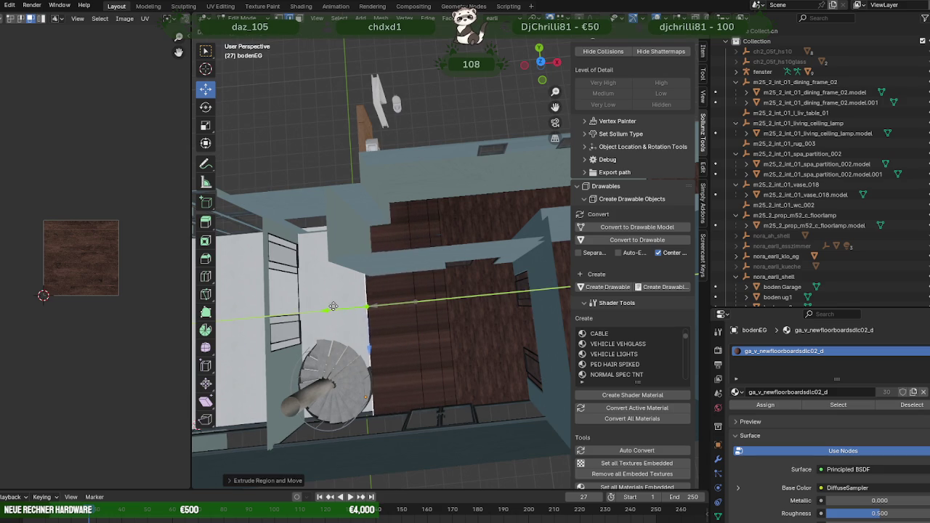
right_click(379, 305)
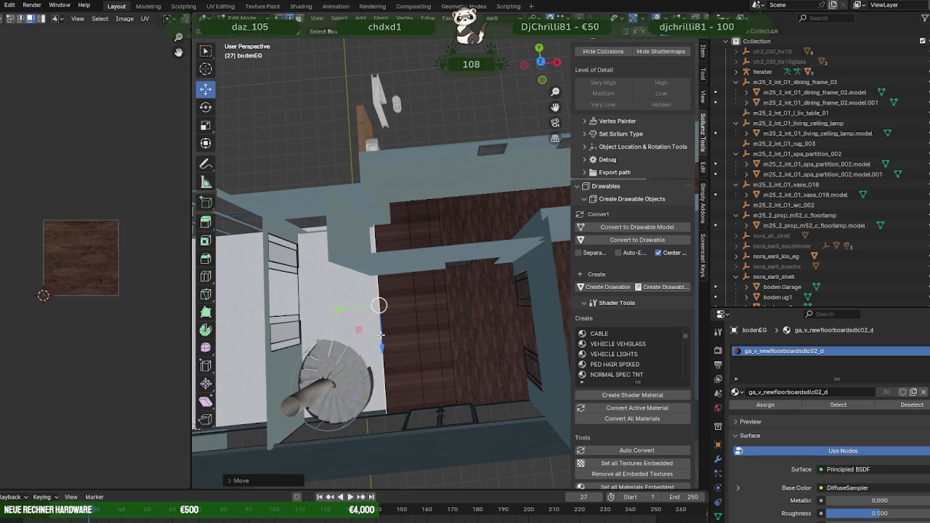
Hide the long floor strip to see underneath, then reveal all faces again
click(435, 228)
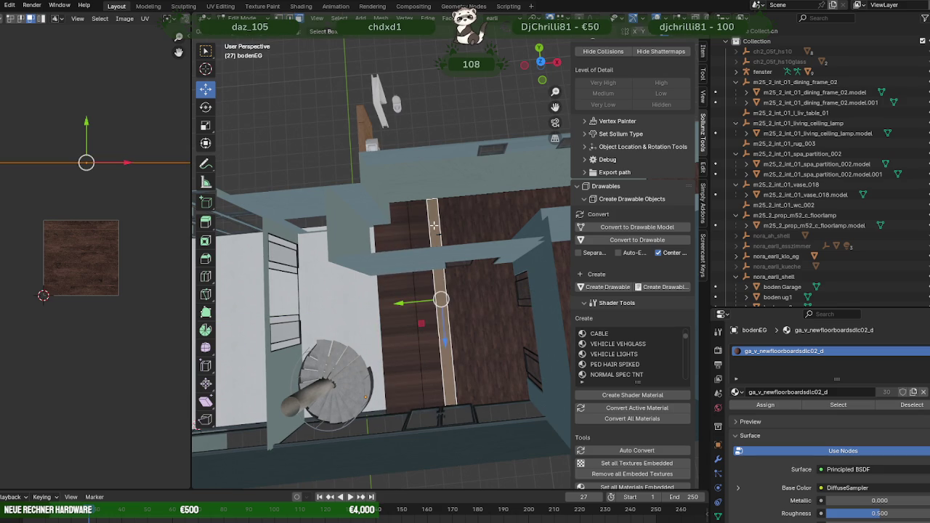
key(h)
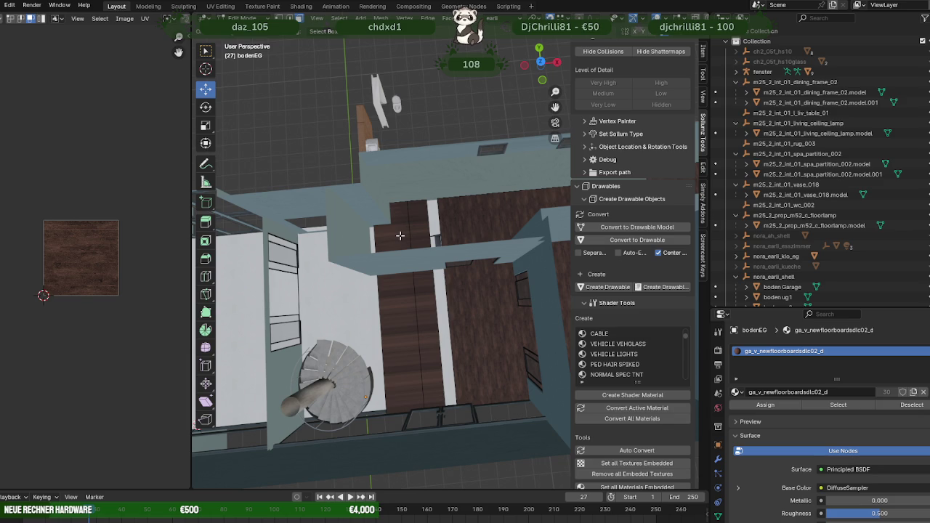
click(400, 235)
key(h)
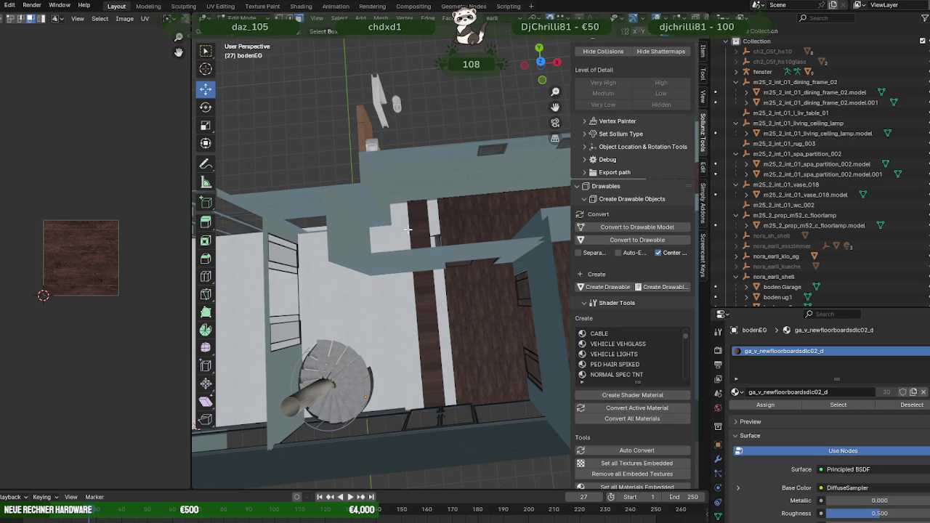
key(alt+h)
scroll(439, 252, up, 2)
scroll(429, 244, up, 2)
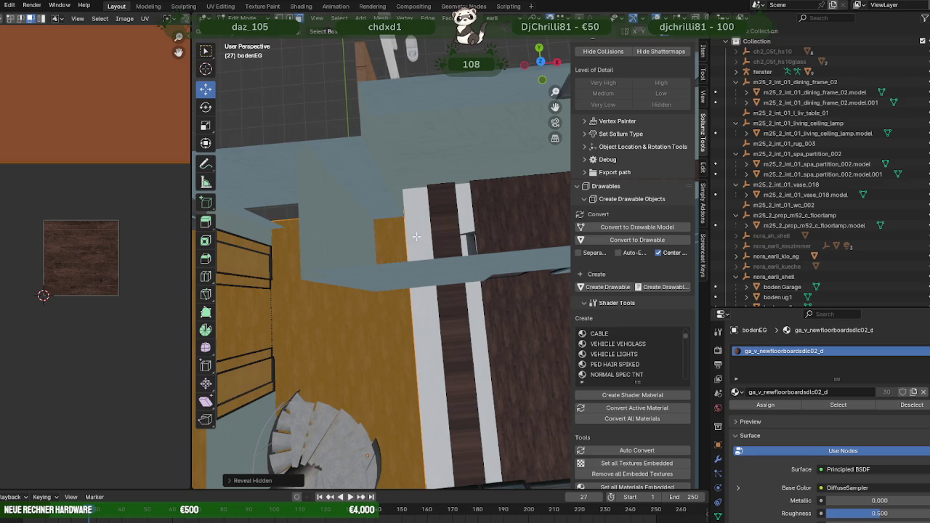
middle_drag(411, 237, 435, 235)
Stretch the floor strip to the threshold by moving the threshold element along Z
alt+click(436, 235)
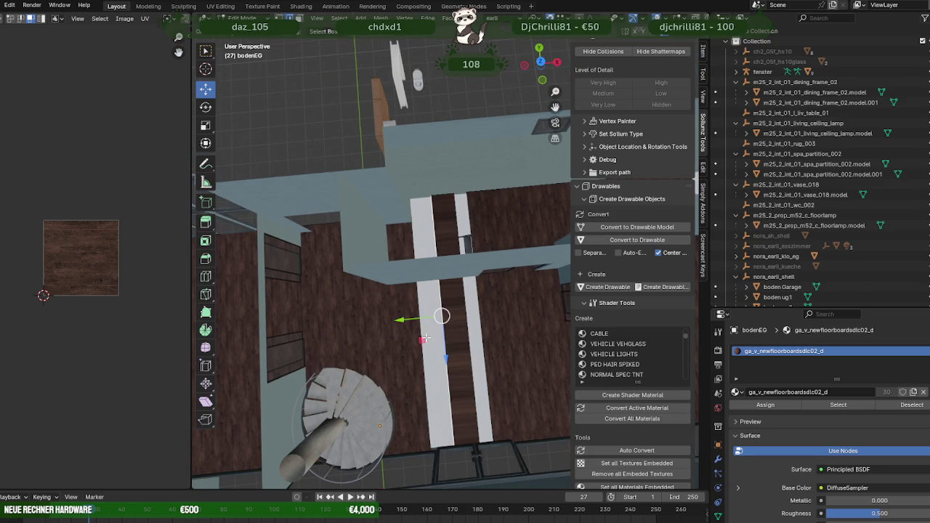
click(469, 449)
middle_drag(472, 371, 428, 369)
key(g)
key(z)
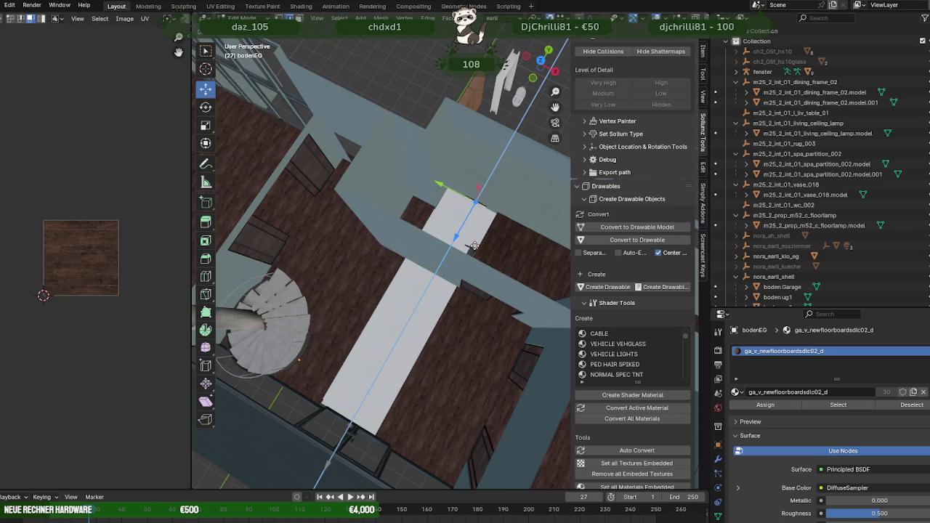
click(476, 249)
scroll(465, 240, up, 5)
scroll(451, 232, down, 3)
middle_drag(450, 233, 436, 218)
scroll(406, 203, up, 4)
scroll(392, 193, down, 4)
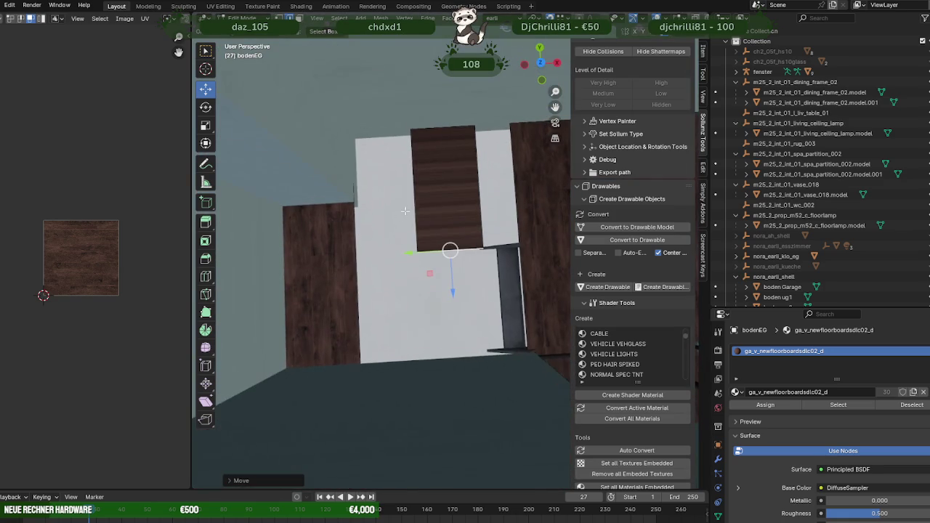
mouse_move(409, 189)
middle_down()
mouse_move(395, 225)
mouse_move(410, 207)
mouse_move(260, 214)
mouse_move(371, 140)
mouse_move(455, 148)
mouse_move(465, 156)
mouse_move(394, 258)
mouse_move(443, 262)
mouse_move(363, 145)
mouse_move(559, 172)
mouse_move(426, 262)
middle_up()
scroll(420, 219, down, 3)
scroll(422, 211, up, 5)
scroll(393, 143, down, 3)
scroll(474, 162, up, 5)
scroll(450, 267, down, 3)
scroll(449, 267, up, 3)
scroll(464, 154, up, 3)
scroll(464, 154, down, 4)
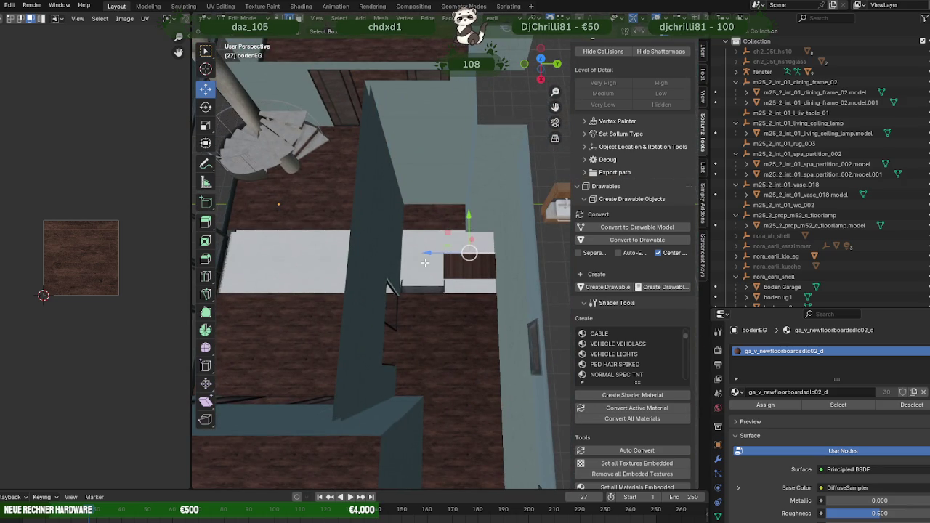
Select the linked white floor faces, delete them, then undo the deletion
key(l)
key(Delete)
key(ctrl+z)
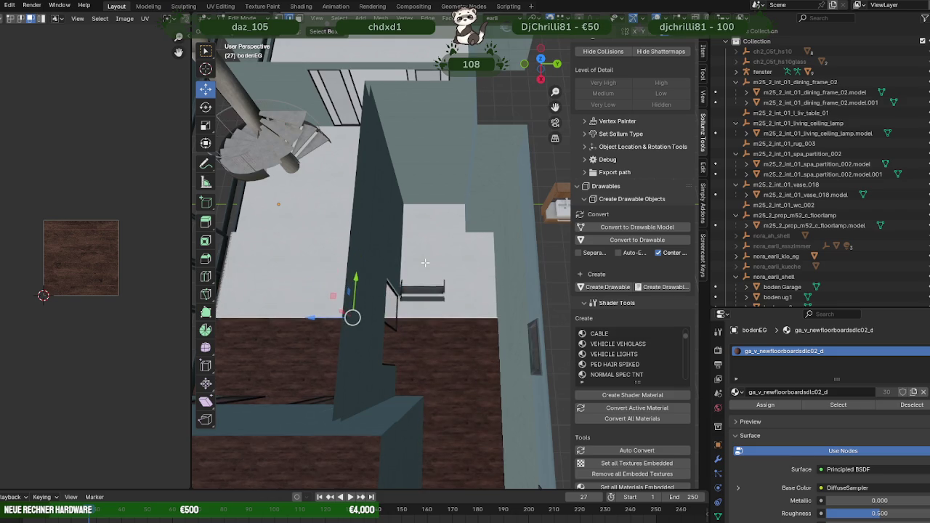
key(ctrl+z)
key(ctrl+z)
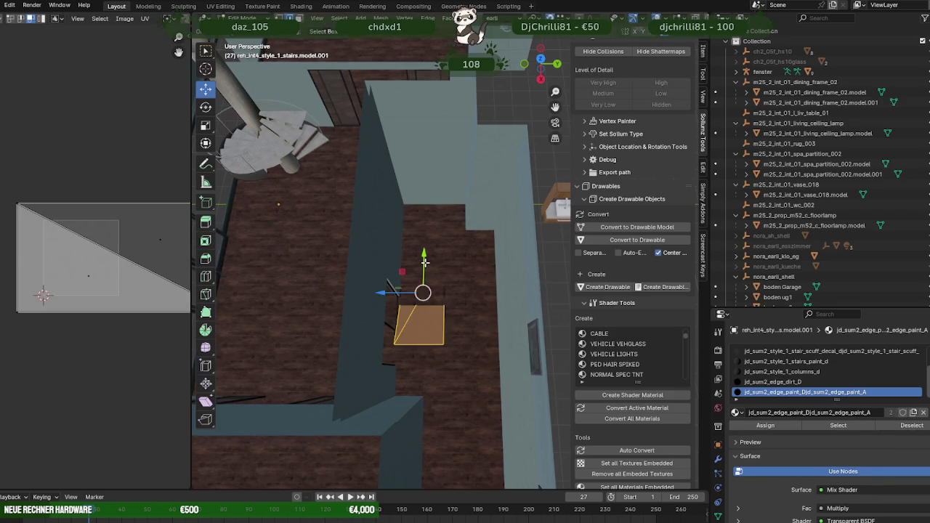
Reselect the small stair face on stairs.model.001, slide it along Z, then leave Edit Mode
key(alt+a)
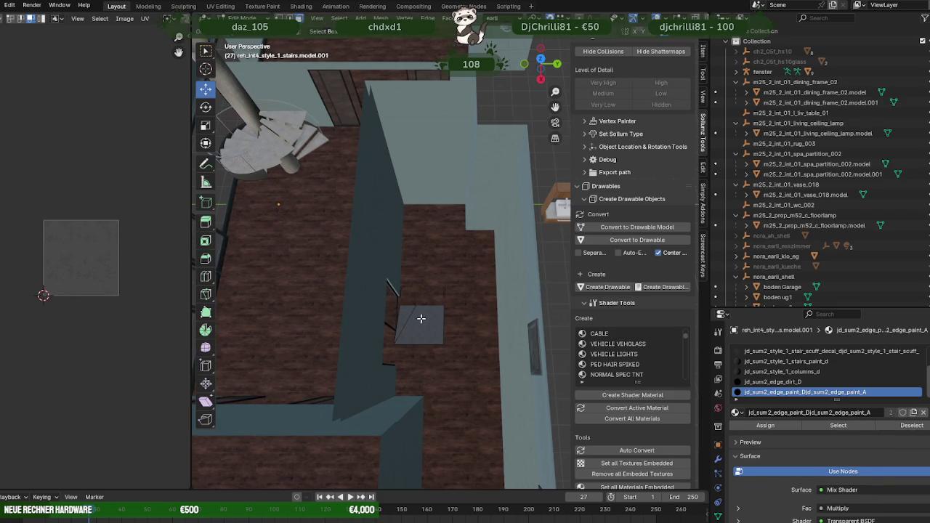
key(Tab)
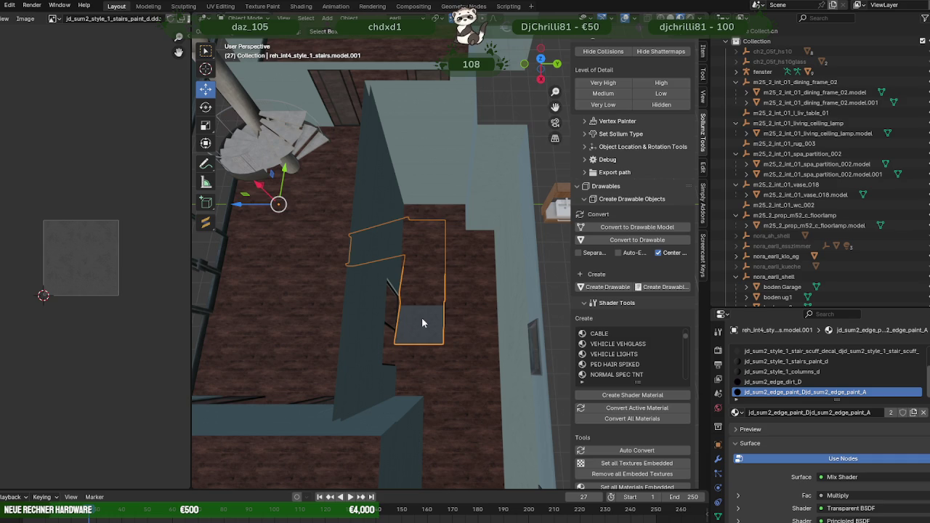
key(Tab)
click(421, 320)
scroll(447, 300, down, 5)
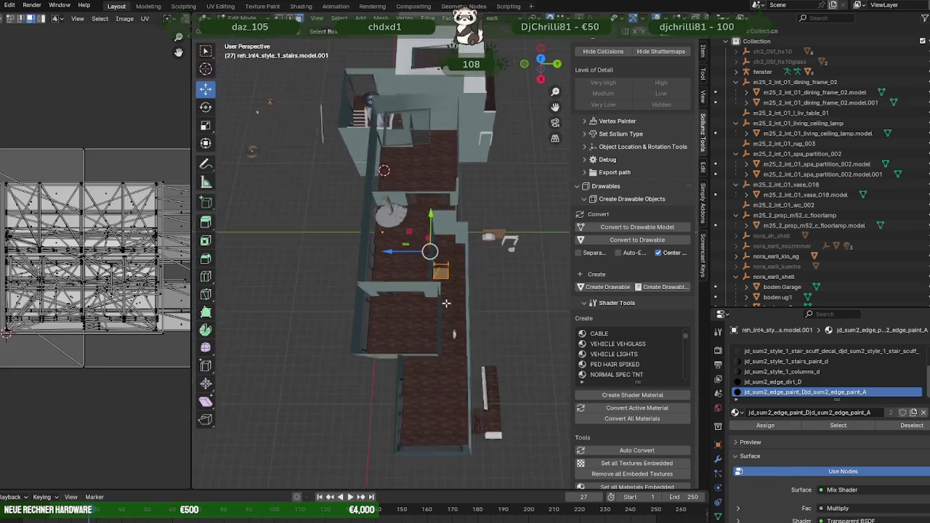
middle_drag(447, 301, 465, 287)
key(g)
key(z)
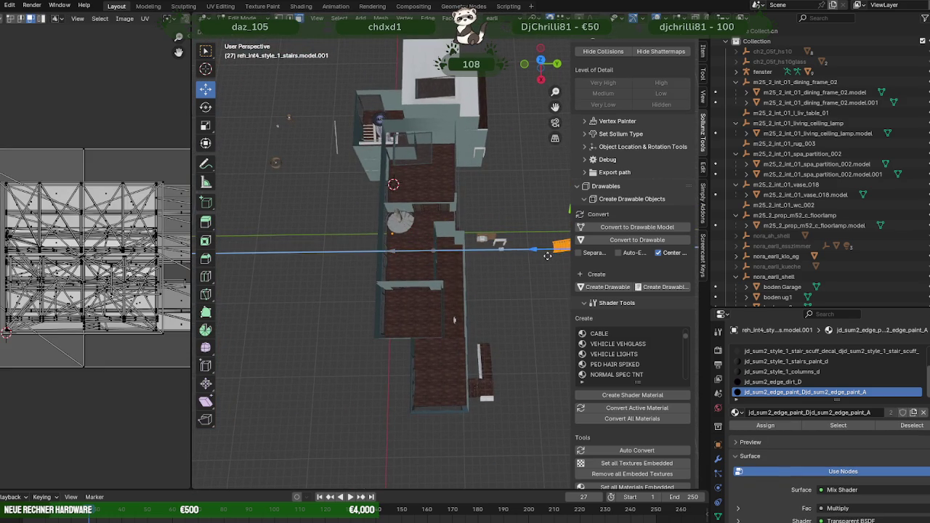
click(547, 255)
mouse_move(547, 255)
middle_down()
mouse_move(391, 315)
mouse_move(459, 329)
mouse_move(403, 249)
mouse_move(483, 261)
mouse_move(527, 302)
mouse_move(453, 332)
mouse_move(396, 303)
mouse_move(321, 314)
mouse_move(403, 359)
middle_up()
key(Tab)
scroll(433, 254, up, 5)
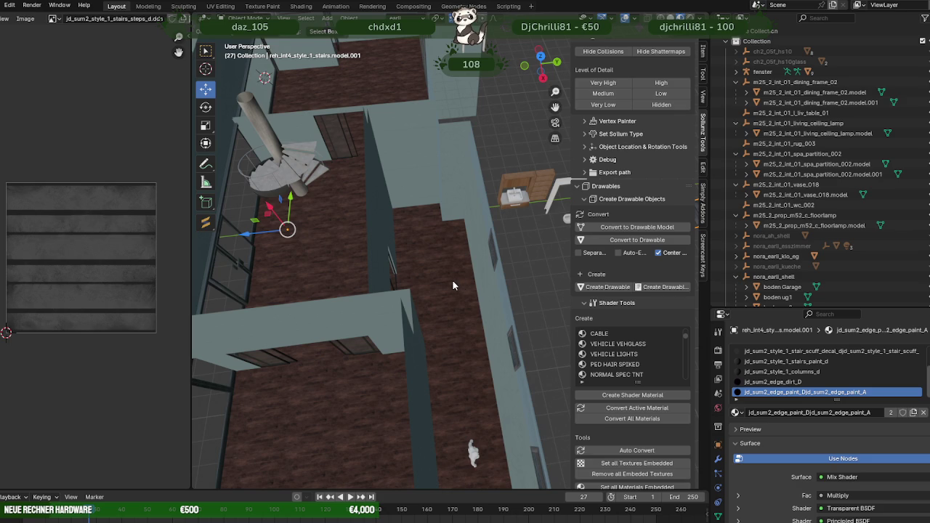
mouse_move(453, 285)
middle_down()
mouse_move(430, 266)
mouse_move(420, 305)
middle_up()
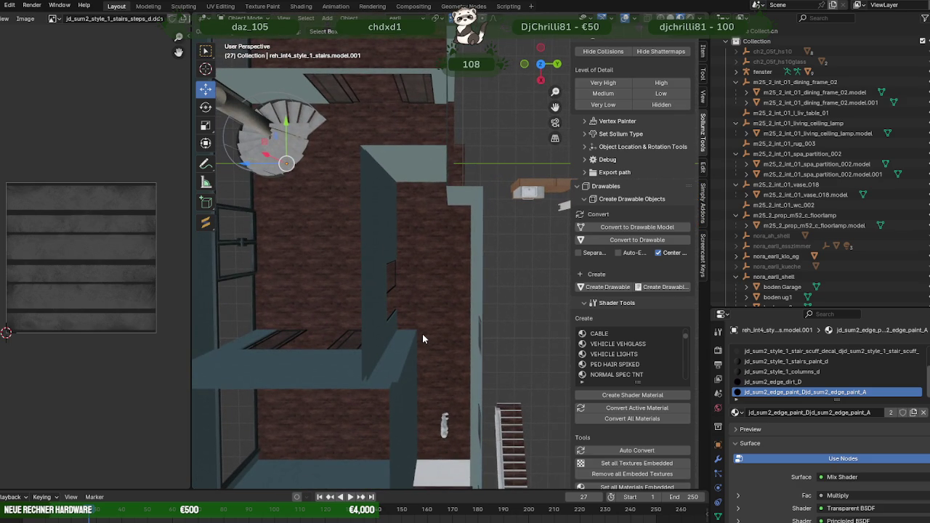
mouse_move(409, 320)
middle_down()
mouse_move(443, 302)
mouse_move(369, 252)
mouse_move(390, 194)
mouse_move(408, 280)
mouse_move(353, 302)
middle_up()
middle_drag(379, 365, 413, 340)
mouse_move(349, 318)
middle_down()
mouse_move(412, 371)
mouse_move(423, 348)
mouse_move(397, 299)
middle_up()
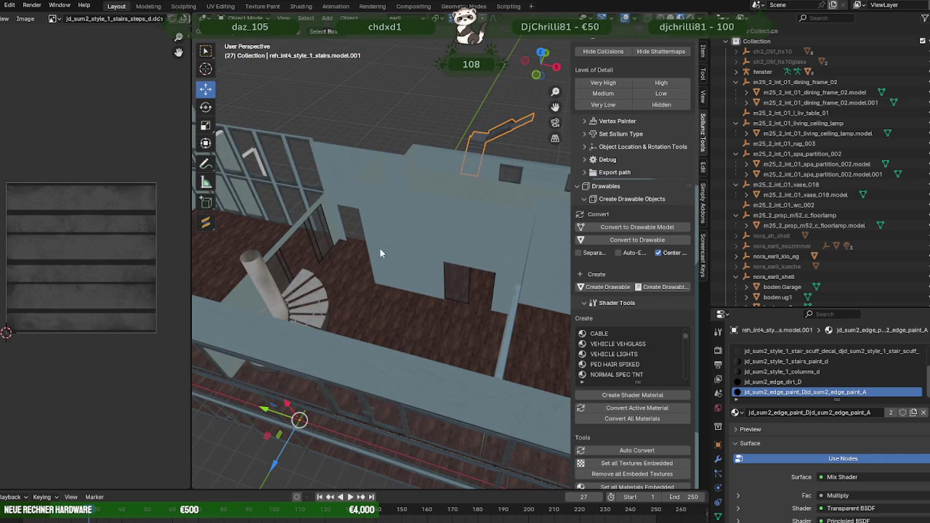
mouse_move(365, 356)
middle_down()
mouse_move(393, 316)
mouse_move(442, 404)
mouse_move(469, 299)
mouse_move(513, 285)
mouse_move(462, 287)
mouse_move(397, 339)
mouse_move(330, 308)
mouse_move(356, 272)
mouse_move(415, 235)
mouse_move(380, 304)
mouse_move(484, 337)
mouse_move(451, 373)
middle_up()
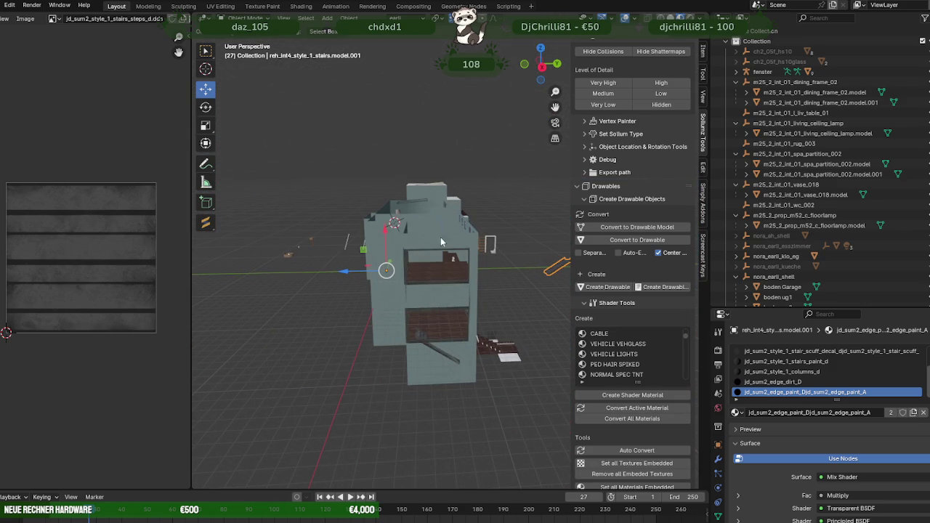
middle_drag(426, 324, 549, 304)
mouse_move(487, 273)
middle_down()
mouse_move(541, 352)
mouse_move(435, 350)
mouse_move(480, 358)
mouse_move(491, 375)
mouse_move(426, 404)
mouse_move(415, 395)
mouse_move(458, 394)
mouse_move(444, 371)
mouse_move(420, 358)
mouse_move(455, 363)
mouse_move(462, 375)
middle_up()
scroll(479, 363, up, 3)
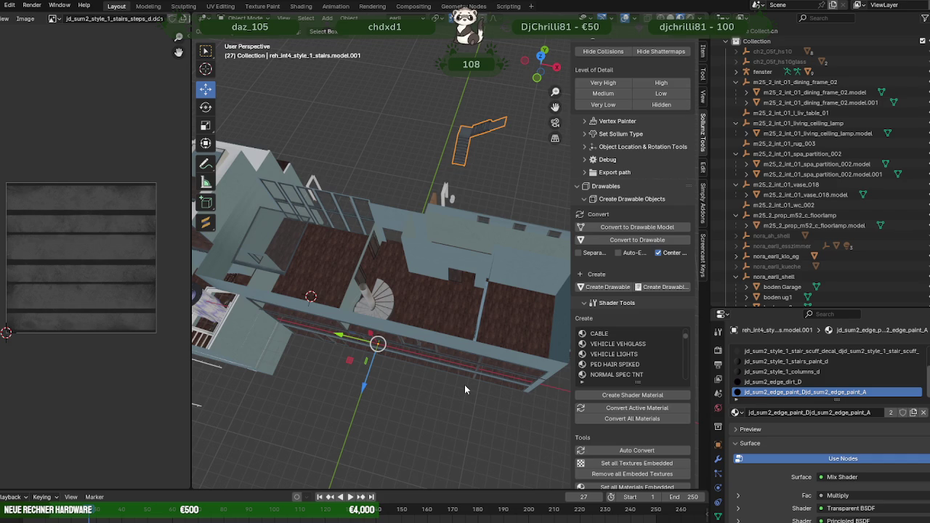
Select the spiral staircase model in the viewport instead of the upper L-shaped stairs
click(385, 297)
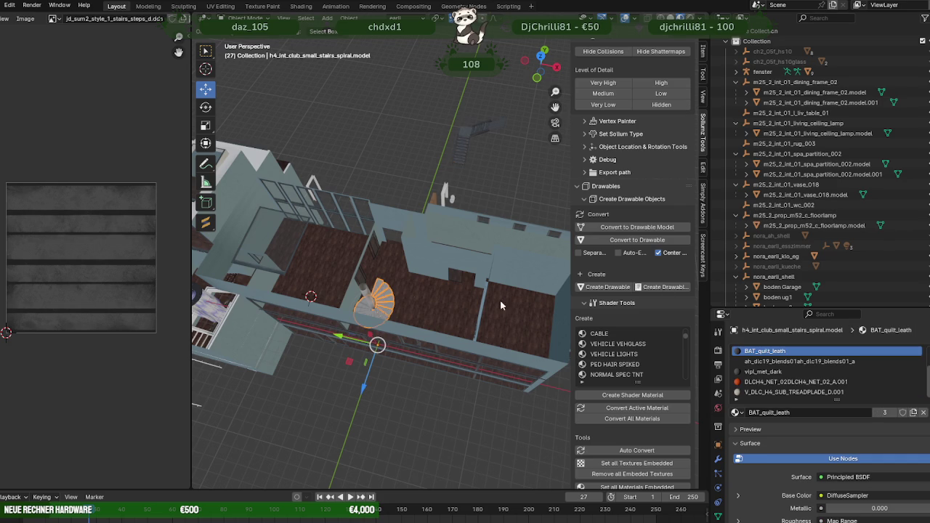
Collapse the house shell's part list and hide its floors, ceilings and walls
scroll(863, 160, down, 2)
scroll(854, 205, down, 2)
scroll(811, 172, down, 2)
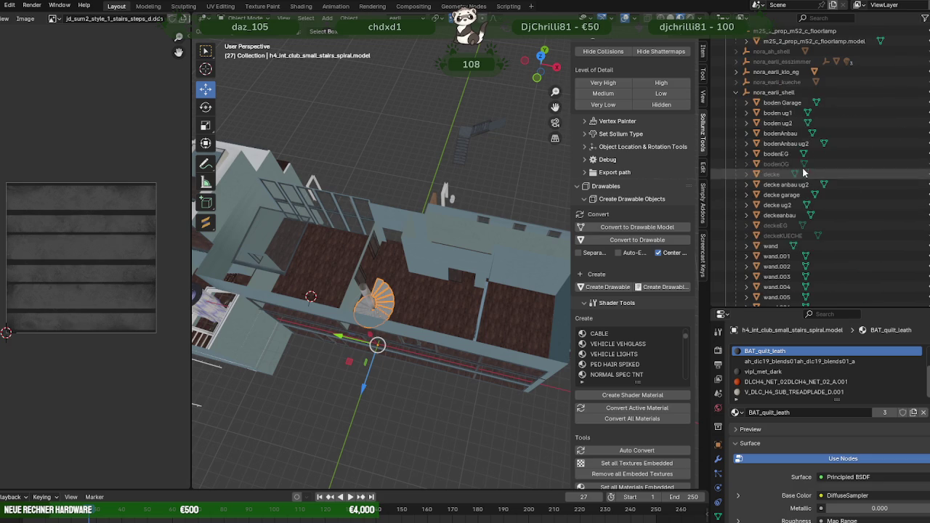
click(736, 92)
click(909, 92)
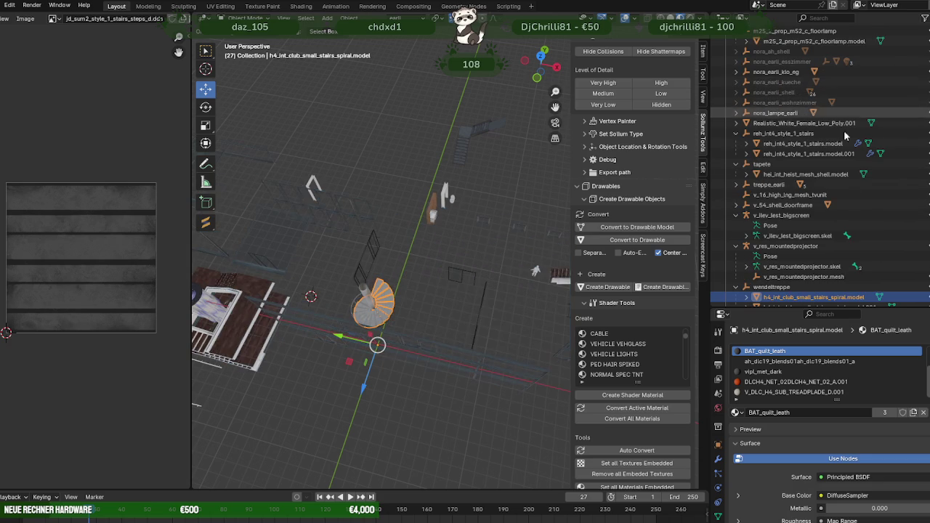
Pick the dining frame model as the first partition frame
mouse_move(426, 259)
middle_down()
mouse_move(454, 224)
mouse_move(394, 177)
middle_up()
click(393, 178)
mouse_move(492, 210)
middle_down()
mouse_move(553, 230)
mouse_move(476, 209)
mouse_move(509, 218)
middle_up()
scroll(818, 198, up, 3)
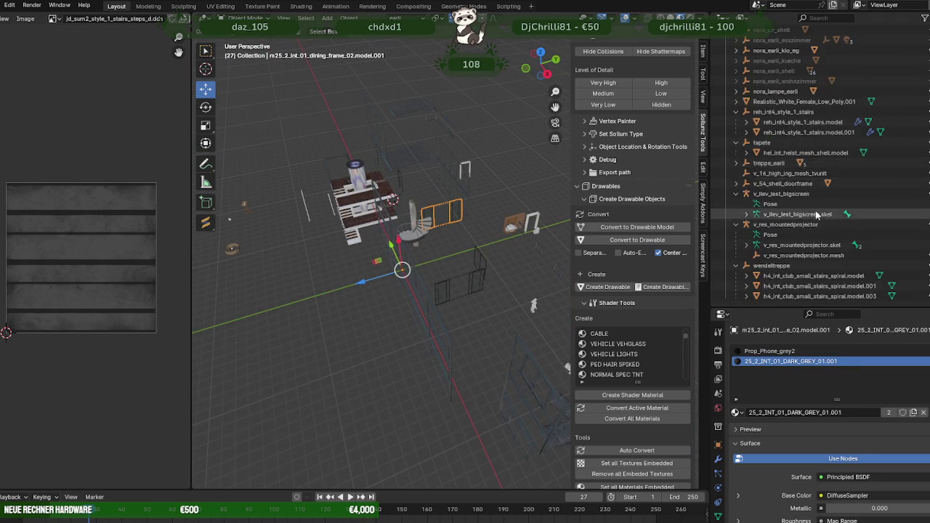
scroll(819, 197, up, 3)
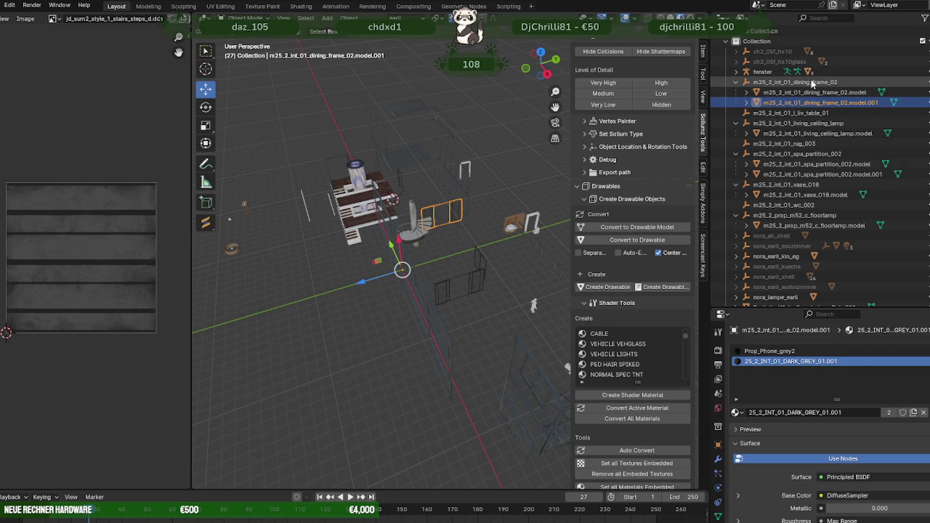
scroll(513, 190, up, 3)
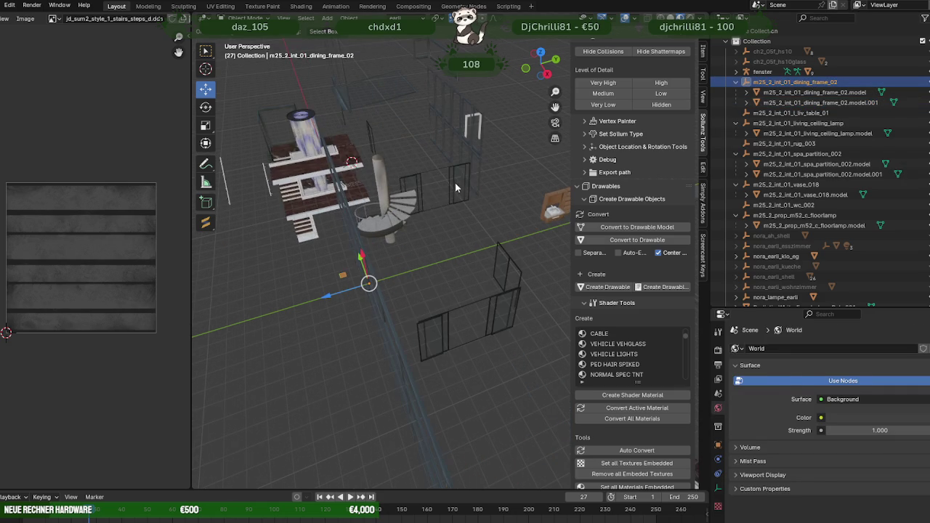
click(491, 313)
mouse_move(495, 265)
middle_down()
mouse_move(460, 242)
mouse_move(518, 227)
middle_up()
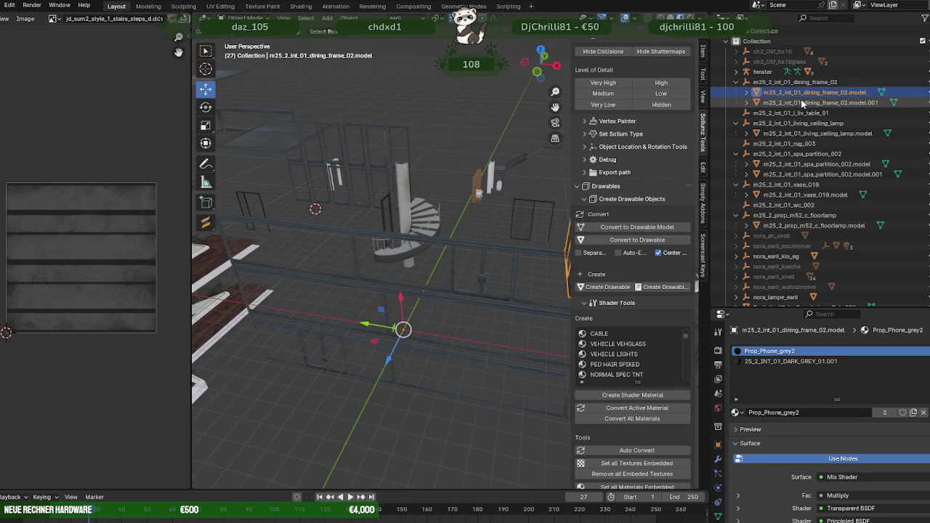
Add the spa partition and two more wire frames, then join them into one object
click(526, 220)
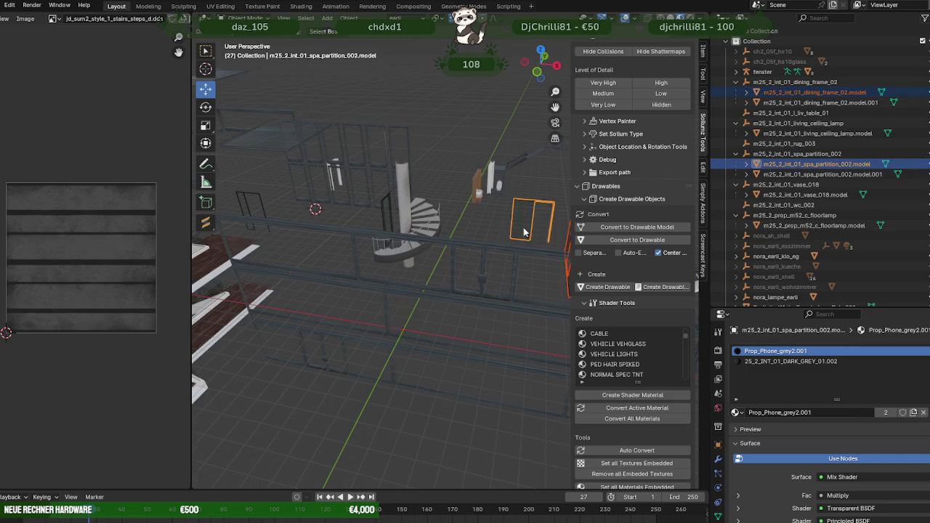
middle_drag(525, 220, 463, 250)
shift+click(441, 180)
shift+click(346, 139)
mouse_move(346, 139)
middle_down()
mouse_move(376, 191)
mouse_move(526, 199)
mouse_move(401, 195)
mouse_move(398, 143)
mouse_move(436, 189)
middle_up()
right_click(398, 143)
click(356, 144)
Frame the joined partition, then select h4_int_club_small_stairs_spiral.model.001 for mesh editing
scroll(381, 165, up, 3)
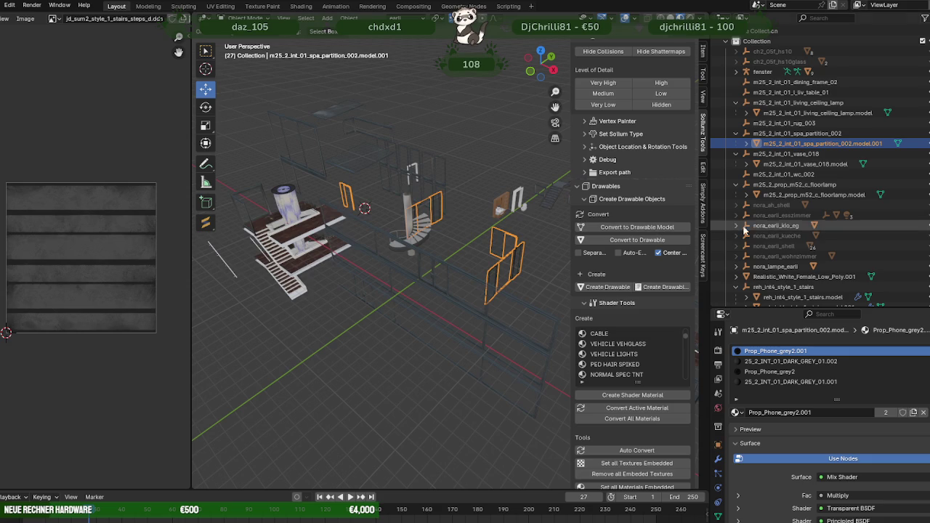
key(KP_Decimal)
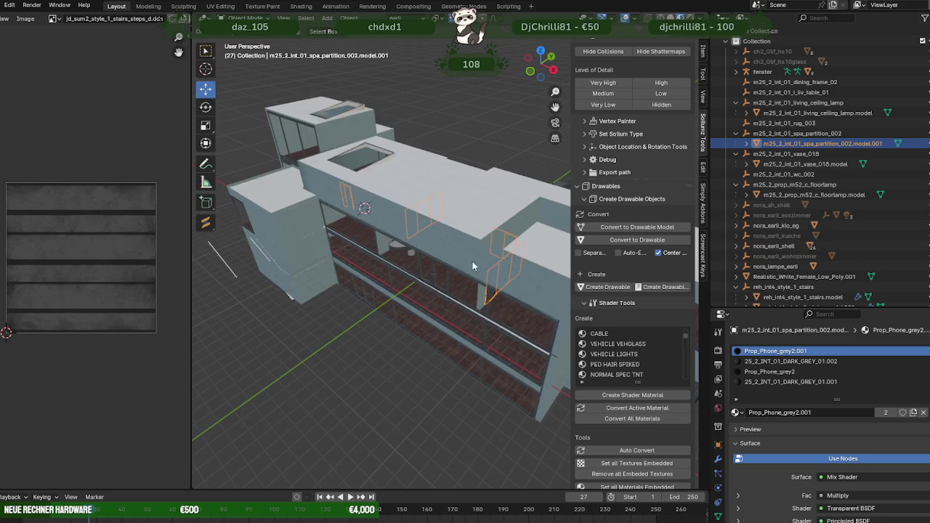
scroll(443, 229, up, 3)
scroll(444, 229, up, 3)
scroll(444, 228, up, 2)
mouse_move(444, 225)
middle_down()
mouse_move(491, 244)
mouse_move(476, 217)
mouse_move(483, 227)
mouse_move(467, 220)
mouse_move(451, 228)
middle_up()
click(440, 231)
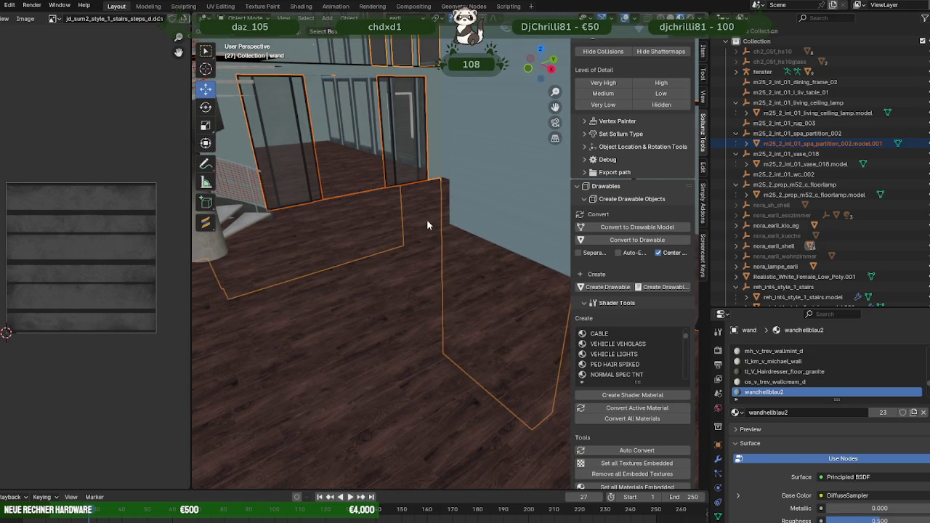
right_click(427, 225)
click(396, 218)
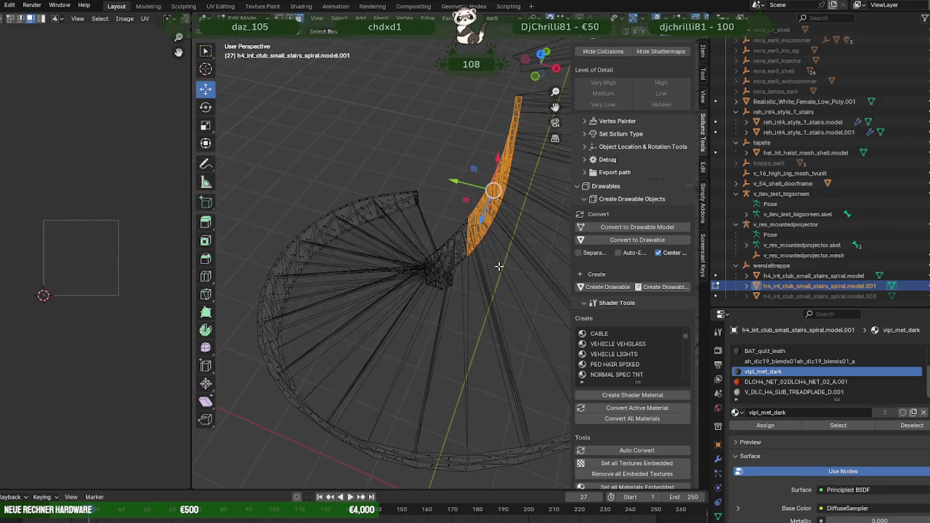
Duplicate the selected spiral railing section and shift the copy along X
scroll(498, 266, up, 3)
mouse_move(498, 266)
middle_down()
mouse_move(458, 299)
mouse_move(485, 249)
mouse_move(473, 250)
middle_up()
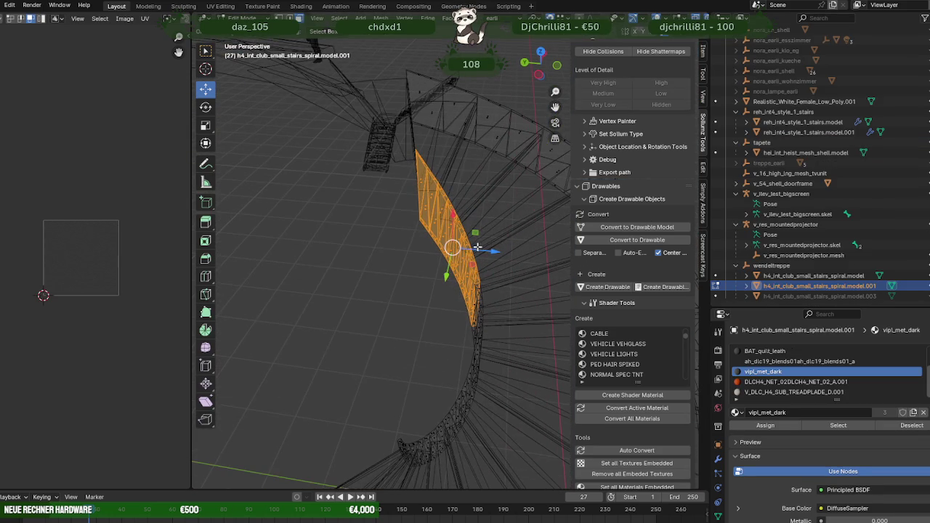
key(shift+d)
key(Escape)
key(g)
key(x)
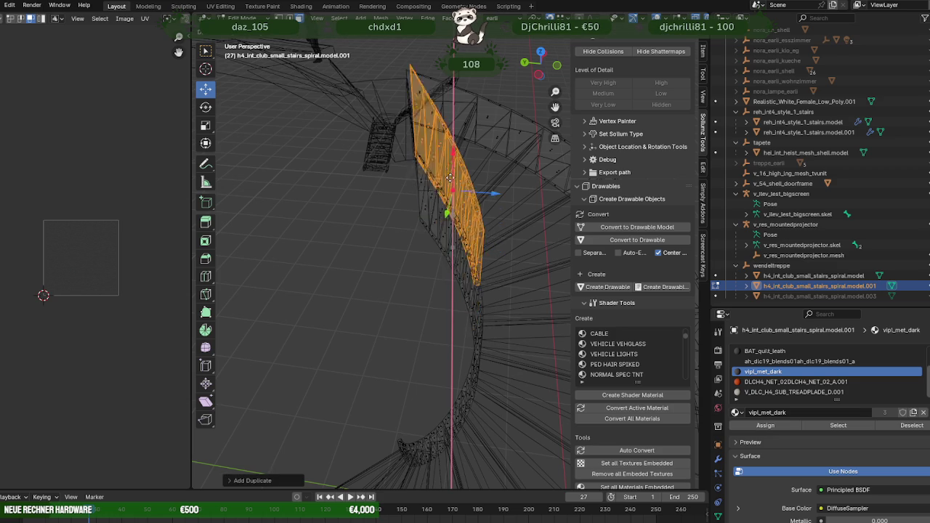
click(452, 109)
middle_drag(452, 109, 429, 236)
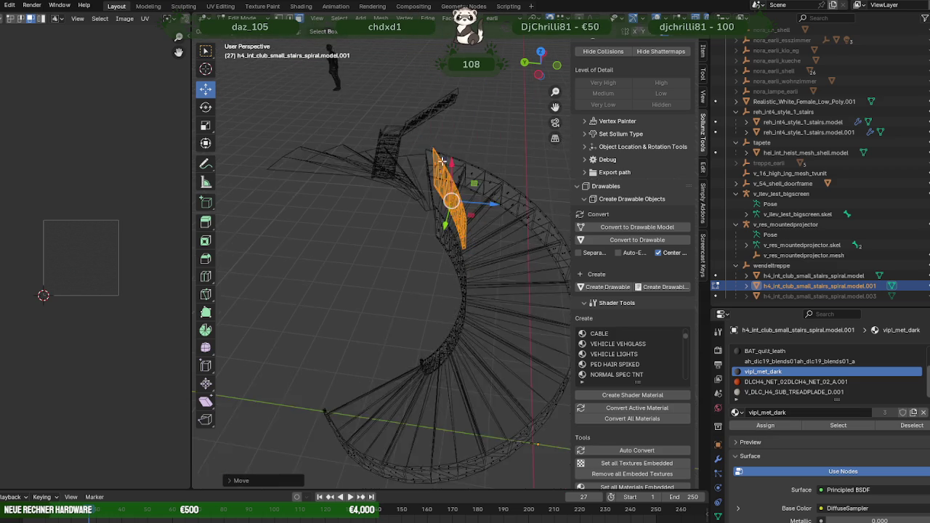
Move the copy along Z, then in top view rotate it to follow the stair curve
key(g)
key(z)
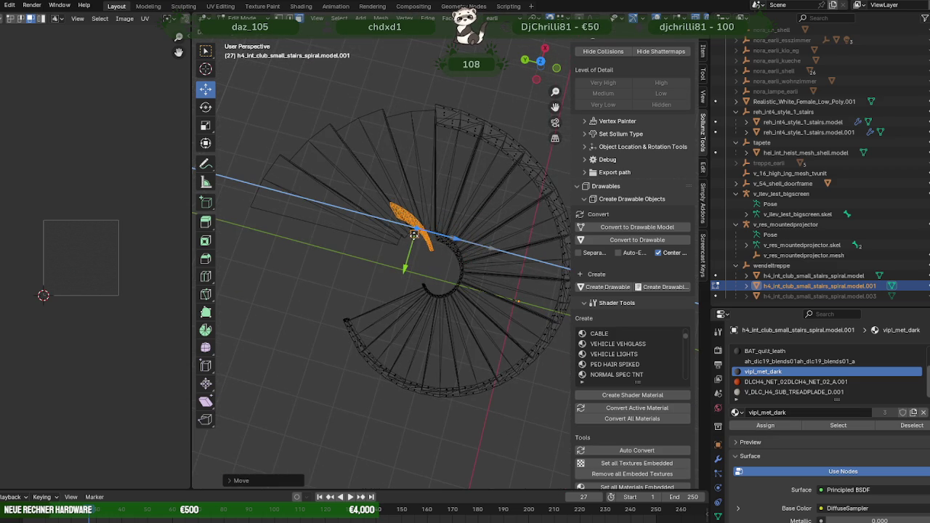
key(KP_7)
scroll(420, 202, up, 2)
scroll(419, 202, up, 2)
right_click(419, 202)
click(416, 201)
drag(419, 212, 442, 211)
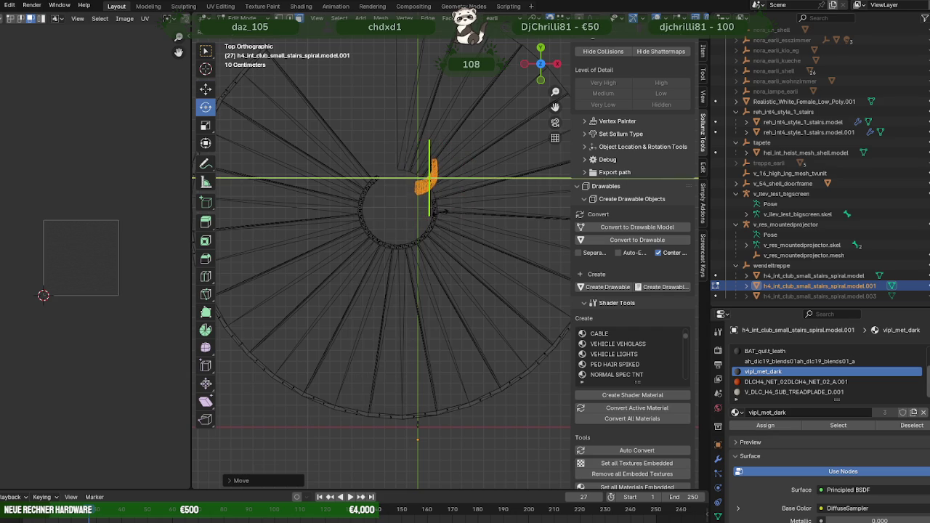
drag(449, 225, 458, 227)
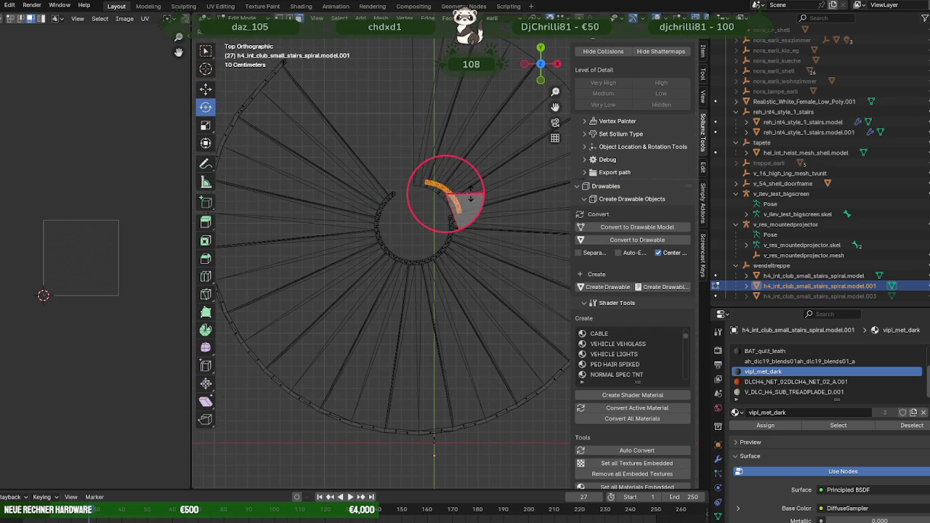
key(shift+space)
Slide the arc piece along the inner ring and separate it into its own object
click(477, 197)
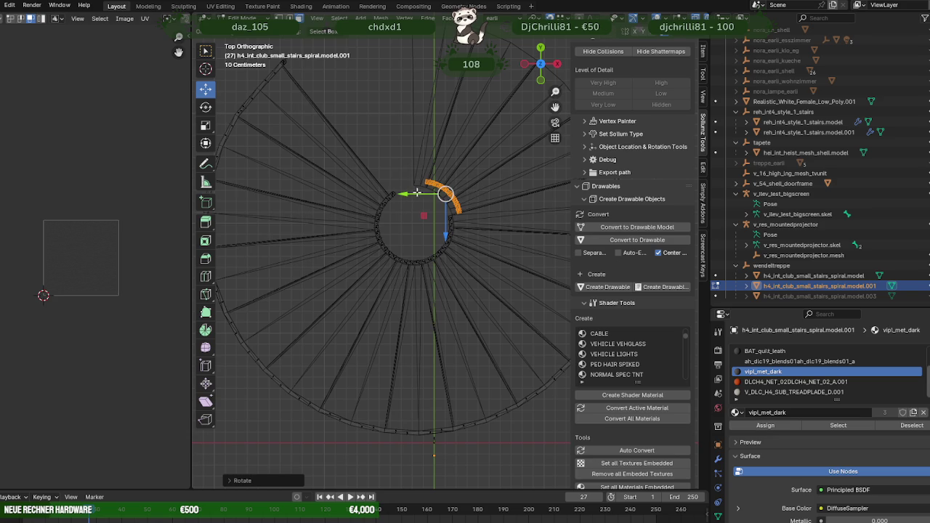
drag(417, 192, 413, 186)
scroll(440, 207, up, 3)
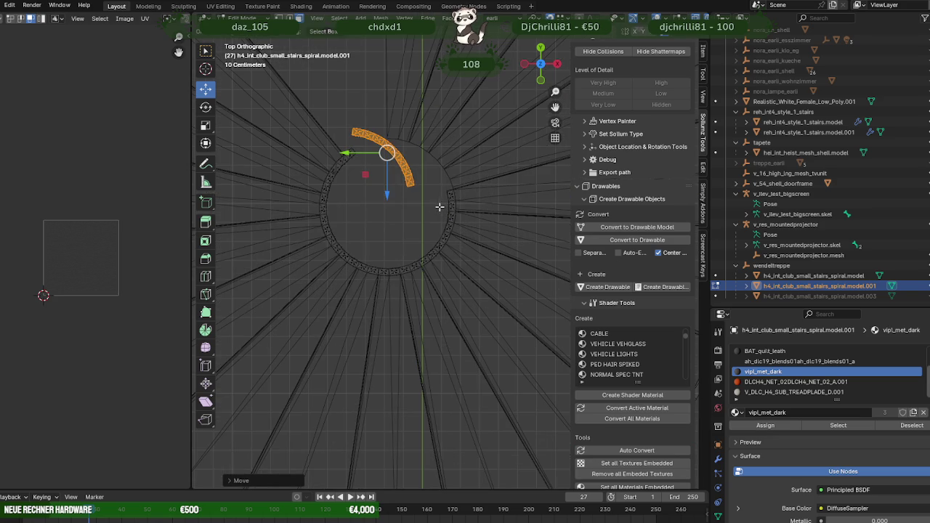
key(ctrl+v)
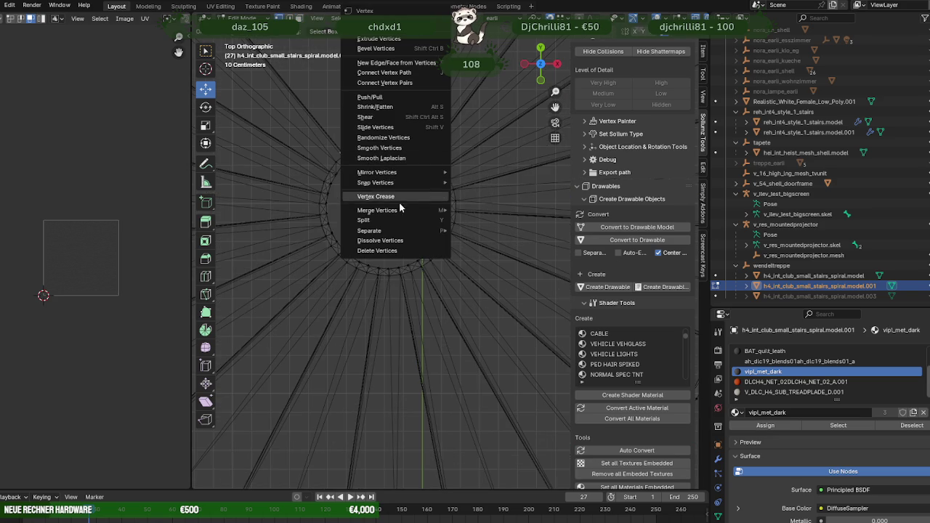
click(466, 233)
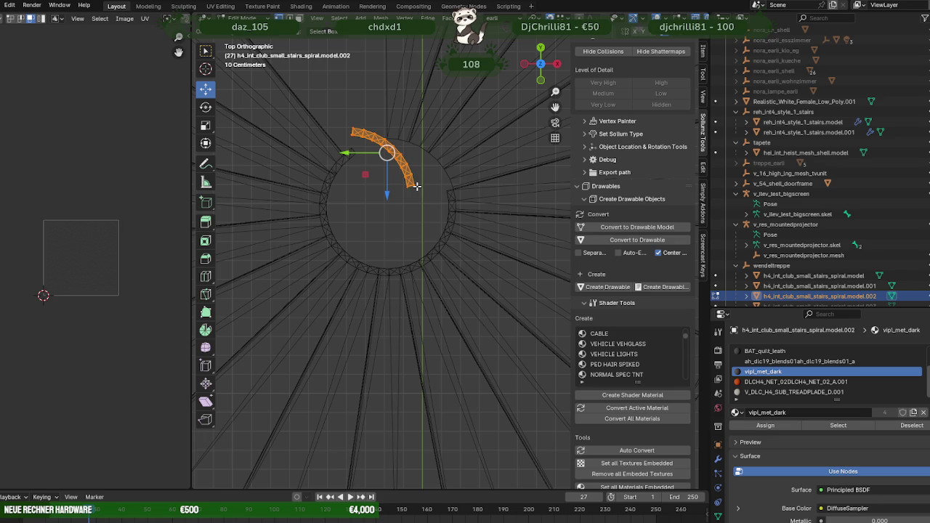
Fine-tune the new railing piece's position, return to Object Mode, and also select the spiral railing
middle_drag(436, 201, 458, 176)
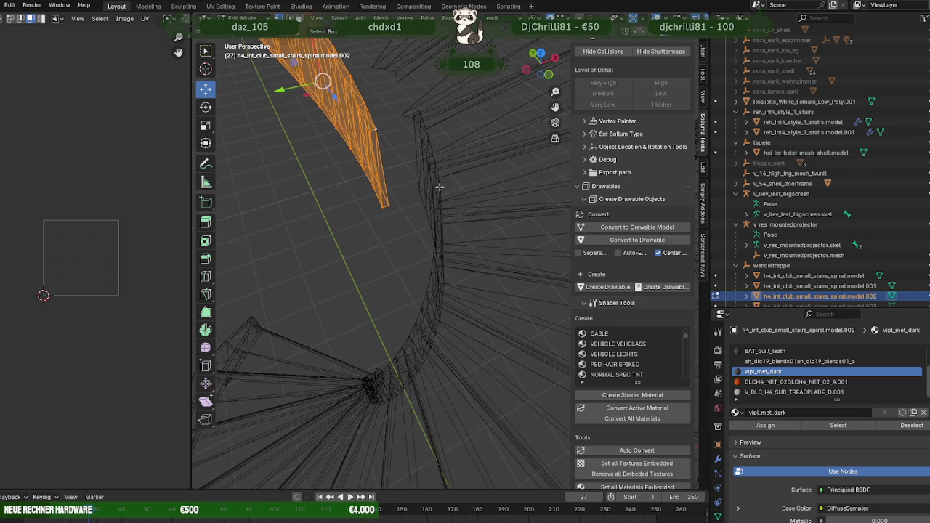
mouse_move(371, 205)
middle_down()
mouse_move(454, 197)
mouse_move(362, 94)
middle_up()
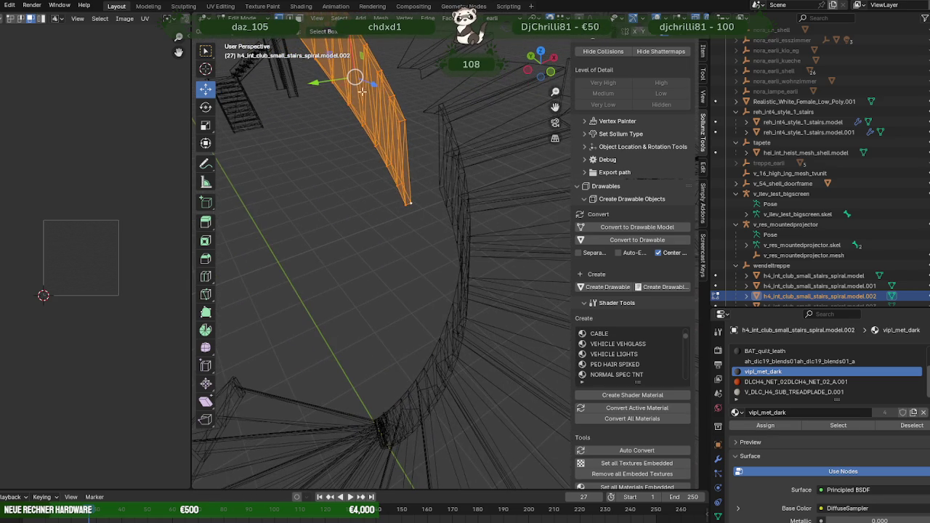
drag(355, 78, 395, 63)
mouse_move(407, 146)
middle_down()
mouse_move(431, 165)
mouse_move(348, 267)
mouse_move(339, 305)
mouse_move(400, 242)
mouse_move(401, 255)
mouse_move(529, 215)
mouse_move(490, 252)
mouse_move(496, 259)
mouse_move(494, 241)
mouse_move(509, 271)
mouse_move(459, 257)
mouse_move(444, 270)
middle_up()
key(shift+z)
scroll(401, 255, up, 5)
key(Tab)
scroll(444, 272, up, 4)
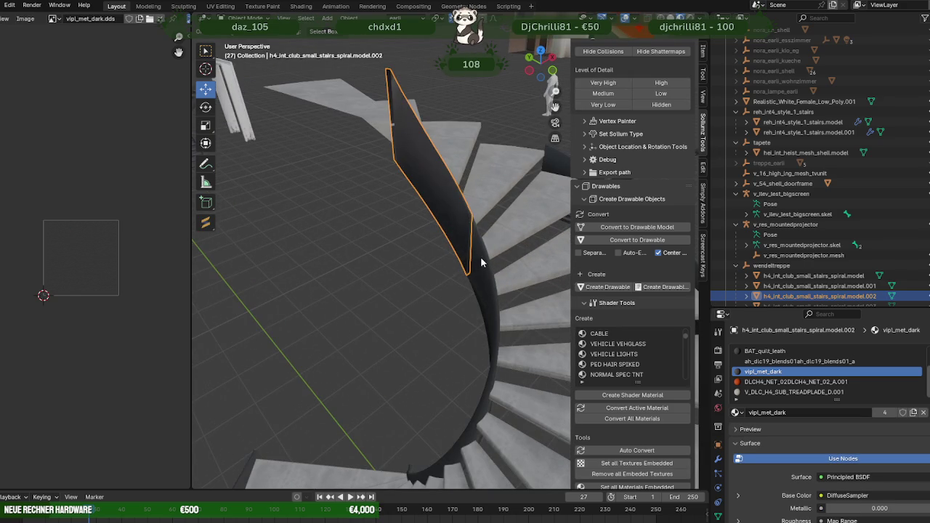
mouse_move(448, 223)
middle_down()
mouse_move(552, 249)
mouse_move(415, 277)
mouse_move(337, 267)
mouse_move(416, 188)
mouse_move(530, 191)
mouse_move(472, 269)
mouse_move(473, 285)
middle_up()
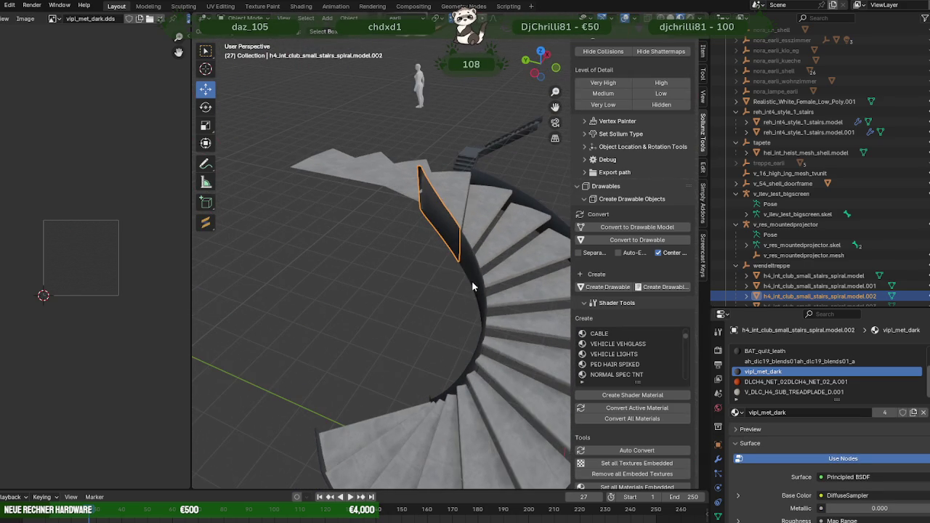
shift+click(471, 265)
Join the new railing piece into the spiral railing
right_click(363, 274)
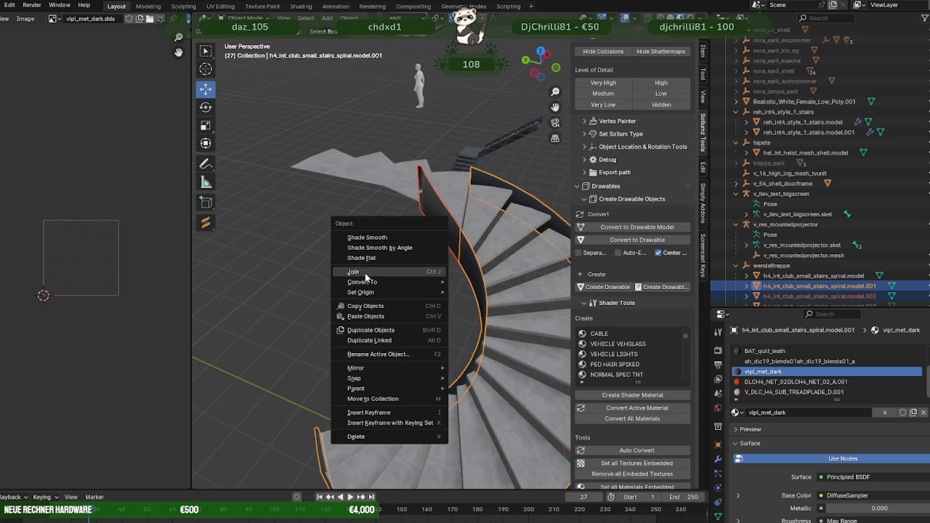
click(365, 274)
mouse_move(479, 243)
middle_down()
mouse_move(474, 272)
mouse_move(411, 296)
mouse_move(487, 274)
mouse_move(447, 334)
mouse_move(466, 290)
middle_up()
In Edit Mode with wireframe shading, box-select the lower and middle railing stretches
key(Tab)
key(shift+z)
drag(515, 318, 425, 232)
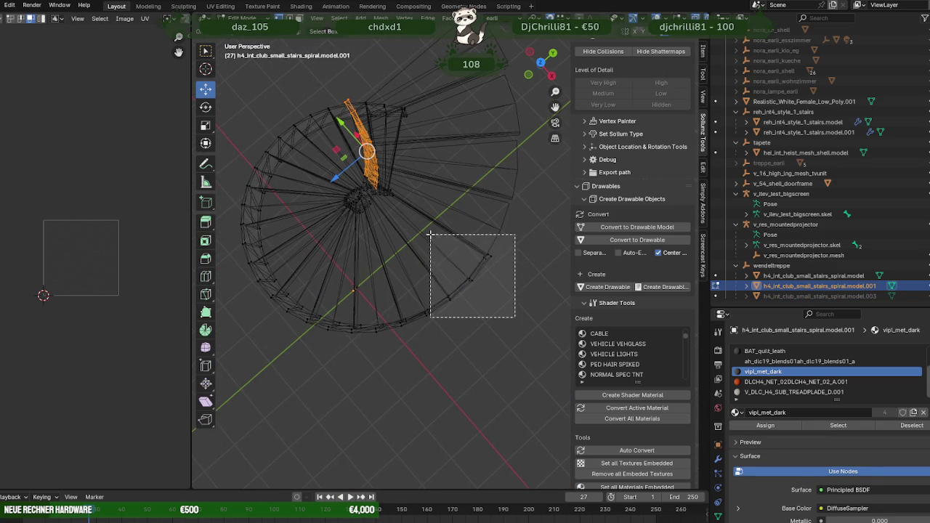
middle_drag(442, 280, 446, 328)
drag(517, 332, 434, 259)
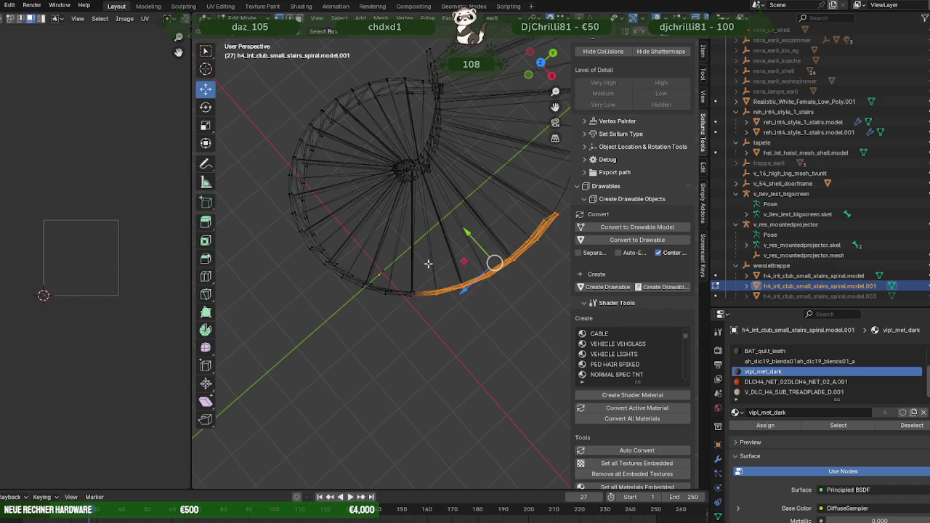
mouse_move(429, 266)
middle_down()
mouse_move(445, 152)
mouse_move(498, 277)
middle_up()
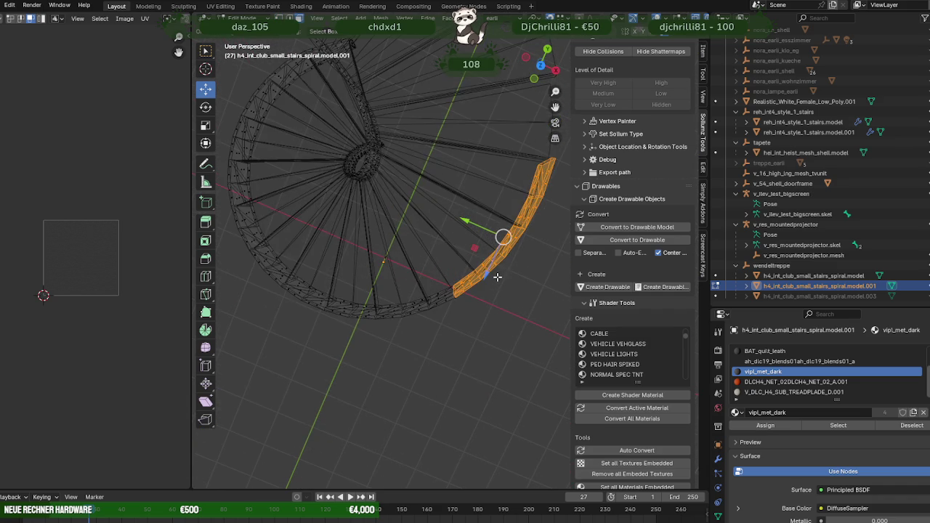
key(shift+z)
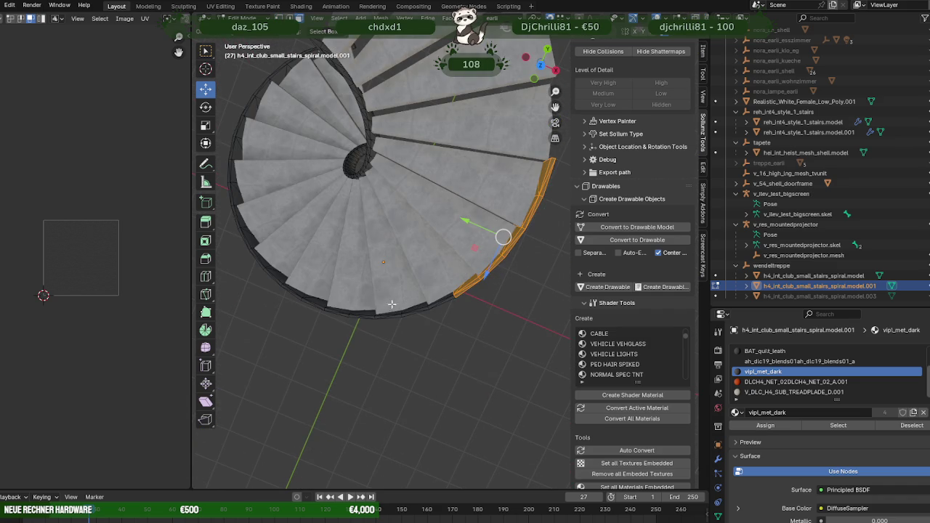
key(shift+z)
shift+drag(402, 326, 435, 327)
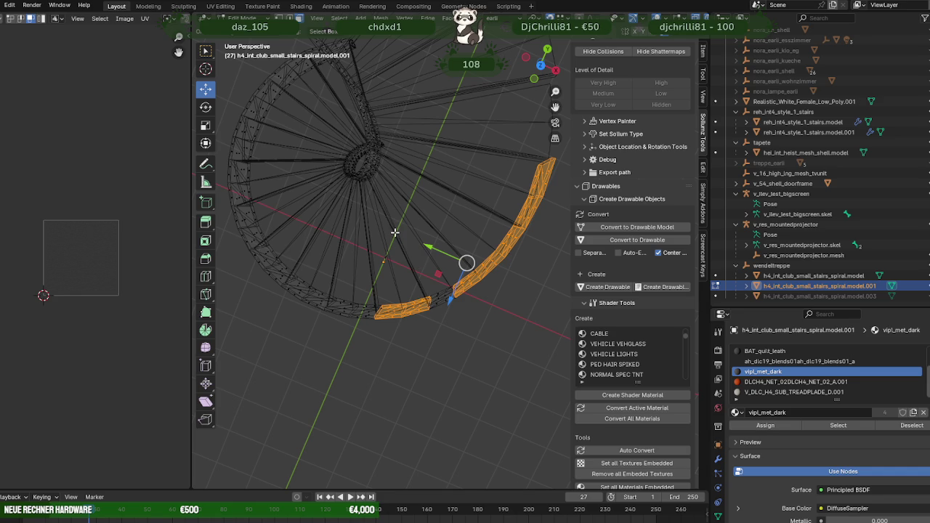
shift+drag(412, 251, 475, 320)
mouse_move(425, 266)
middle_down()
mouse_move(522, 202)
mouse_move(498, 145)
mouse_move(491, 249)
middle_up()
Duplicate the selected railing stretch along X and separate it into its own object
key(shift+d)
key(x)
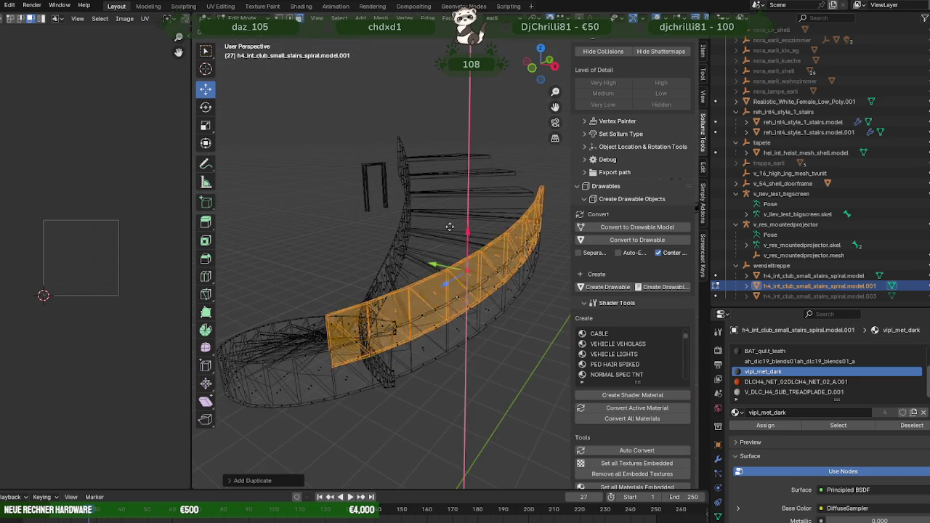
click(440, 168)
middle_drag(440, 168, 473, 213)
right_click(411, 174)
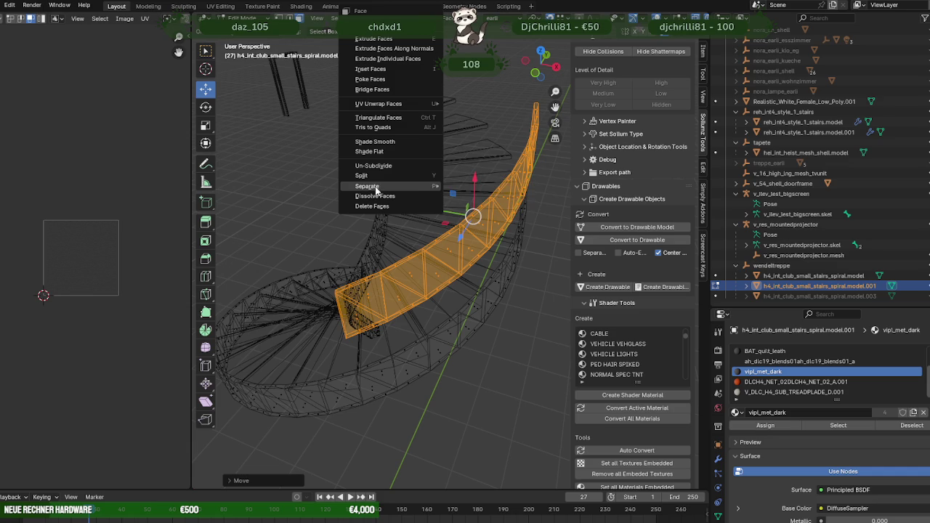
click(467, 186)
Select only the new railing object, h4_int_club_small_stairs_spiral.model.002, and enter Edit Mode
scroll(467, 187, down, 4)
key(Tab)
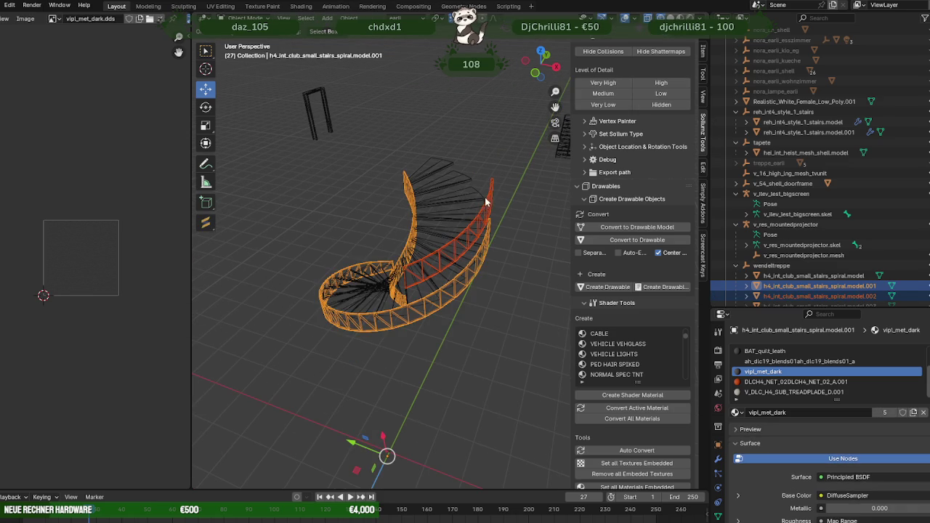
click(491, 196)
key(Tab)
middle_drag(490, 196, 451, 245)
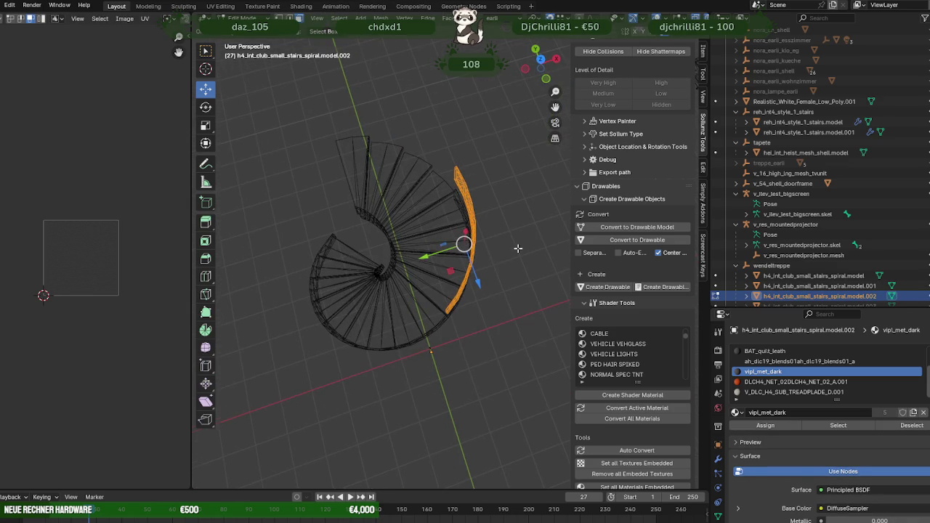
In top orthographic view, shift the railing piece along Z and rotate it to follow the curve
key(KP_7)
shift+scroll(452, 265, up, 2)
key(g)
key(z)
key(z)
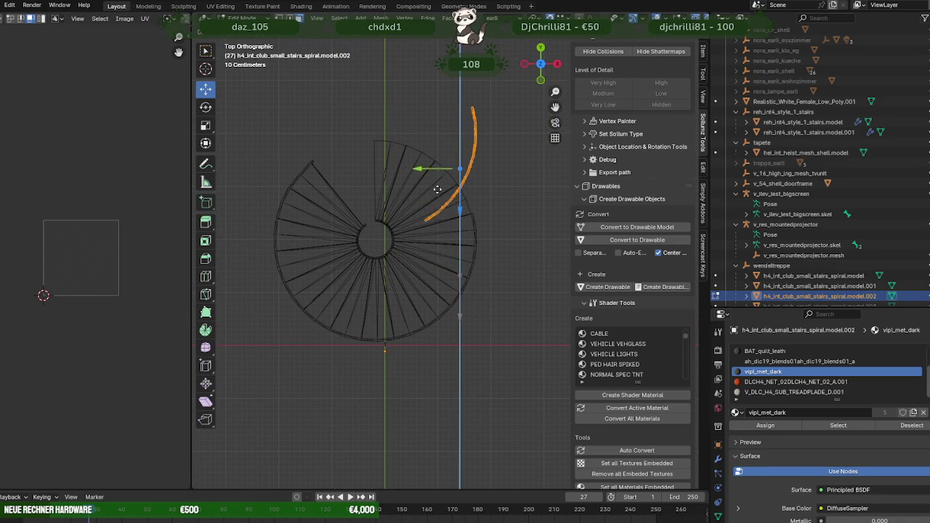
click(436, 186)
key(shift+space)
click(434, 195)
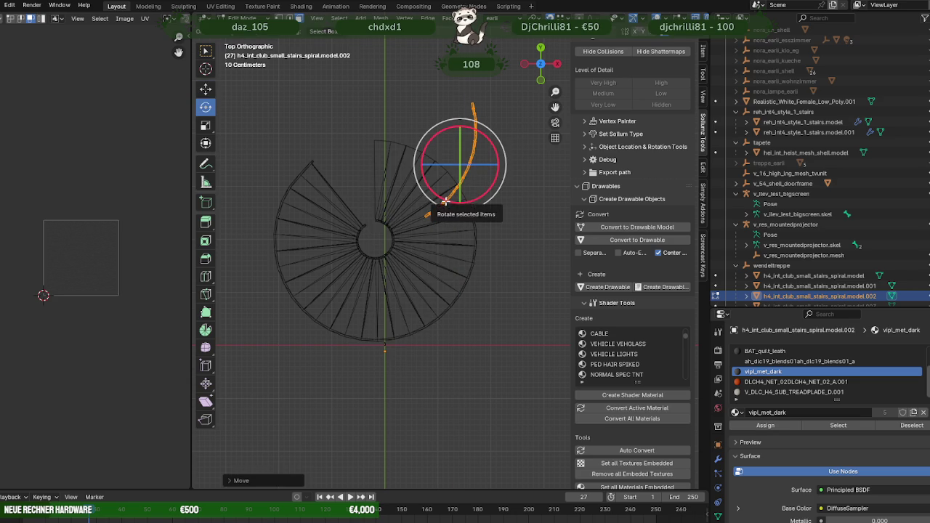
drag(449, 199, 481, 194)
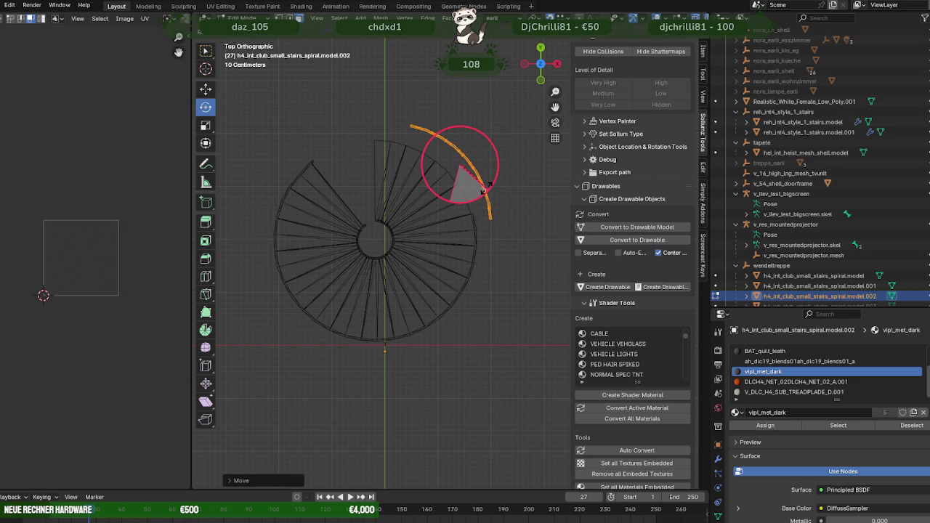
drag(485, 188, 487, 187)
Nudge the piece upward, rotate it further around the spiral, and slide it along one axis
key(shift+space)
click(483, 178)
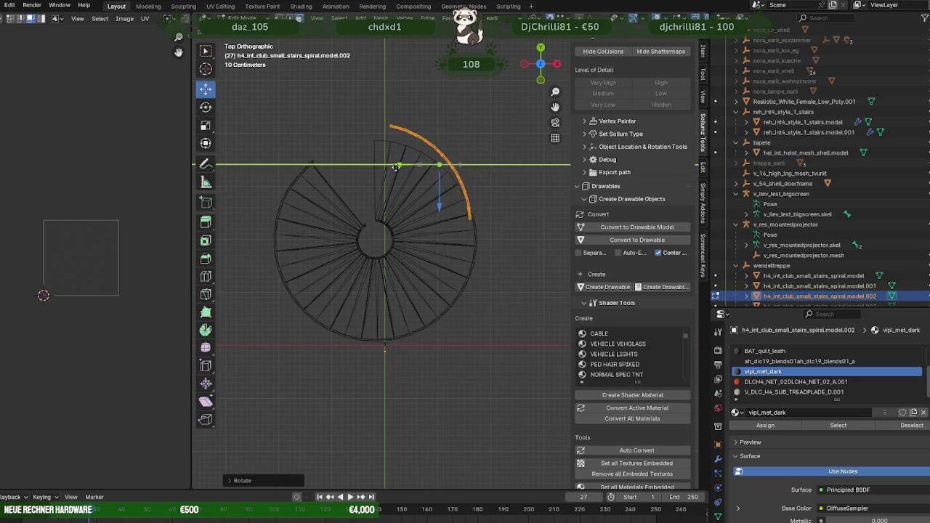
drag(438, 204, 455, 191)
key(shift+space)
key(r)
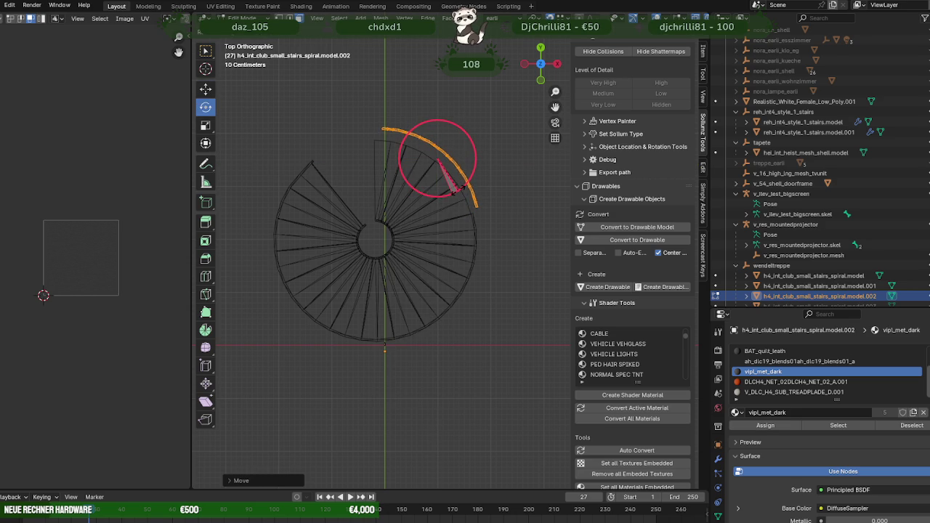
drag(456, 190, 454, 189)
key(shift+space)
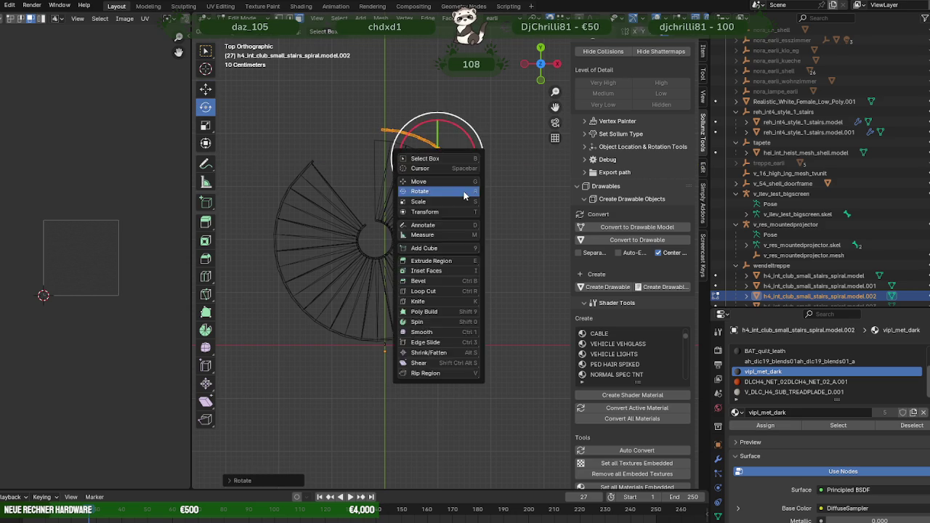
key(g)
drag(397, 166, 399, 166)
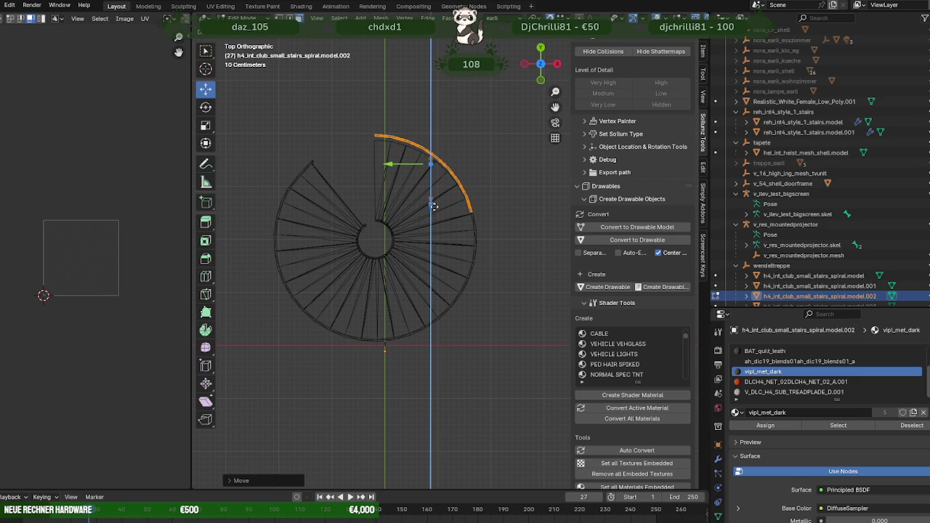
Fine-tune the piece's rotation and slide it slightly right along X into alignment
key(shift+space)
key(r)
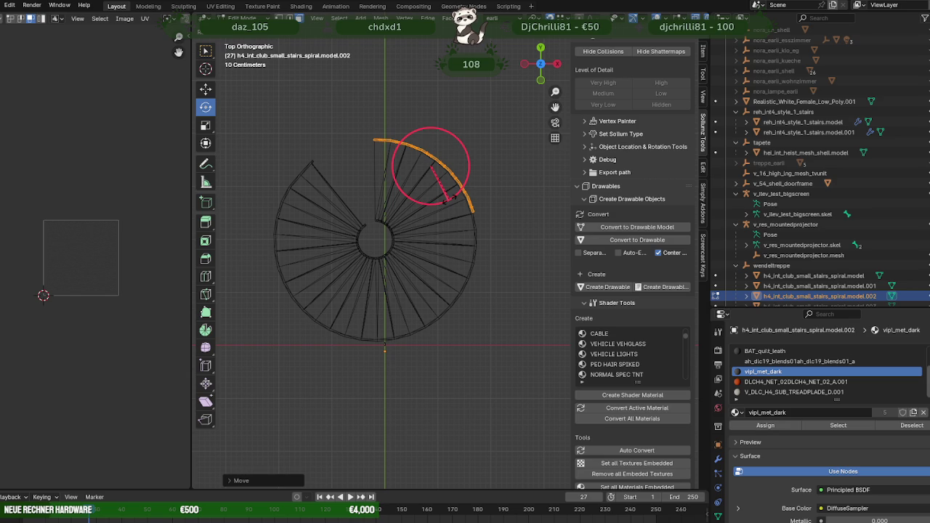
drag(454, 196, 454, 196)
key(shift+space)
key(g)
scroll(469, 202, up, 1)
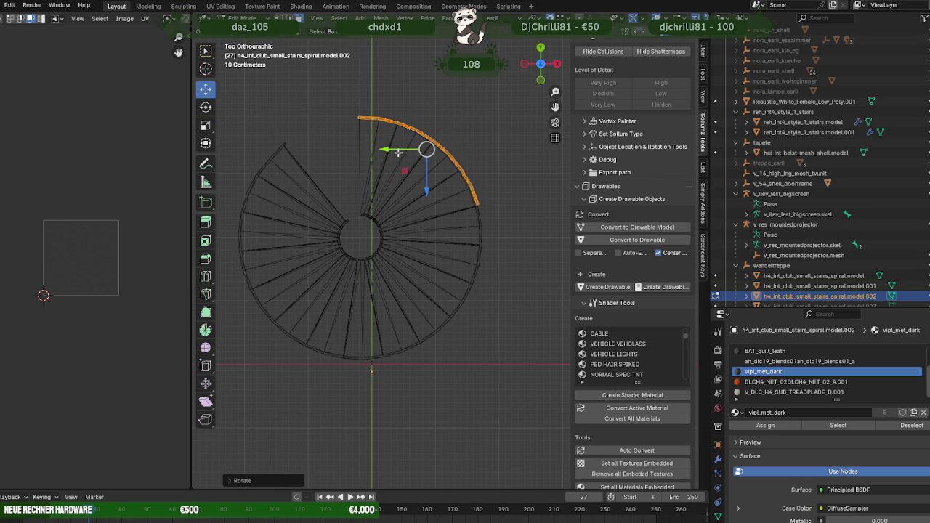
drag(395, 150, 393, 152)
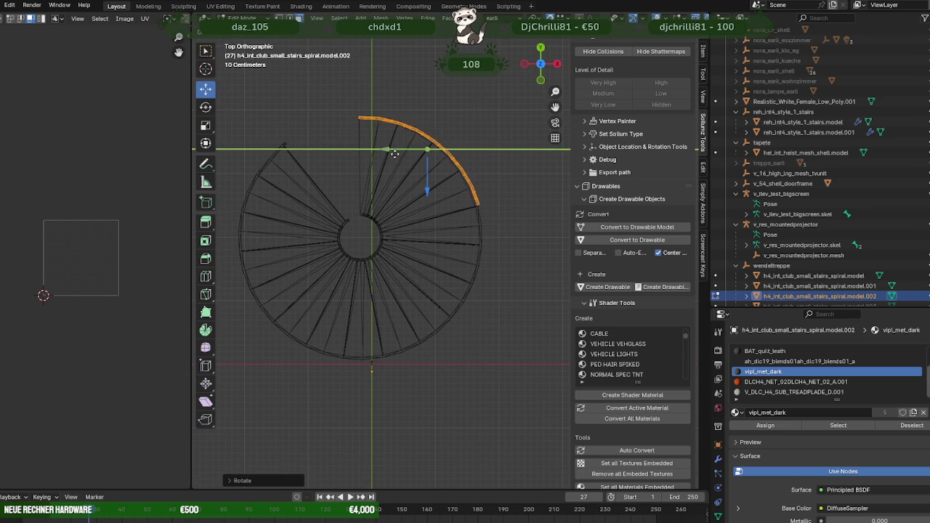
drag(395, 158, 396, 159)
Switch to solid shading and orbit to a perspective view to check the aligned railing
scroll(470, 227, up, 2)
key(shift+z)
mouse_move(470, 227)
middle_down()
mouse_move(469, 276)
mouse_move(450, 305)
middle_up()
scroll(469, 276, down, 3)
scroll(417, 287, up, 2)
scroll(398, 265, up, 2)
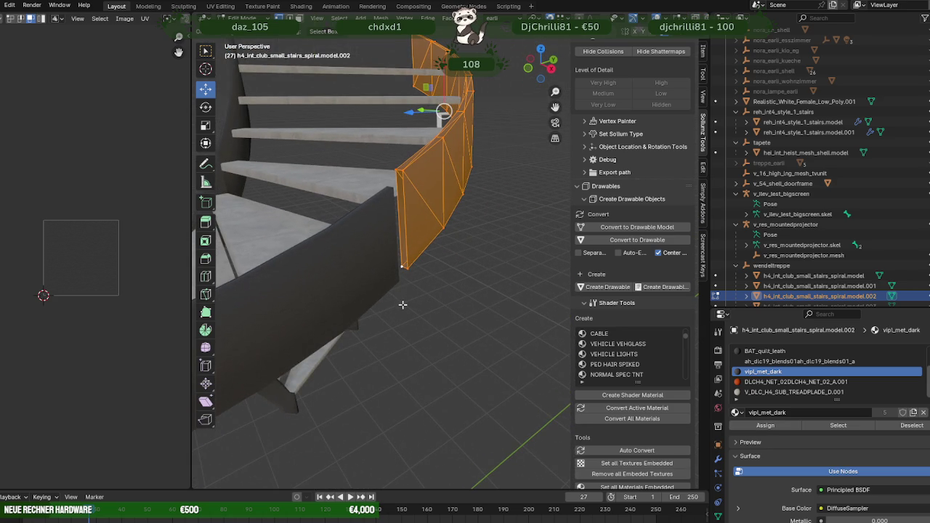
Move the railing section into its final place, checking the fit in wireframe view
key(shift+z)
middle_drag(402, 304, 431, 280)
drag(427, 121, 430, 264)
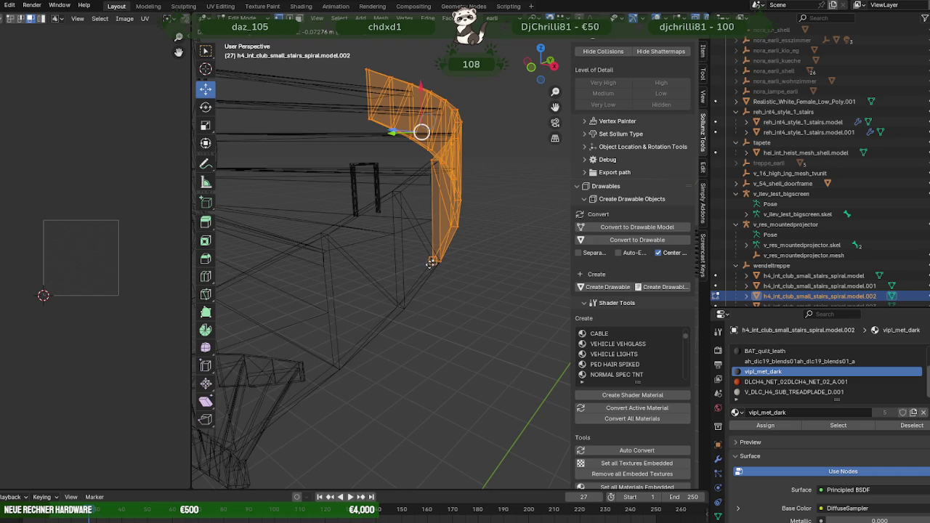
mouse_move(430, 264)
middle_down()
mouse_move(326, 170)
mouse_move(377, 223)
mouse_move(349, 256)
mouse_move(383, 301)
mouse_move(426, 245)
mouse_move(492, 206)
mouse_move(543, 225)
mouse_move(396, 232)
middle_up()
key(shift+z)
Join the railing section into the main railing object model.001
key(Tab)
shift+click(395, 232)
right_click(483, 273)
click(422, 273)
mouse_move(421, 273)
middle_down()
mouse_move(465, 233)
mouse_move(450, 259)
middle_up()
Merge the joined railing's overlapping vertices by distance and return to Object Mode
key(Tab)
right_click(451, 255)
click(438, 256)
scroll(440, 261, up, 3)
key(Tab)
middle_drag(440, 266, 429, 237)
key(Tab)
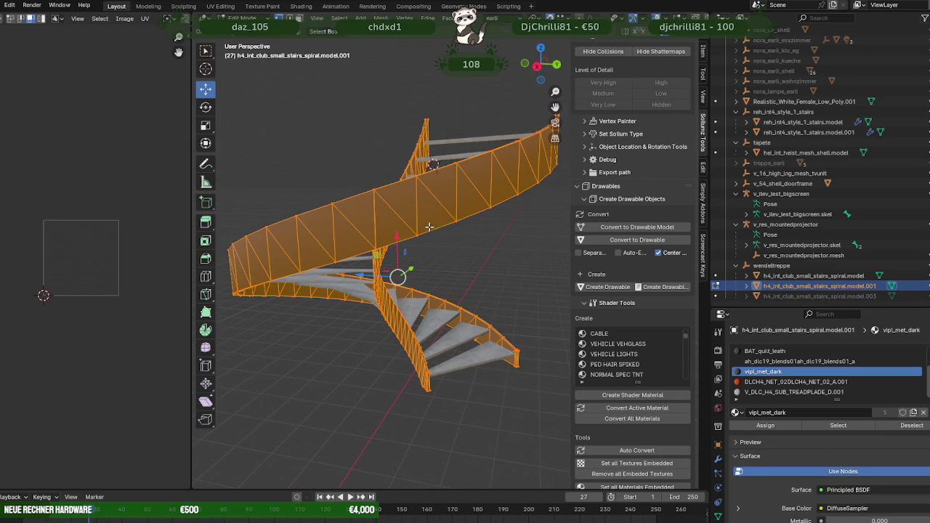
key(ctrl+v)
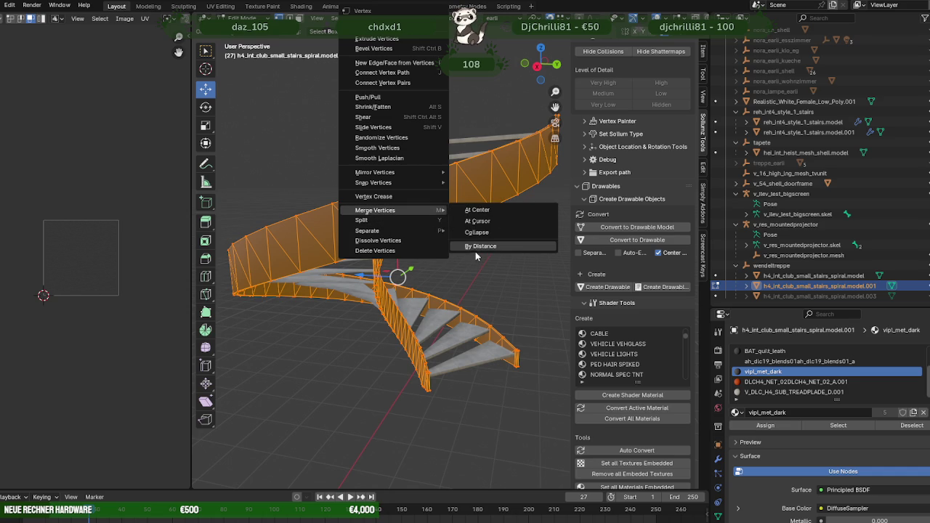
click(477, 247)
right_click(429, 238)
key(Tab)
mouse_move(405, 215)
middle_down()
mouse_move(473, 214)
mouse_move(468, 269)
middle_up()
scroll(468, 269, down, 5)
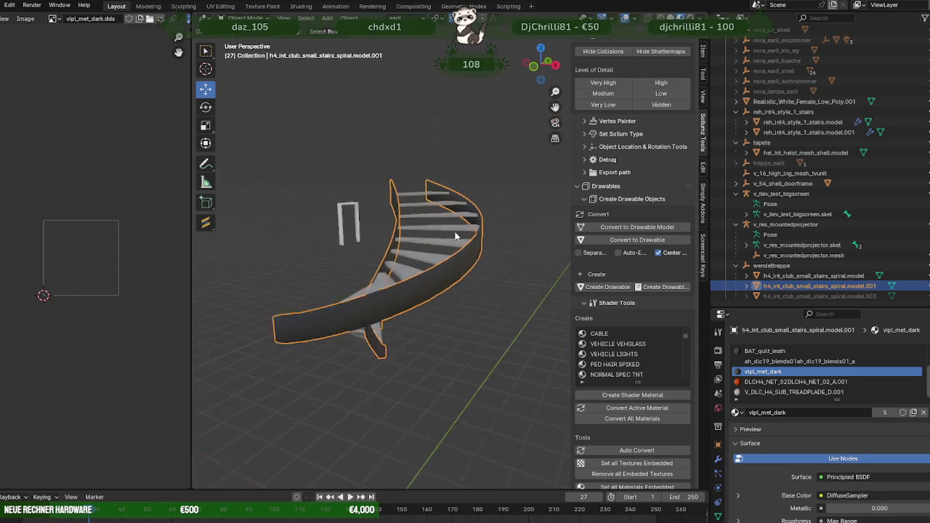
Rename the railing object to 'rahmen' and hide it along with the column object
click(819, 280)
click(819, 286)
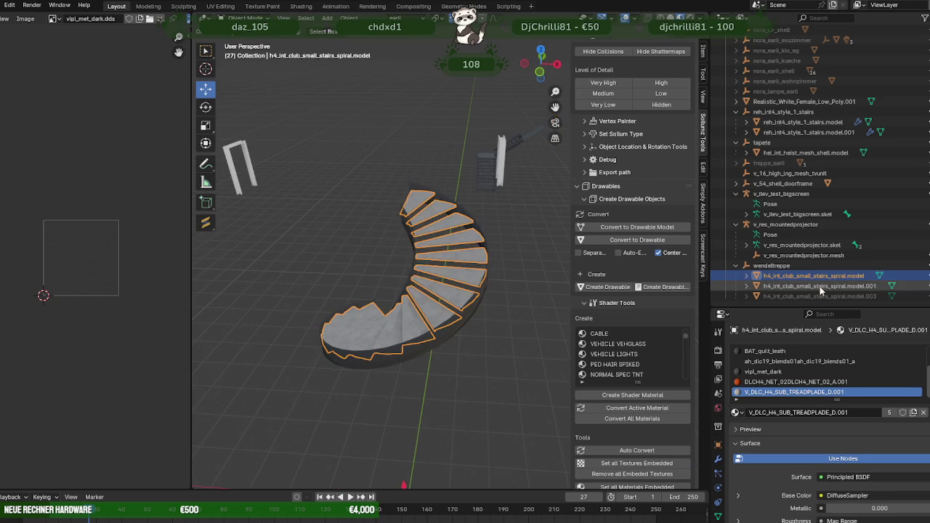
double_click(820, 286)
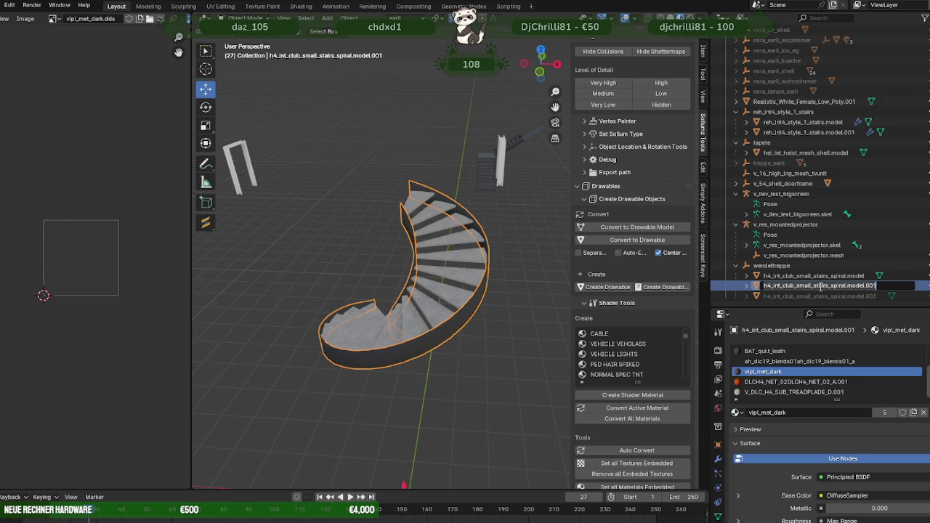
text(rahmen)
key(Return)
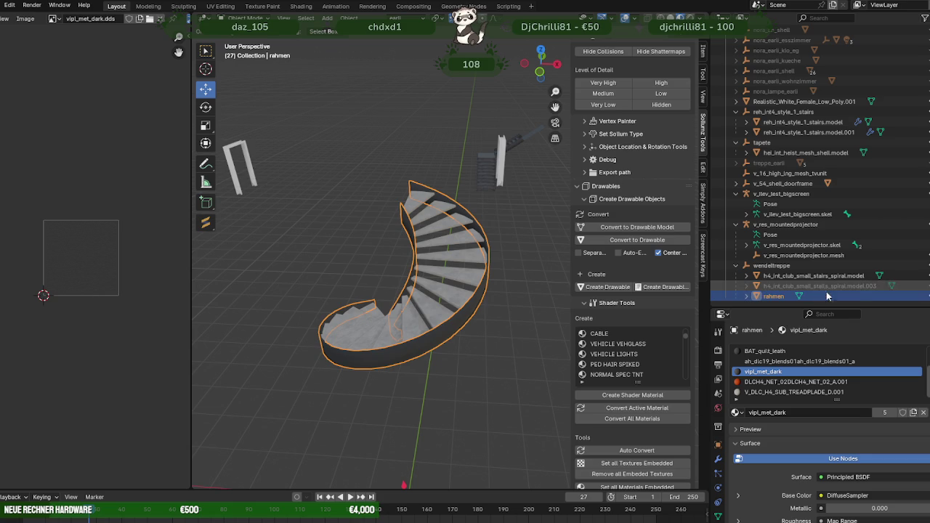
key(h)
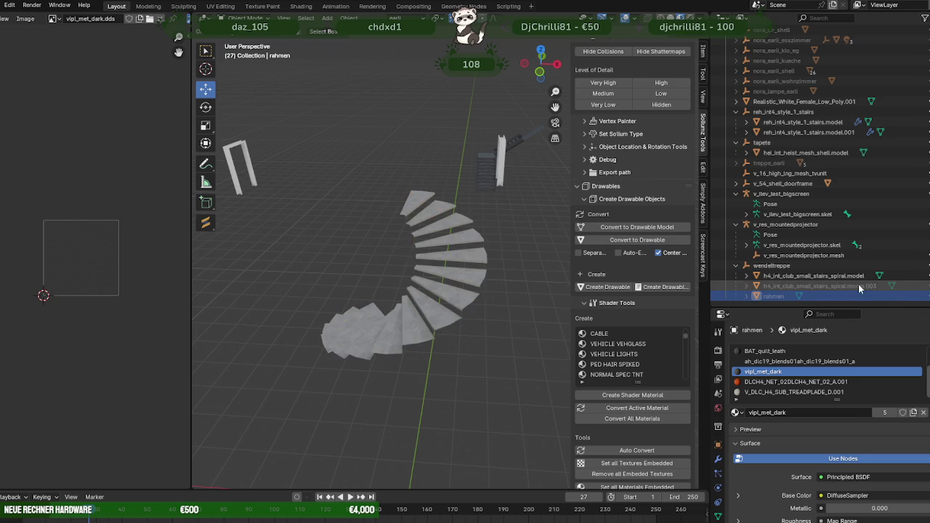
click(920, 287)
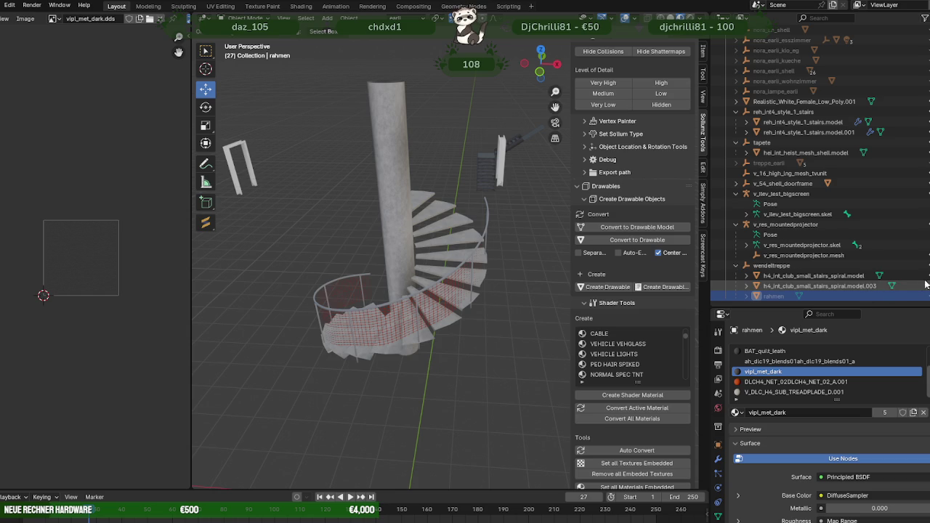
key(h)
Rename the spiral steps object to 'stufen'
double_click(856, 277)
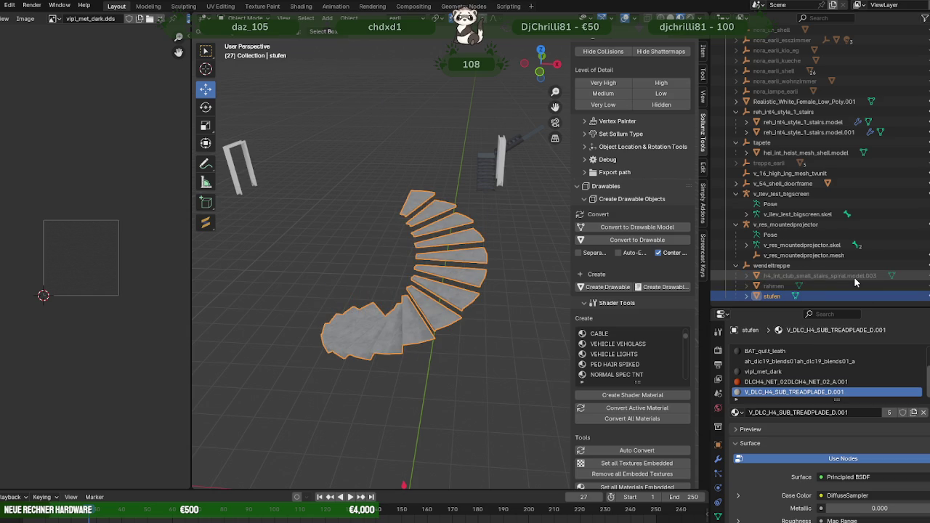
key(Return)
mouse_move(407, 262)
middle_down()
mouse_move(326, 268)
mouse_move(542, 40)
middle_up()
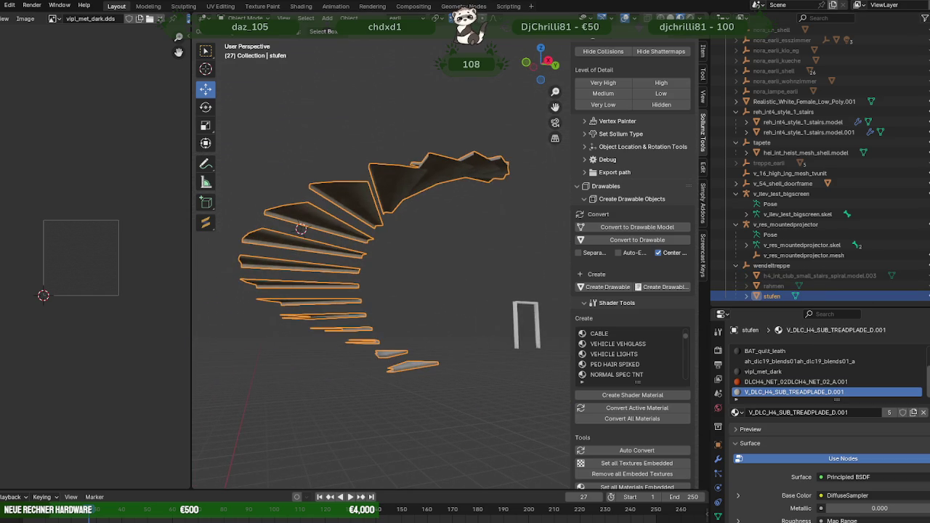
Turn on the Face Orientation overlay to show which way faces point
click(636, 23)
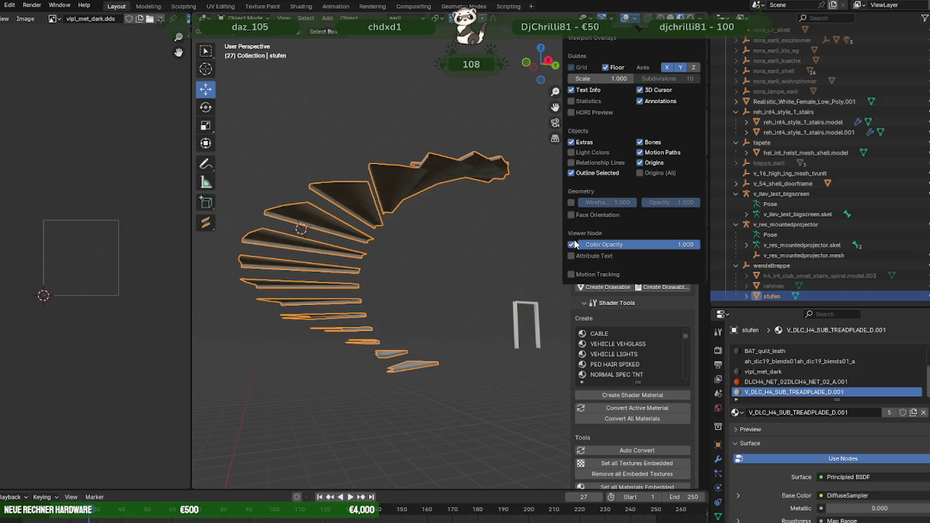
click(571, 215)
middle_drag(373, 263, 329, 211)
scroll(347, 258, up, 3)
mouse_move(347, 258)
middle_down()
mouse_move(399, 285)
mouse_move(372, 319)
mouse_move(364, 285)
middle_up()
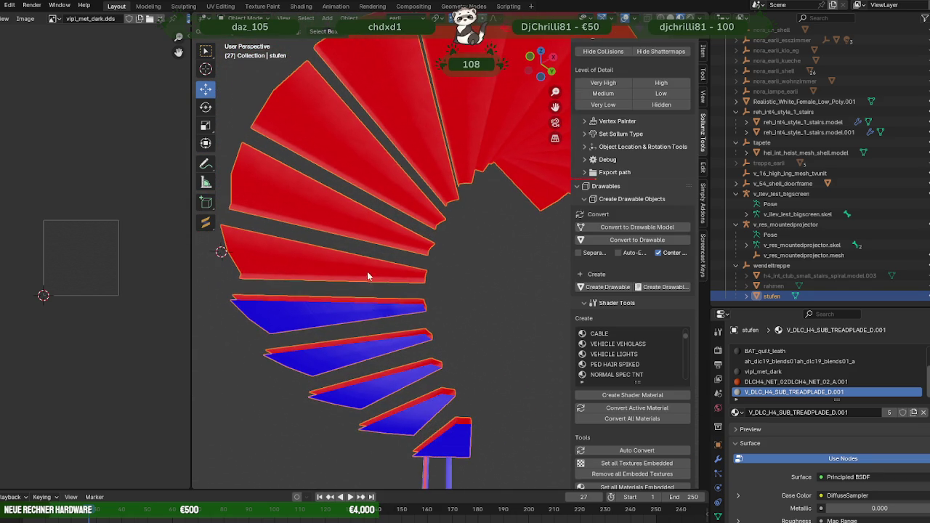
Extrude one step's long edge downward into a new face and shift it along Y
key(Tab)
click(402, 283)
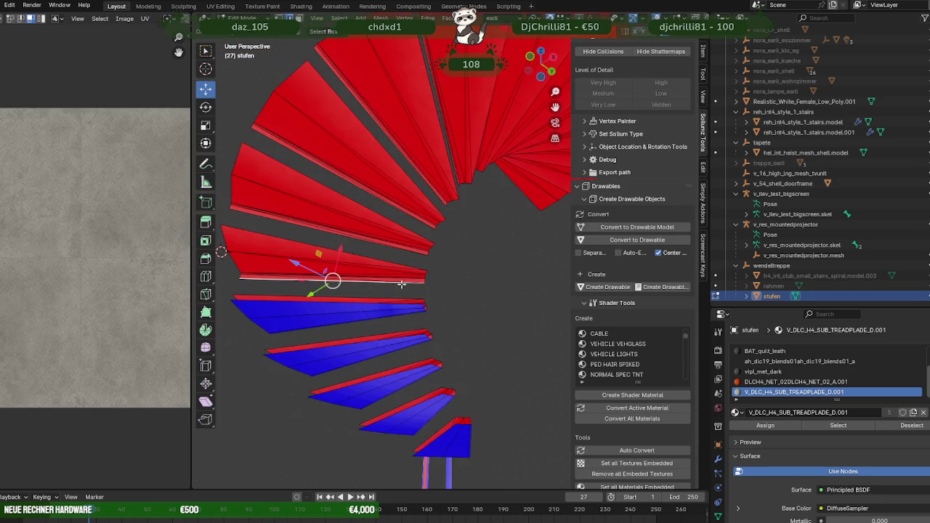
scroll(401, 282, up, 3)
scroll(421, 277, down, 4)
mouse_move(448, 277)
middle_down()
mouse_move(498, 290)
mouse_move(407, 302)
mouse_move(425, 314)
middle_up()
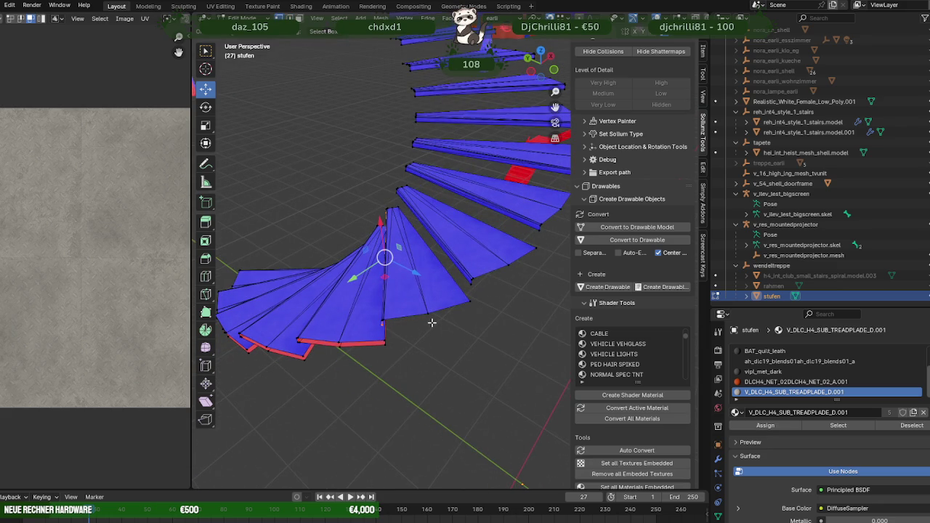
key(e)
middle_drag(442, 323, 419, 282)
click(431, 328)
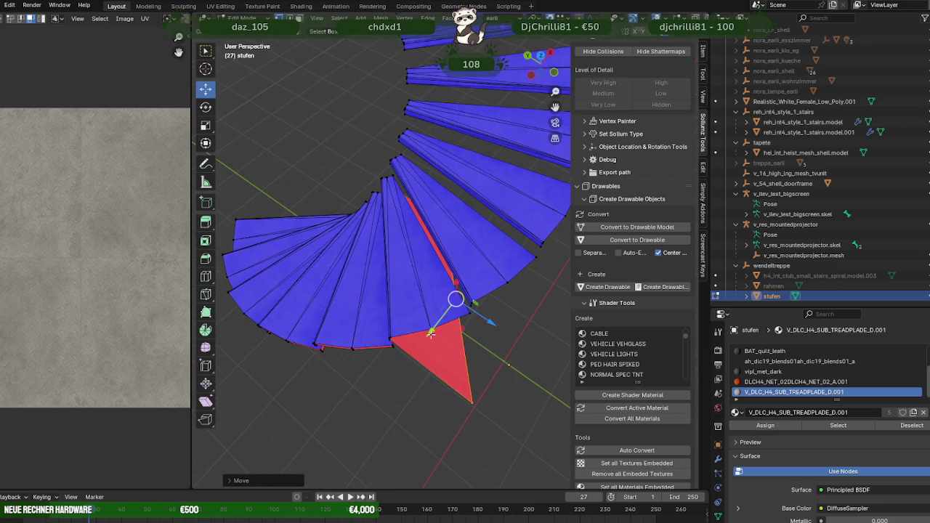
key(g)
key(y)
click(431, 328)
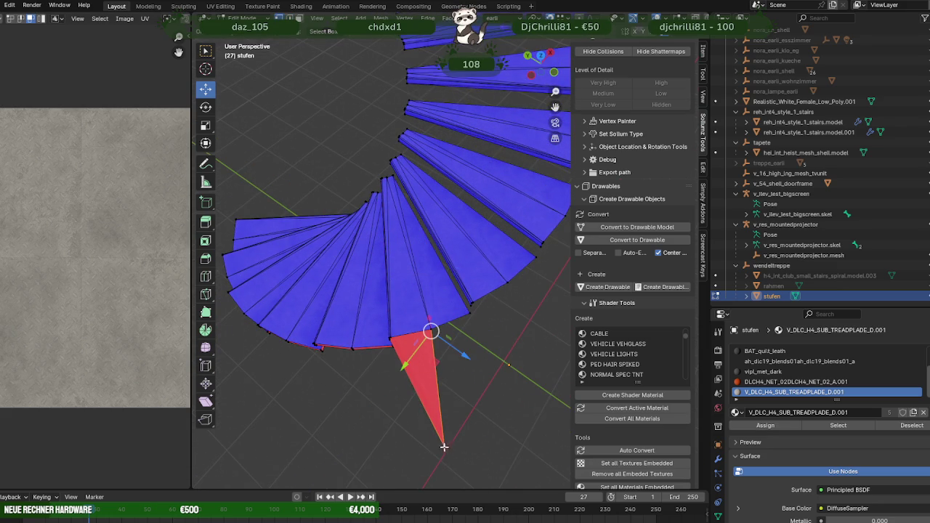
Snap the new triangle face to a step corner and nudge its vertices to shrink it
drag(404, 370, 456, 335)
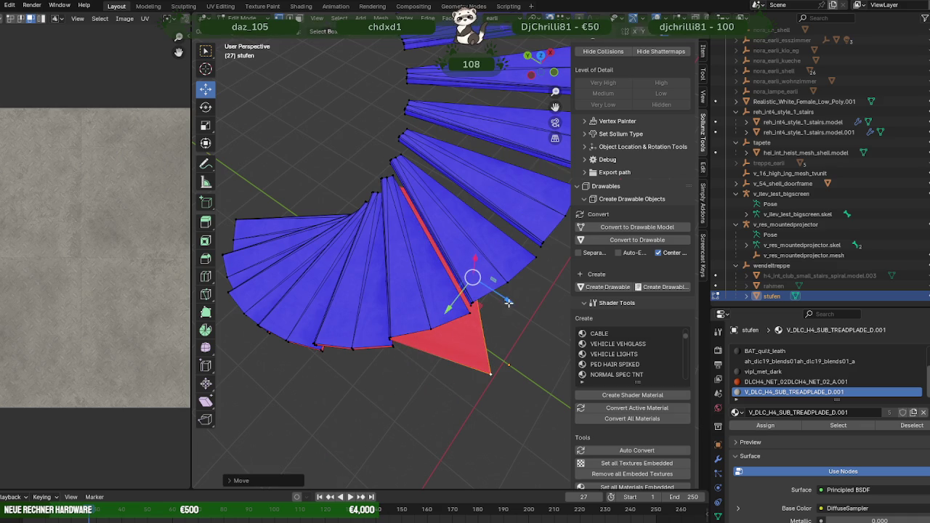
key(g)
middle_drag(478, 342, 461, 325)
click(461, 325)
key(g)
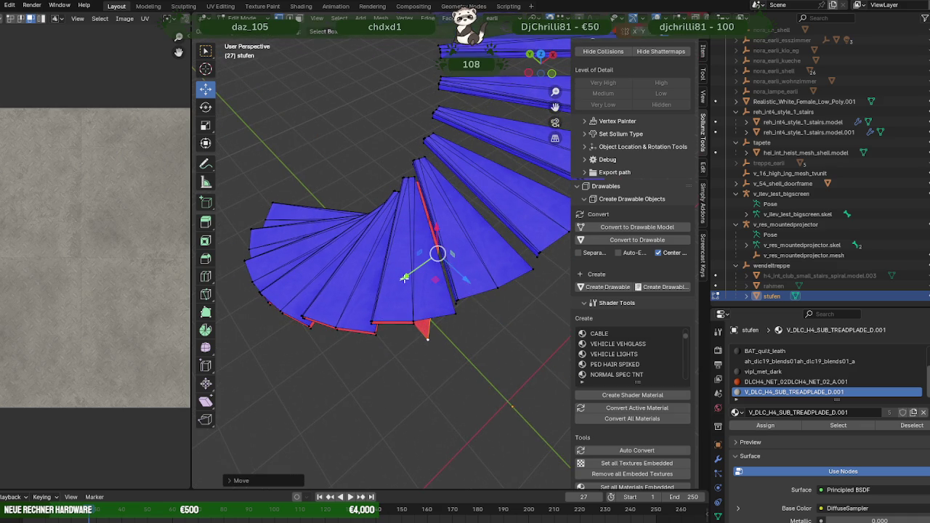
click(427, 309)
mouse_move(427, 309)
middle_down()
mouse_move(452, 303)
mouse_move(460, 340)
middle_up()
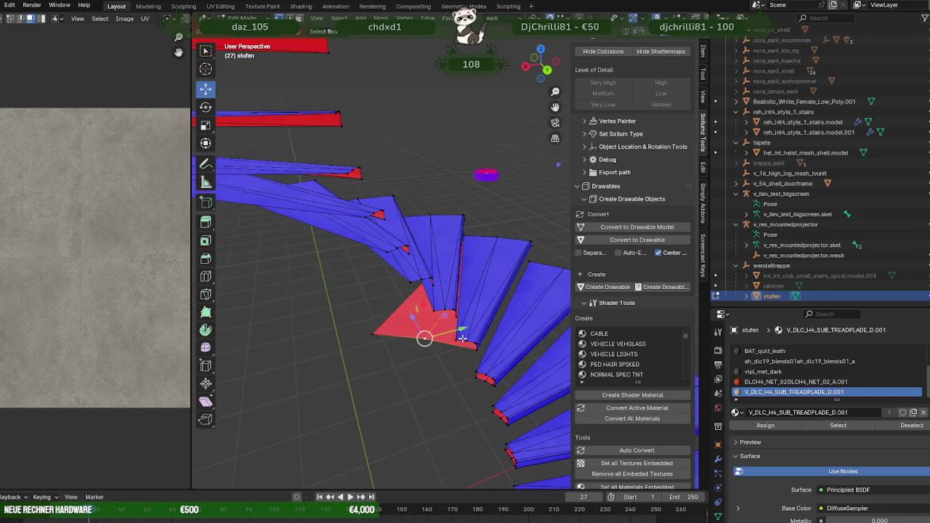
mouse_move(465, 341)
mouse_down()
mouse_move(453, 329)
mouse_move(465, 347)
mouse_up()
mouse_move(371, 333)
mouse_down()
mouse_move(429, 311)
mouse_move(445, 334)
mouse_up()
middle_drag(450, 337, 514, 278)
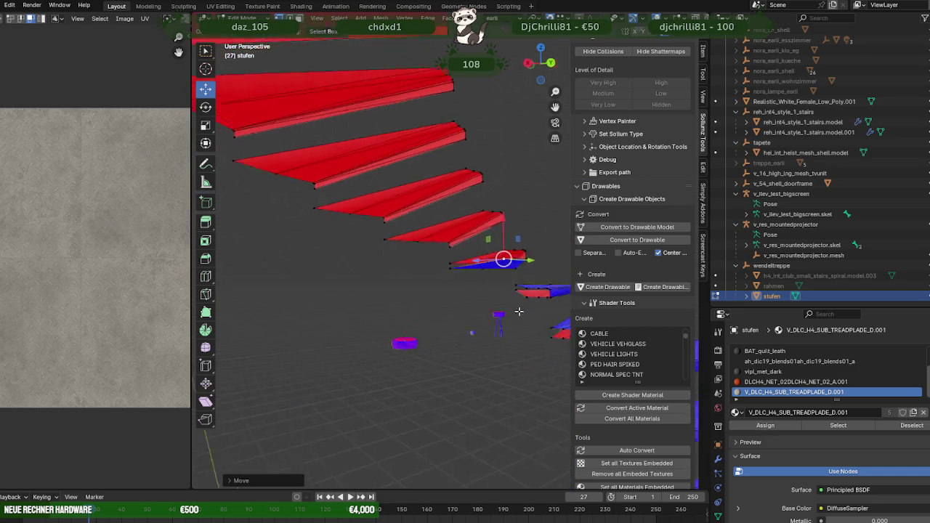
mouse_move(445, 368)
middle_down()
mouse_move(418, 291)
mouse_move(391, 274)
middle_up()
scroll(418, 277, up, 2)
Duplicate one step's top face and lower the copy beneath the original step
click(415, 262)
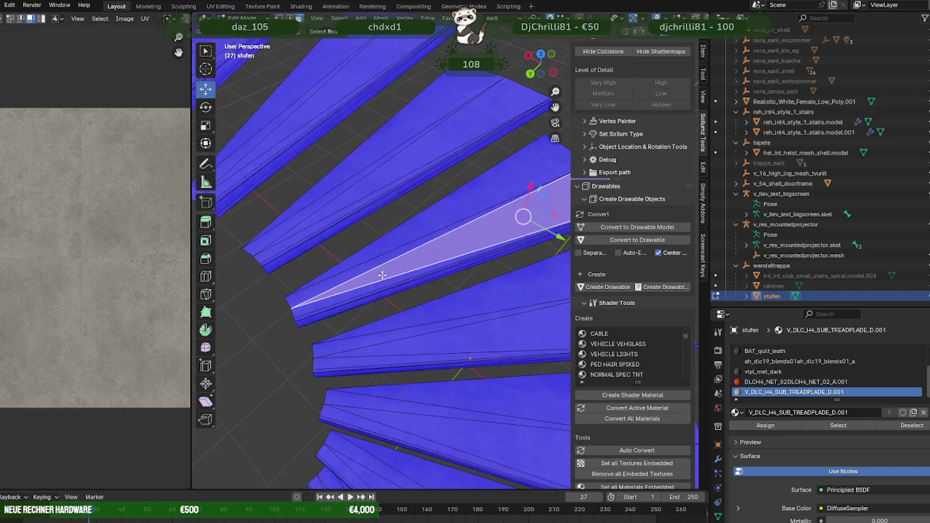
scroll(380, 286, up, 3)
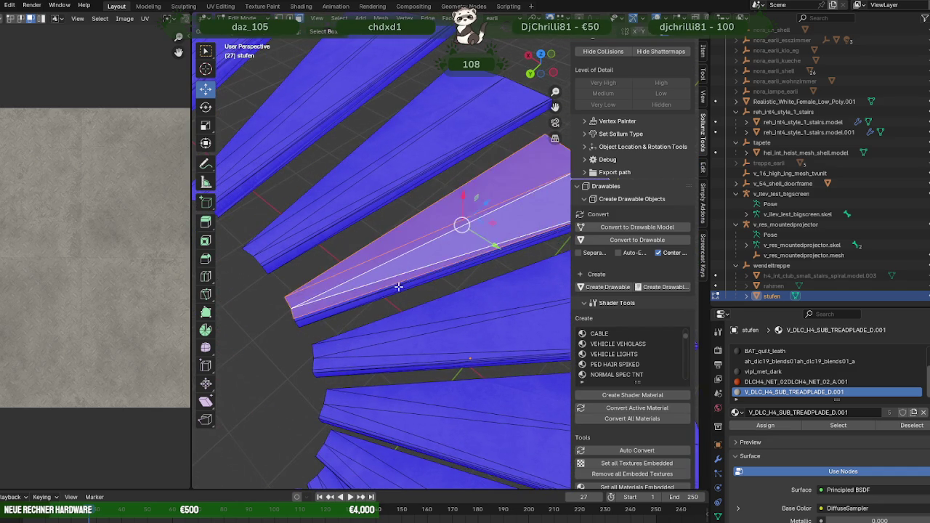
scroll(415, 286, up, 2)
middle_drag(415, 286, 480, 249)
key(shift+d)
key(Escape)
mouse_move(443, 156)
mouse_down()
mouse_move(535, 288)
mouse_move(537, 309)
mouse_up()
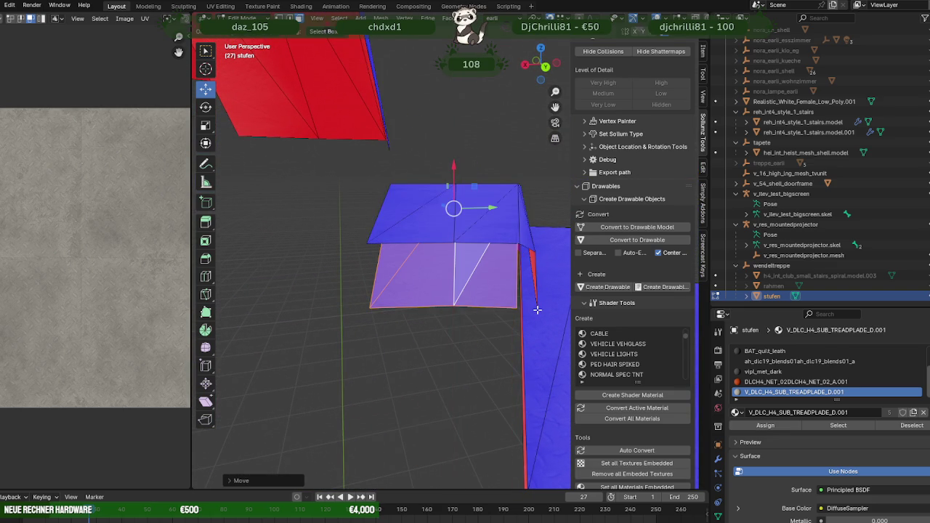
Flip the lowered copy's normals and stretch its edge further right
right_click(537, 309)
click(476, 183)
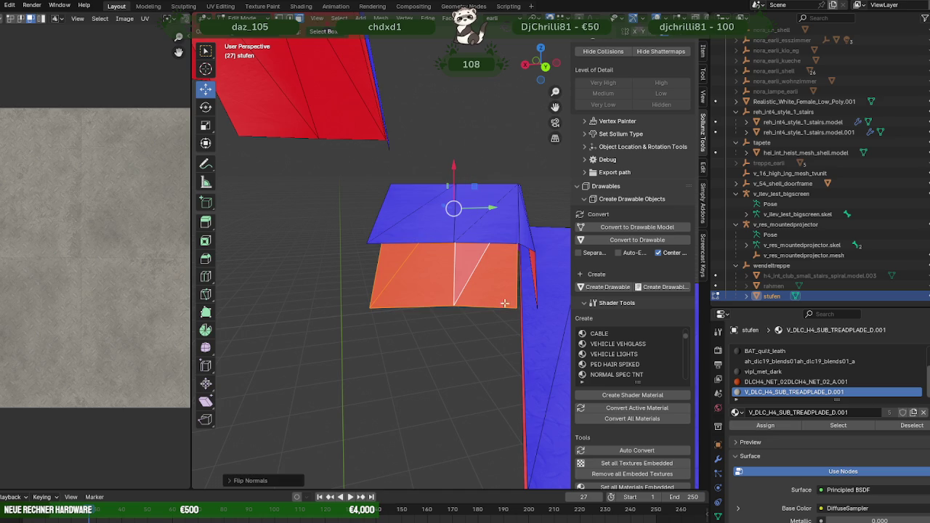
drag(516, 307, 536, 307)
mouse_move(537, 292)
middle_down()
mouse_move(438, 295)
mouse_move(415, 285)
middle_up()
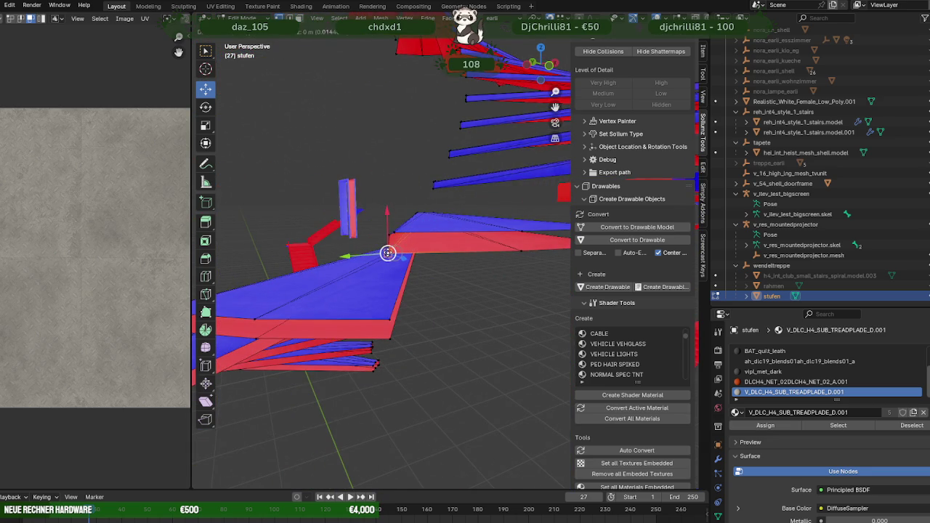
mouse_move(427, 258)
middle_down()
mouse_move(416, 207)
mouse_move(455, 208)
mouse_move(505, 264)
mouse_move(444, 264)
mouse_move(380, 311)
mouse_move(443, 276)
middle_up()
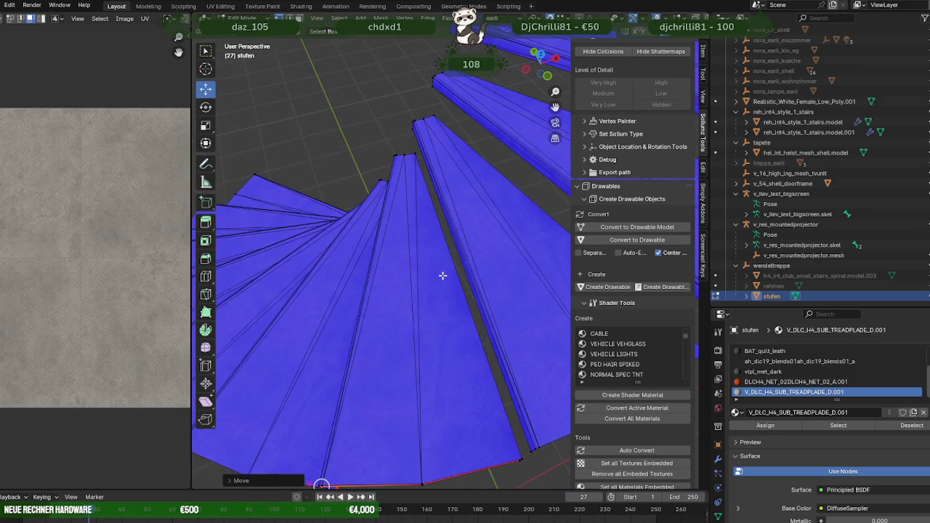
Duplicate another step, lower the copy vertically and flip its normals
click(441, 140)
mouse_move(512, 215)
middle_down()
mouse_move(464, 289)
mouse_move(485, 269)
middle_up()
key(shift+d)
right_click(472, 282)
drag(500, 200, 356, 303)
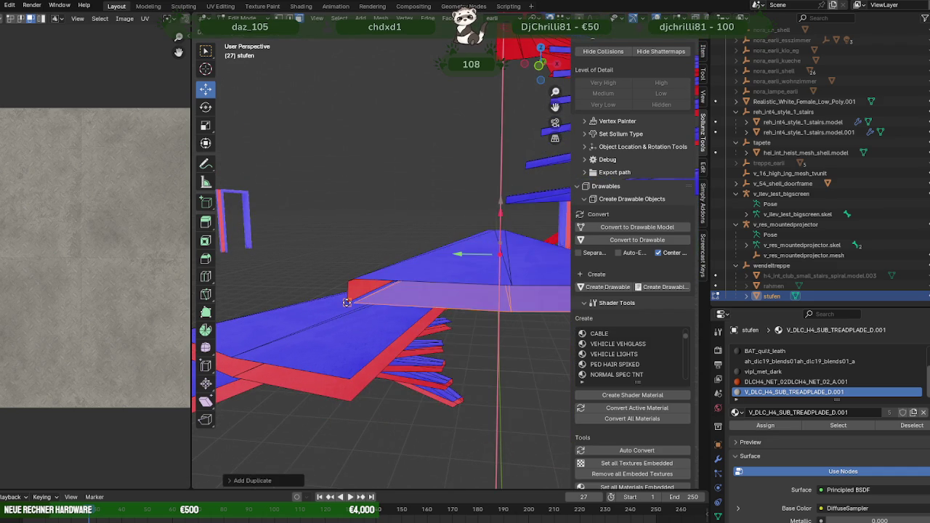
key(alt+n)
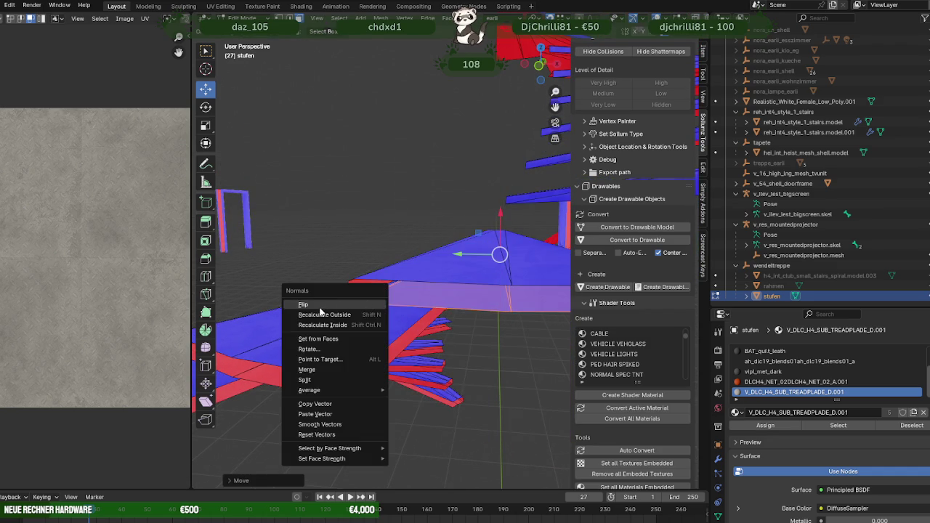
click(320, 306)
Move a single vertex of the flipped step copy into place
drag(354, 302, 346, 297)
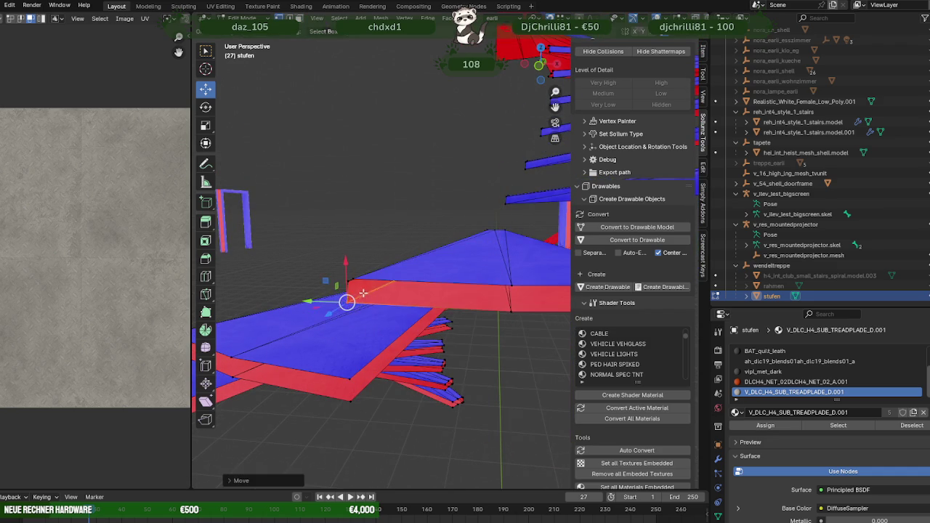
scroll(348, 298, up, 4)
scroll(404, 269, up, 2)
middle_drag(405, 269, 406, 273)
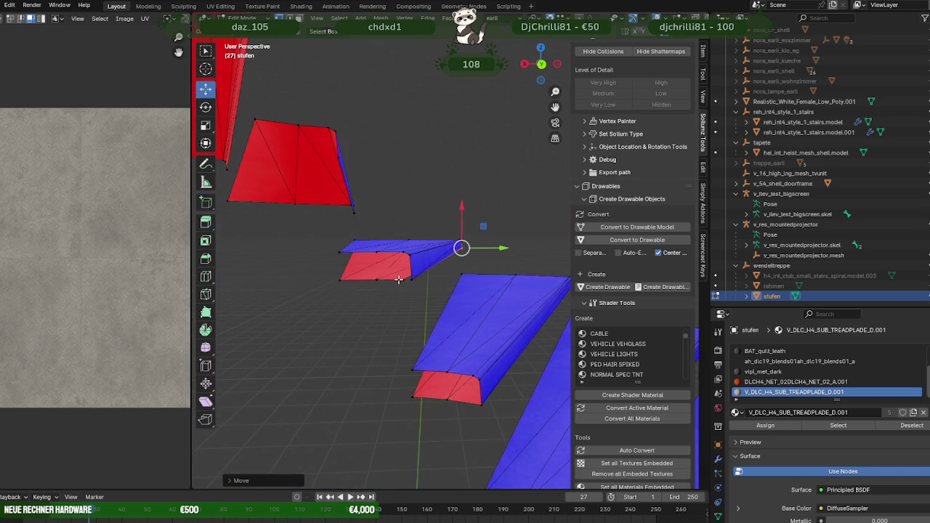
click(400, 279)
drag(411, 279, 404, 275)
mouse_move(403, 274)
middle_down()
mouse_move(405, 291)
mouse_move(378, 277)
mouse_move(399, 305)
middle_up()
middle_drag(473, 264, 477, 260)
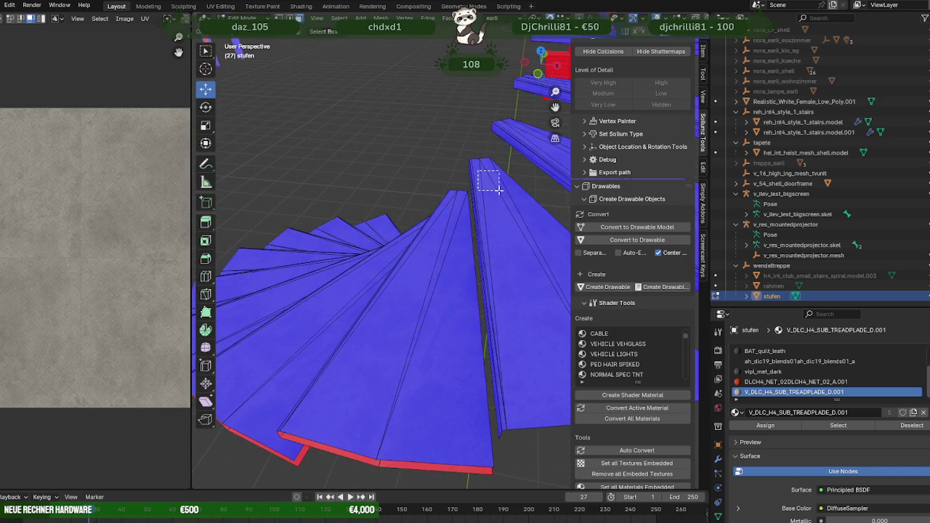
Select the first upper step faces, including the large blue step
drag(478, 171, 498, 189)
middle_drag(512, 210, 450, 237)
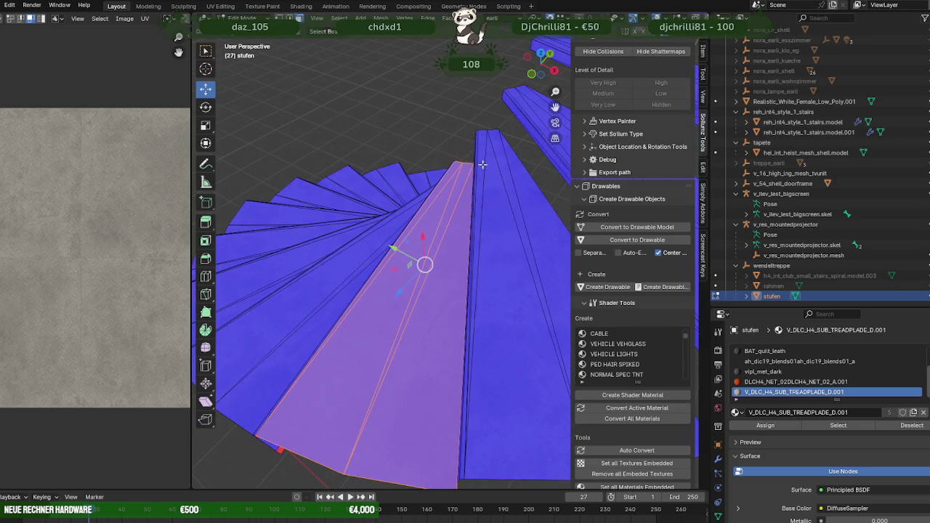
drag(509, 177, 510, 178)
middle_drag(510, 178, 408, 164)
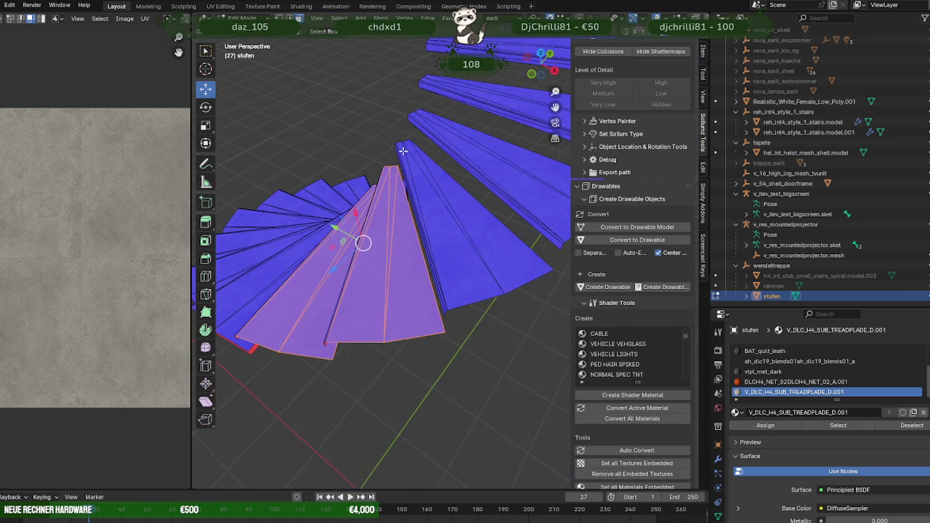
shift+click(410, 155)
shift+click(447, 187)
mouse_move(499, 194)
middle_down()
mouse_move(437, 223)
mouse_move(440, 129)
middle_up()
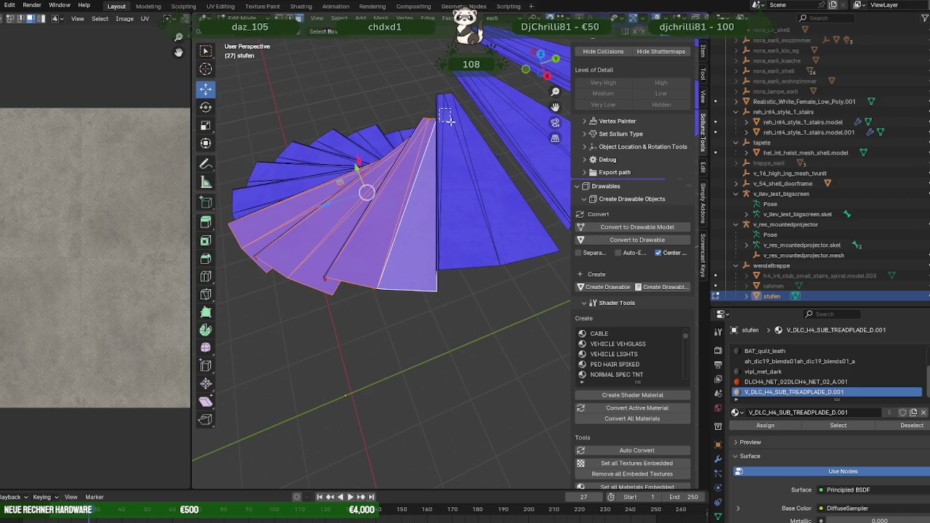
shift+click(448, 120)
shift+click(465, 134)
scroll(436, 149, up, 3)
scroll(402, 166, up, 3)
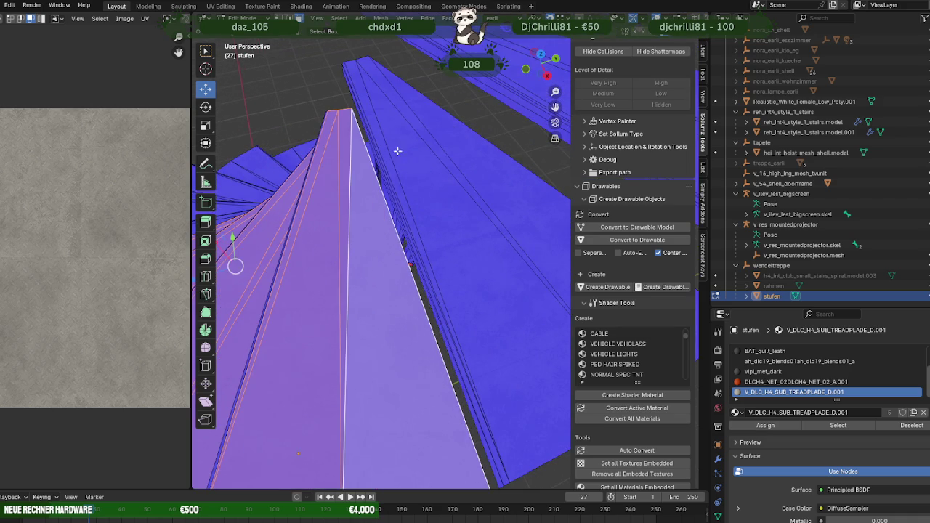
shift+click(395, 97)
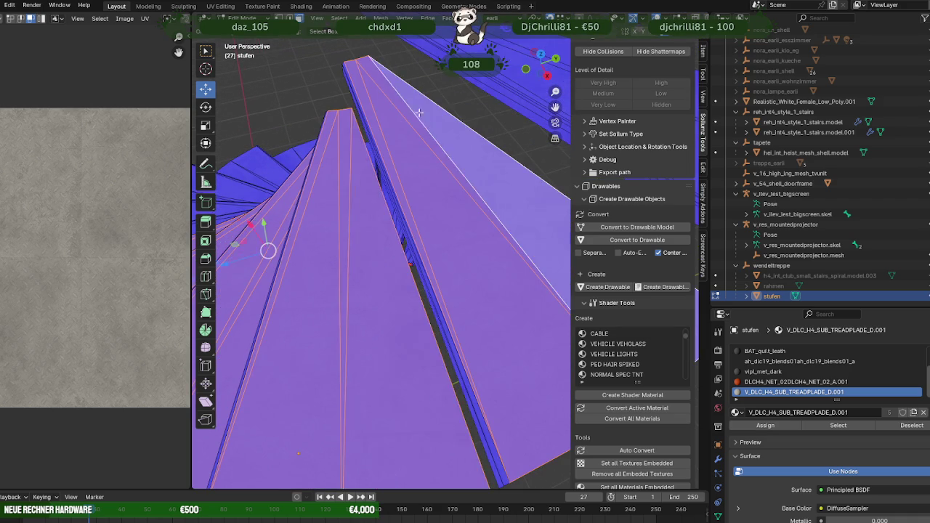
Add the remaining upper step faces to the selection
scroll(418, 107, down, 5)
middle_drag(418, 107, 386, 130)
scroll(387, 130, up, 5)
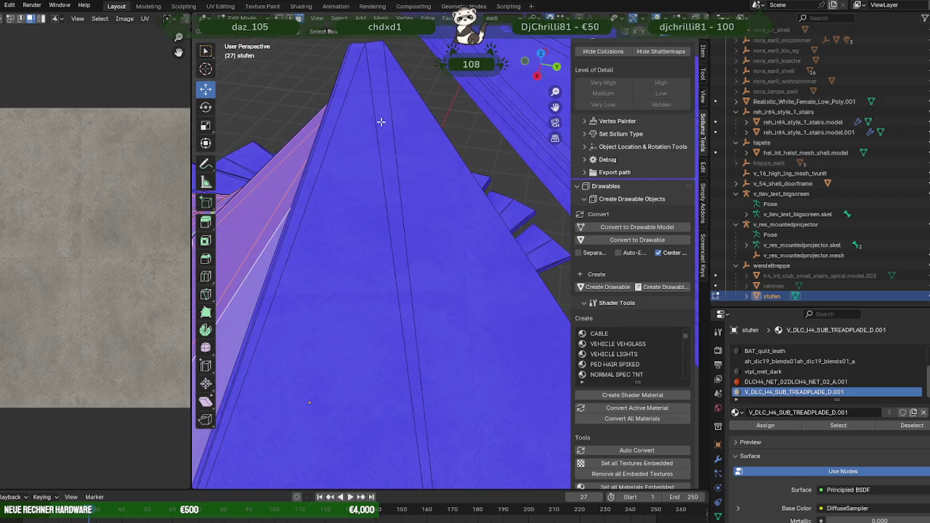
drag(341, 82, 397, 137)
scroll(397, 137, down, 5)
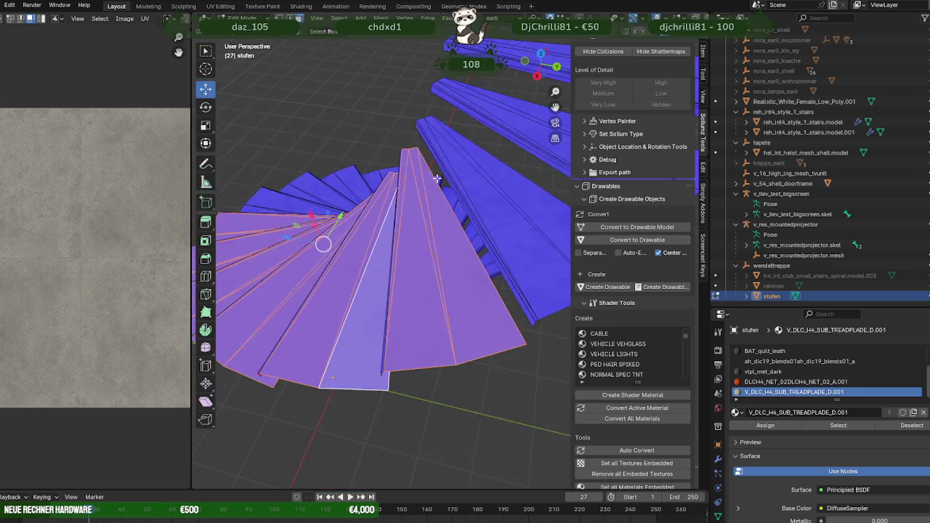
middle_drag(397, 136, 400, 144)
scroll(399, 144, up, 5)
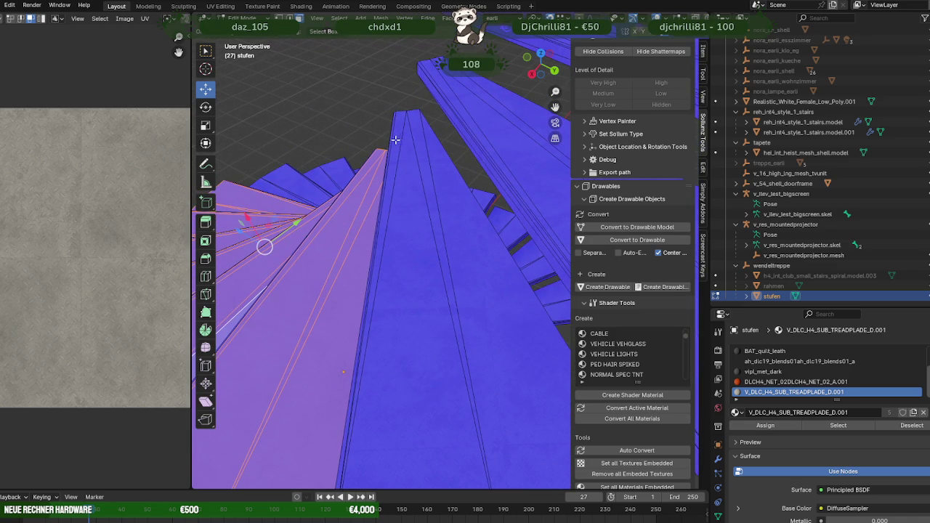
drag(422, 167, 423, 168)
scroll(423, 168, down, 5)
mouse_move(423, 168)
middle_down()
mouse_move(452, 247)
mouse_move(430, 151)
middle_up()
scroll(451, 248, up, 5)
drag(463, 178, 463, 179)
mouse_move(464, 178)
middle_down()
mouse_move(448, 206)
mouse_move(479, 167)
middle_up()
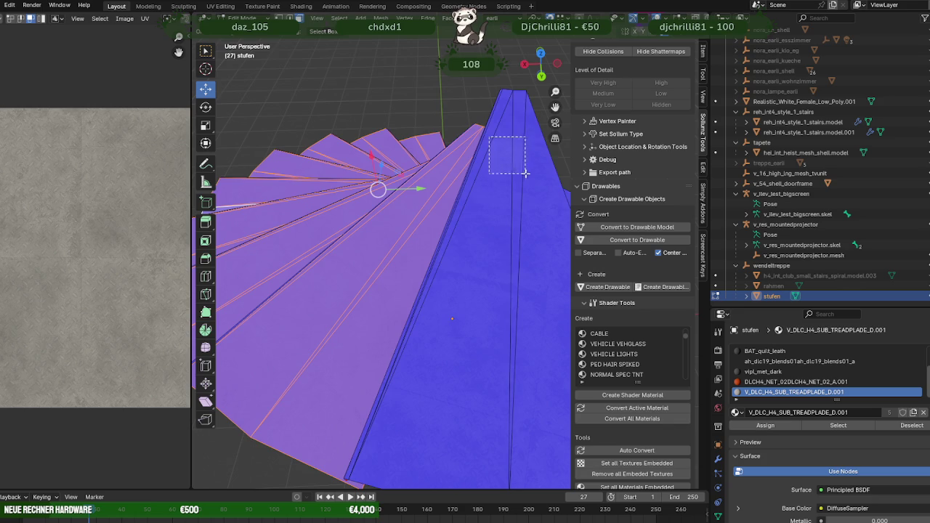
drag(524, 173, 524, 173)
scroll(524, 173, down, 3)
mouse_move(524, 173)
middle_down()
mouse_move(459, 164)
mouse_move(448, 207)
middle_up()
scroll(459, 164, up, 3)
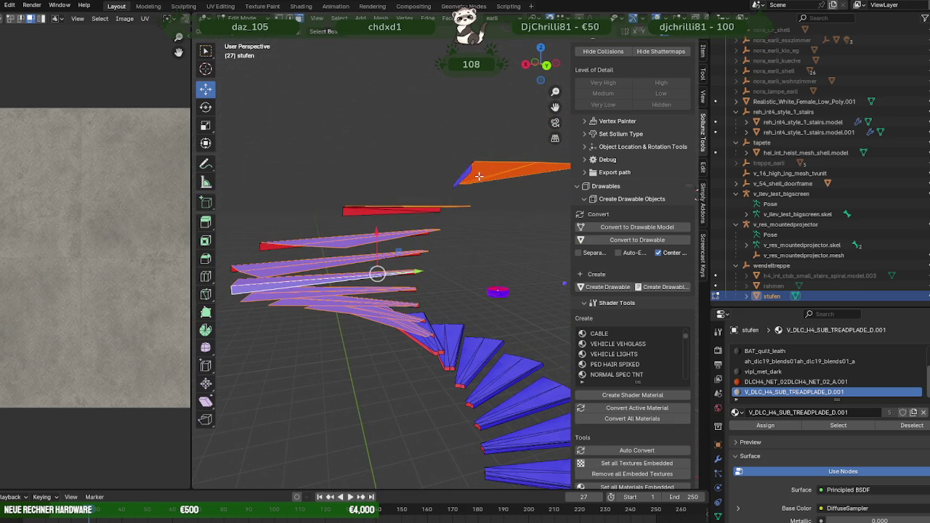
Duplicate the selected upper steps, lower the copies along one axis, and flip their normals
mouse_move(521, 182)
middle_down()
mouse_move(486, 193)
mouse_move(497, 176)
middle_up()
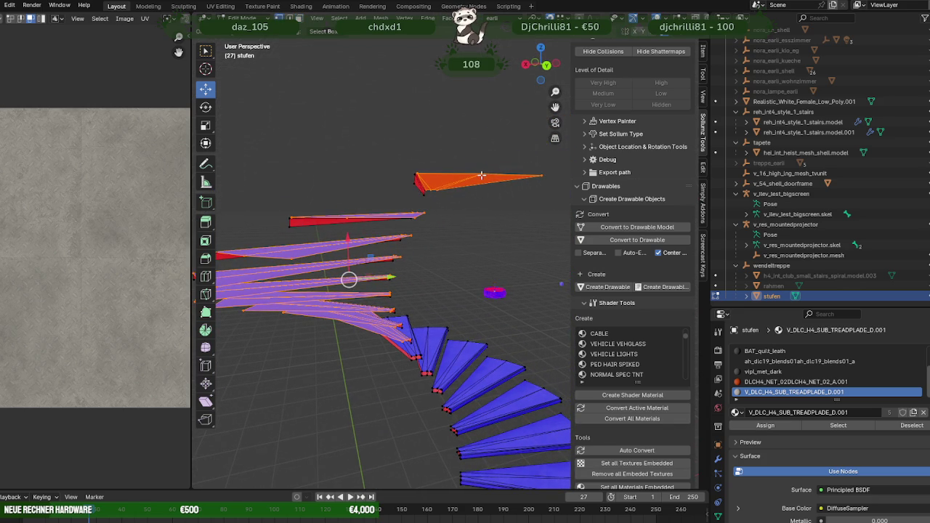
key(shift+d)
right_click(400, 189)
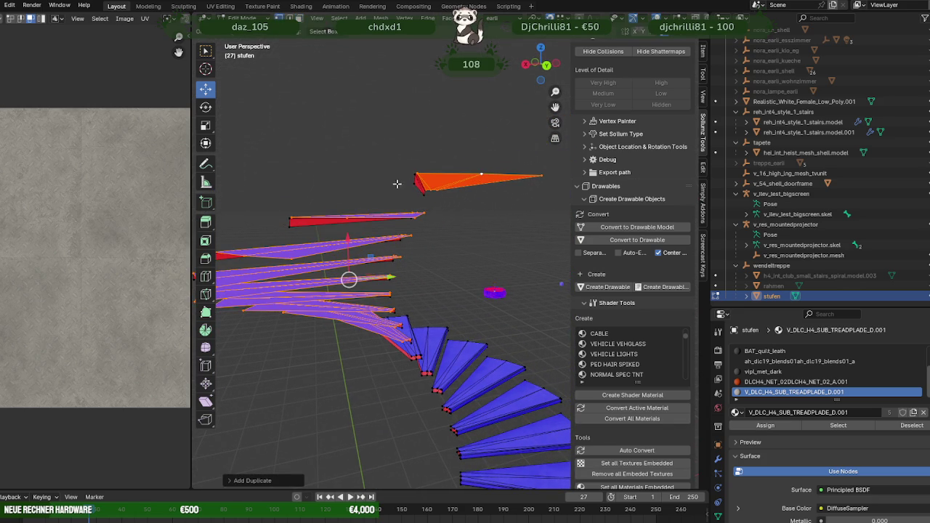
key(x)
right_click(410, 188)
right_click(410, 188)
click(410, 188)
mouse_move(469, 197)
middle_down()
mouse_move(513, 165)
mouse_move(459, 179)
middle_up()
Place the 3D cursor on the red face and move the selected geometry into place
shift+right_click(453, 180)
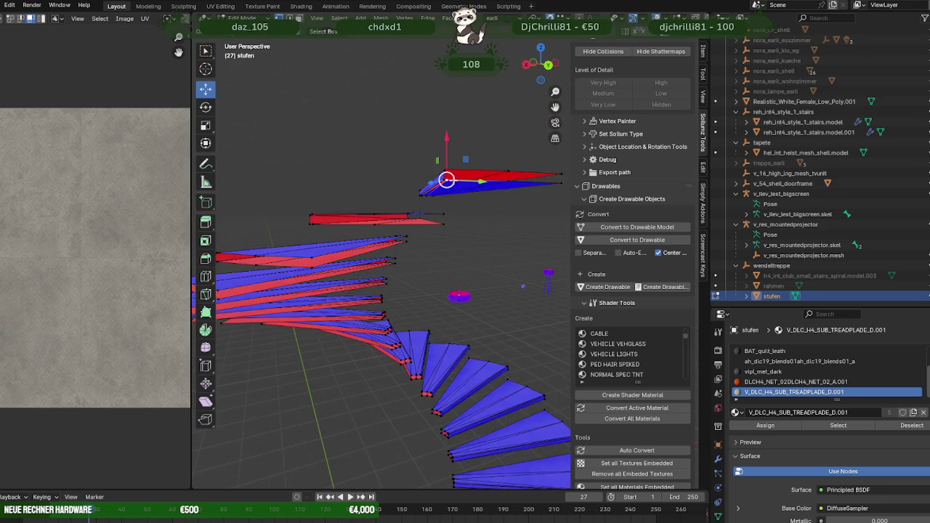
scroll(453, 180, up, 5)
middle_drag(453, 218, 452, 269)
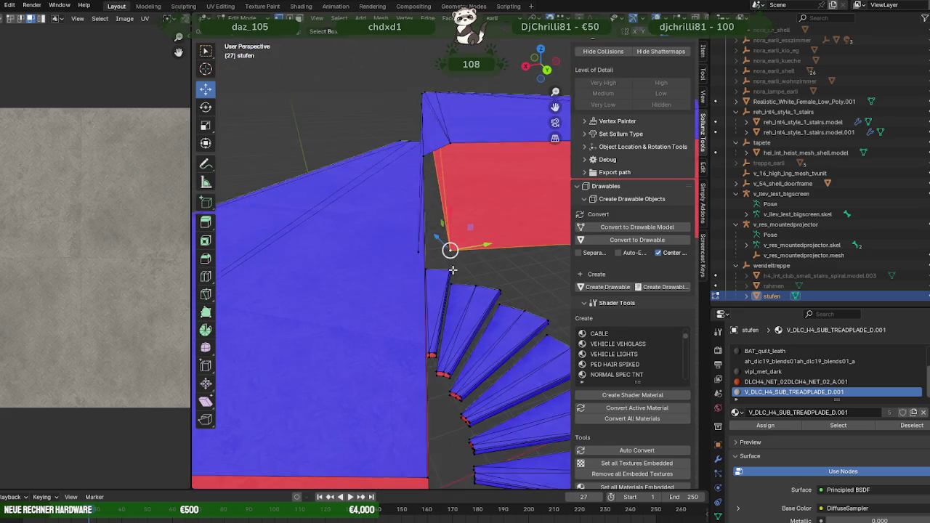
drag(443, 246, 374, 224)
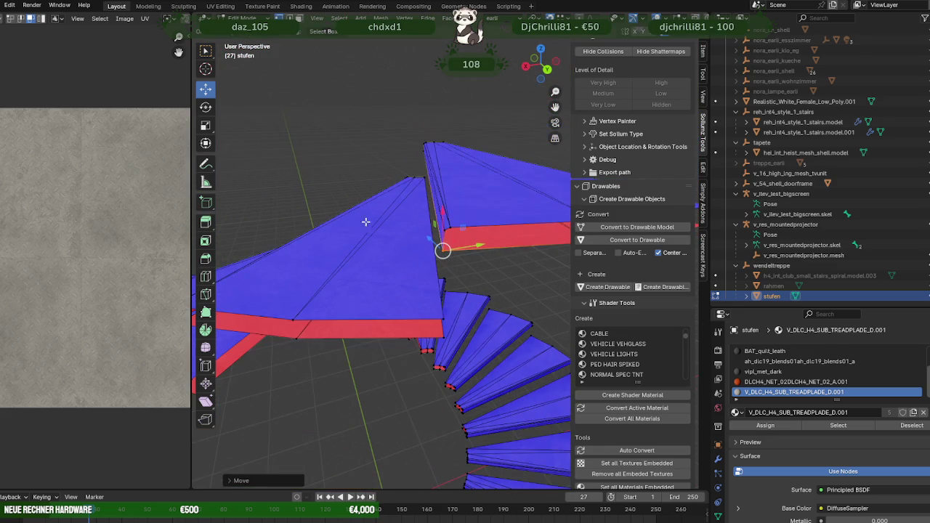
middle_drag(376, 272, 469, 206)
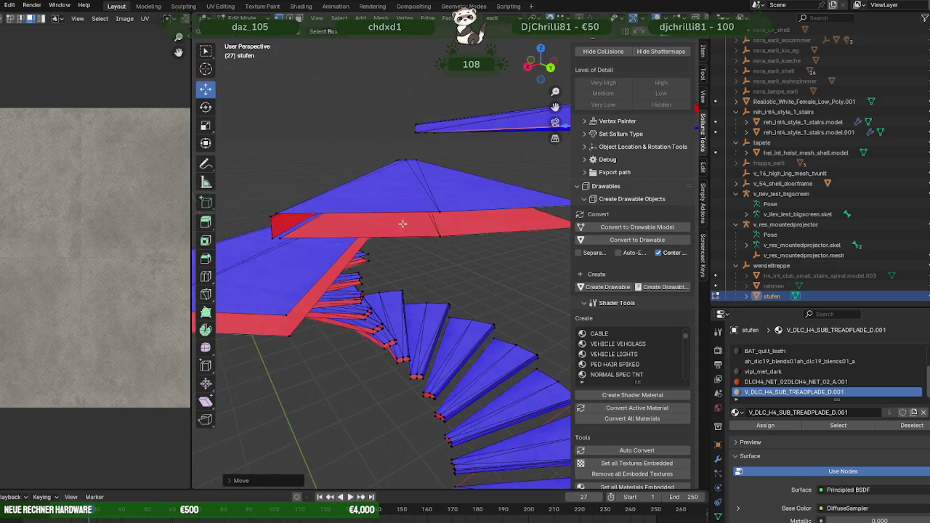
mouse_move(285, 244)
middle_down()
mouse_move(324, 240)
mouse_move(305, 243)
mouse_move(296, 272)
mouse_move(333, 315)
mouse_move(369, 265)
mouse_move(424, 250)
middle_up()
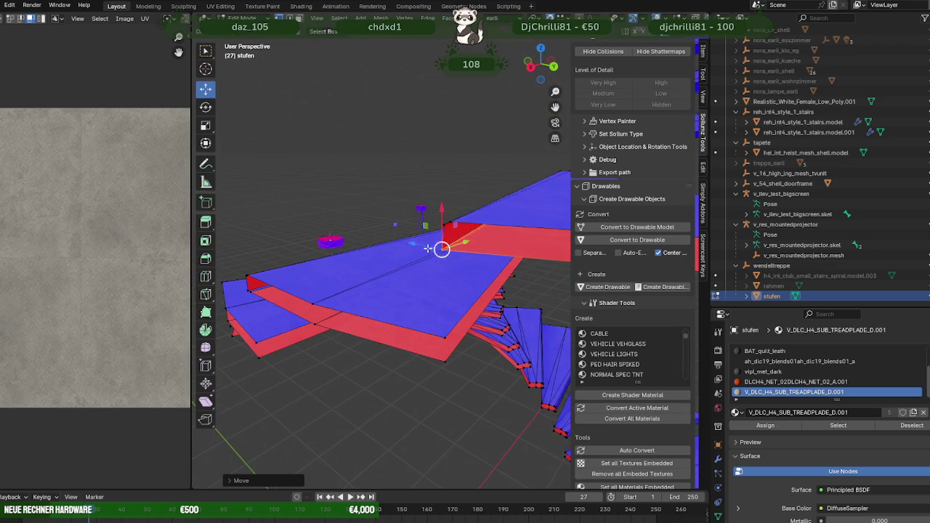
Rotate the selected stairs about the vertical axis and snap the 3D cursor to their corner vertex
key(r)
click(338, 291)
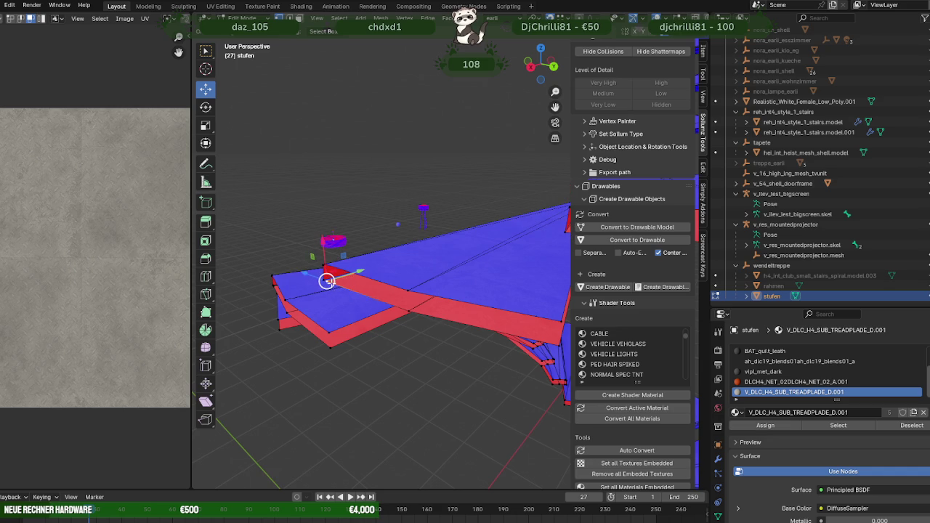
shift+right_click(272, 285)
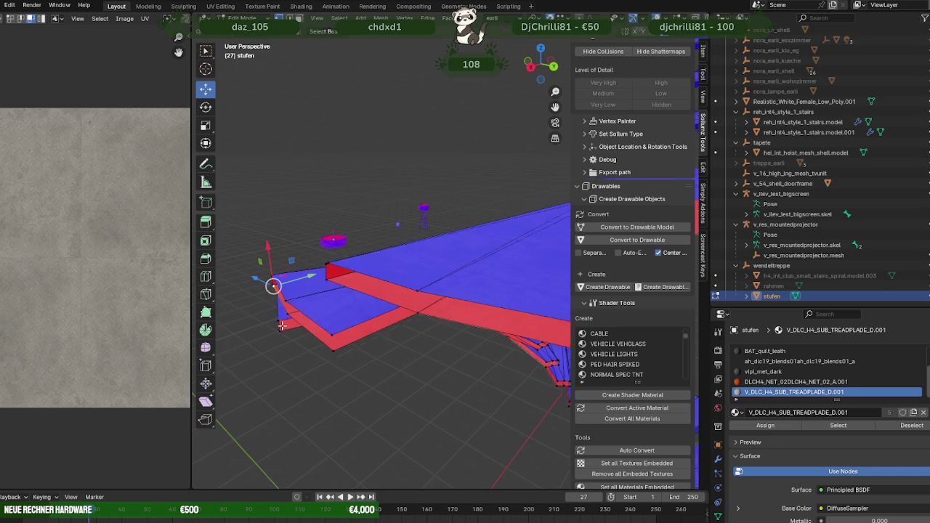
scroll(448, 250, up, 5)
scroll(450, 251, down, 3)
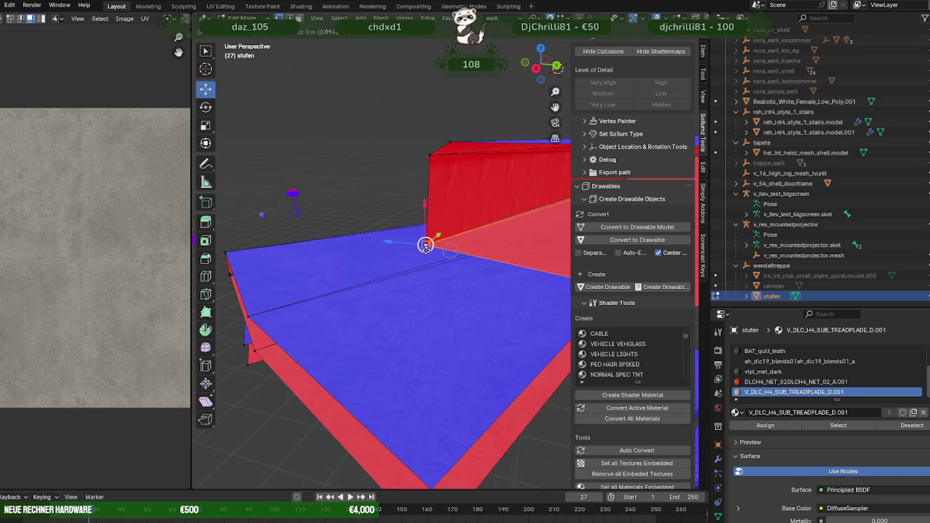
drag(425, 246, 436, 248)
Select the stair corner vertex and move it into place
middle_drag(436, 249, 371, 294)
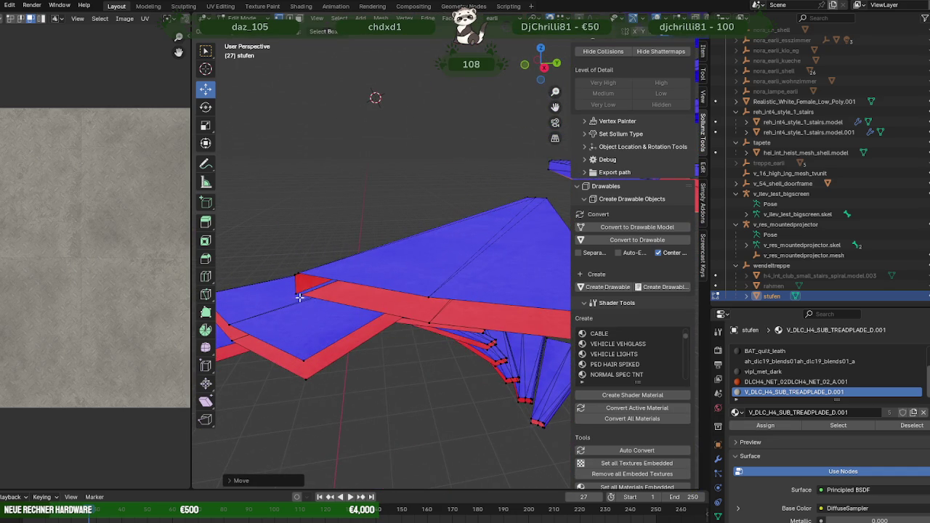
click(300, 297)
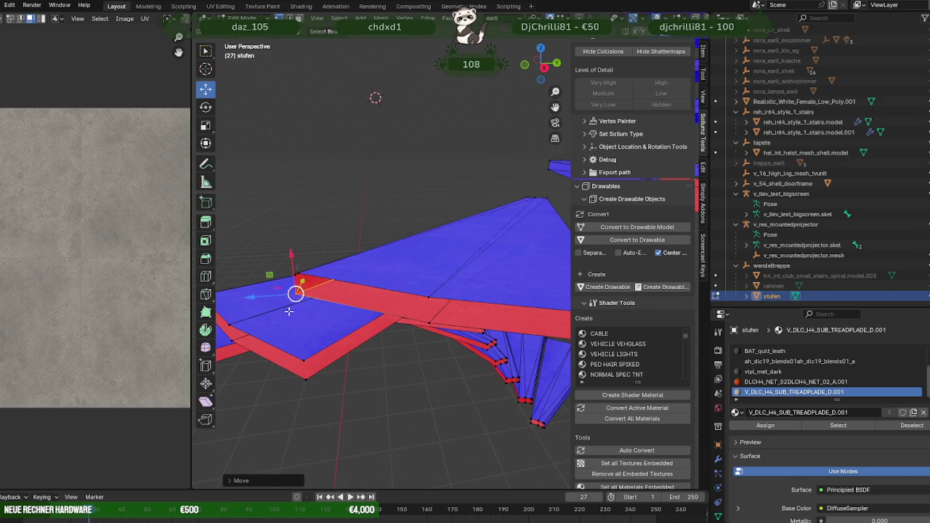
scroll(300, 296, down, 2)
middle_drag(299, 296, 232, 329)
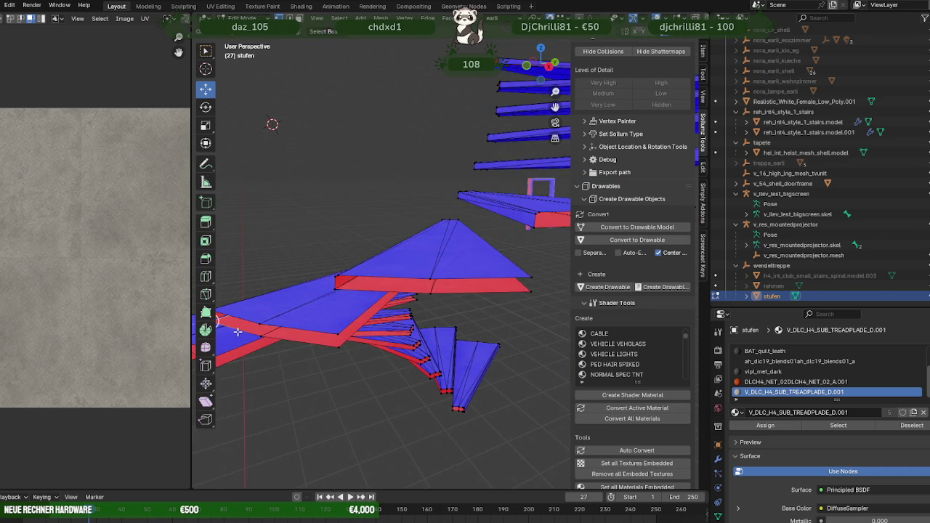
scroll(448, 250, up, 5)
middle_drag(448, 249, 450, 250)
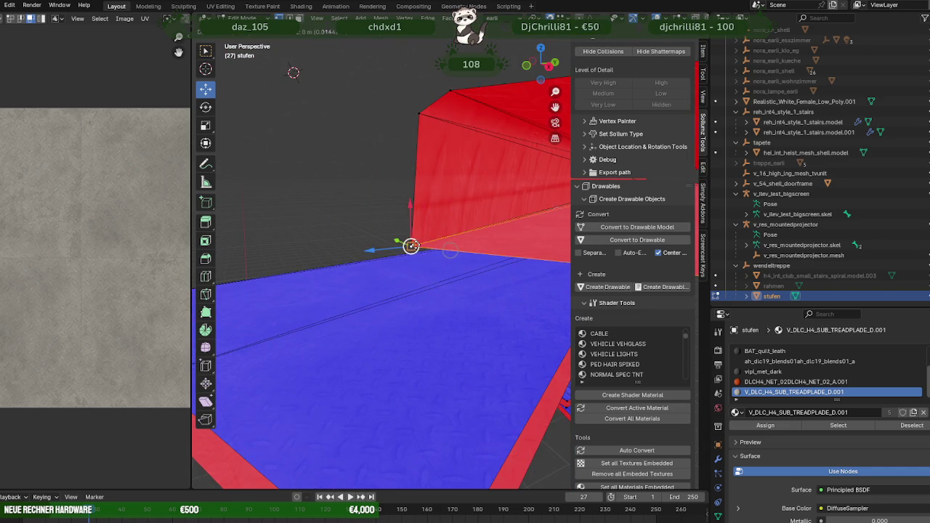
click(449, 250)
scroll(450, 250, down, 4)
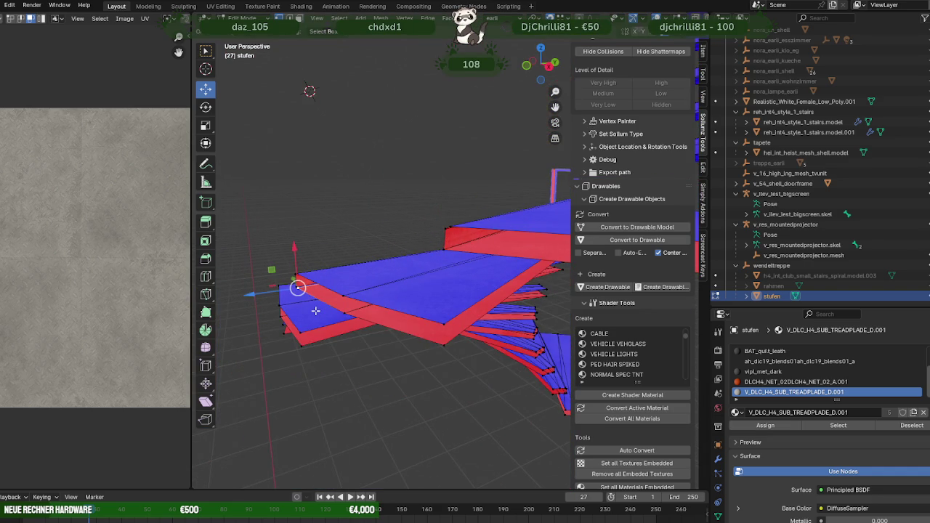
scroll(320, 309, up, 4)
middle_drag(320, 309, 350, 284)
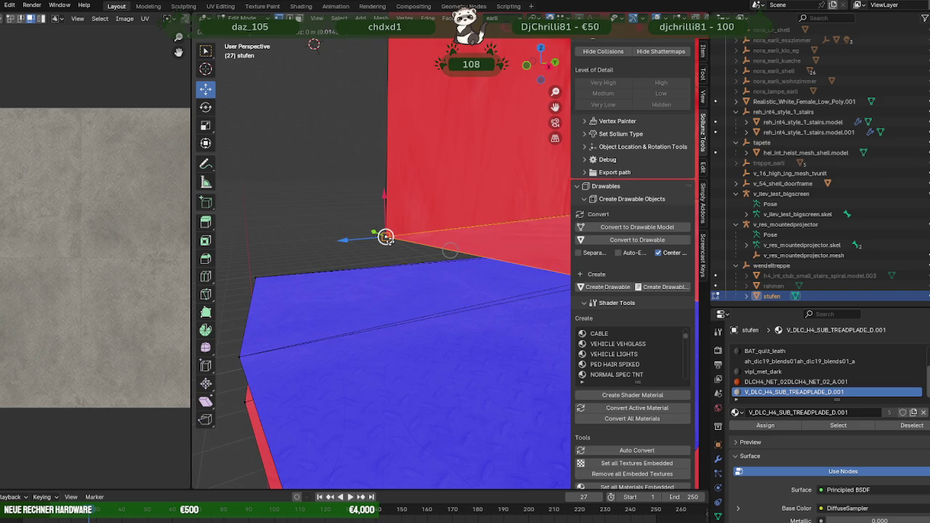
click(450, 250)
scroll(450, 250, down, 4)
Shift the stair geometry down and right, nudging its vertices to meet the next step
mouse_move(275, 349)
middle_down()
mouse_move(374, 311)
mouse_move(483, 307)
middle_up()
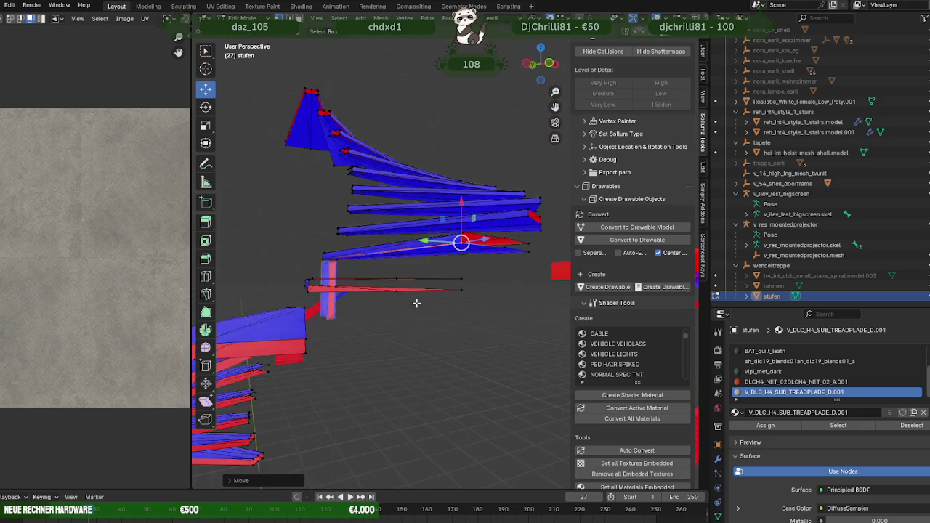
scroll(409, 333, up, 3)
mouse_move(409, 332)
middle_down()
mouse_move(390, 332)
mouse_move(386, 365)
mouse_move(394, 271)
middle_up()
mouse_move(402, 303)
middle_down()
mouse_move(472, 344)
mouse_move(443, 291)
middle_up()
middle_drag(450, 250, 400, 200)
drag(400, 199, 478, 354)
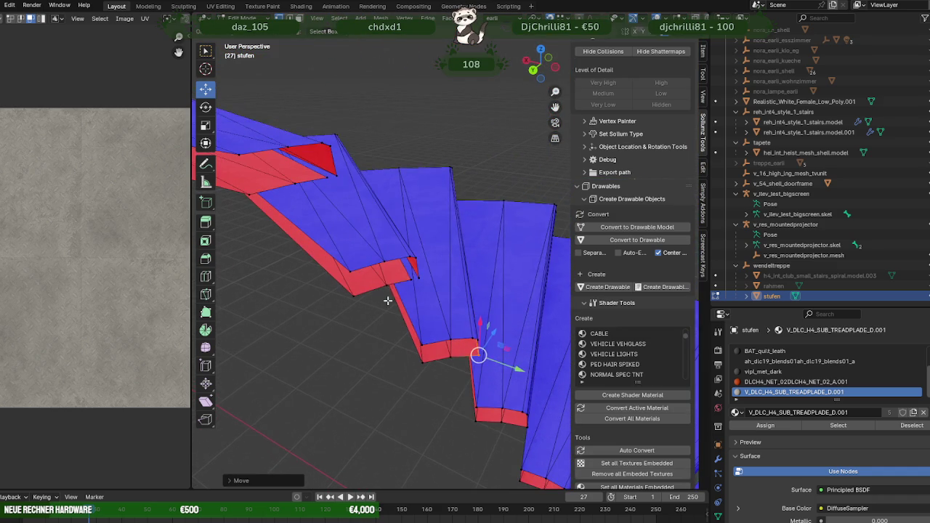
drag(411, 278, 415, 276)
drag(328, 173, 333, 174)
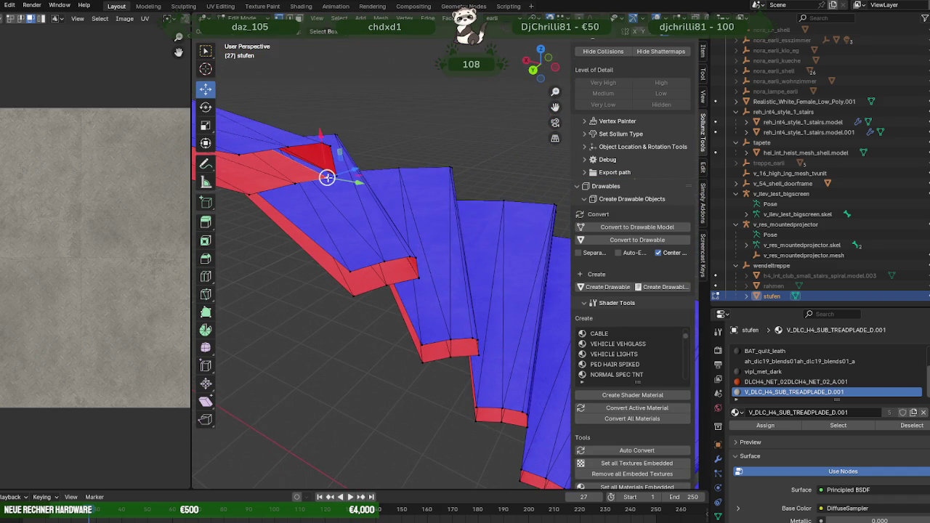
middle_drag(333, 174, 365, 191)
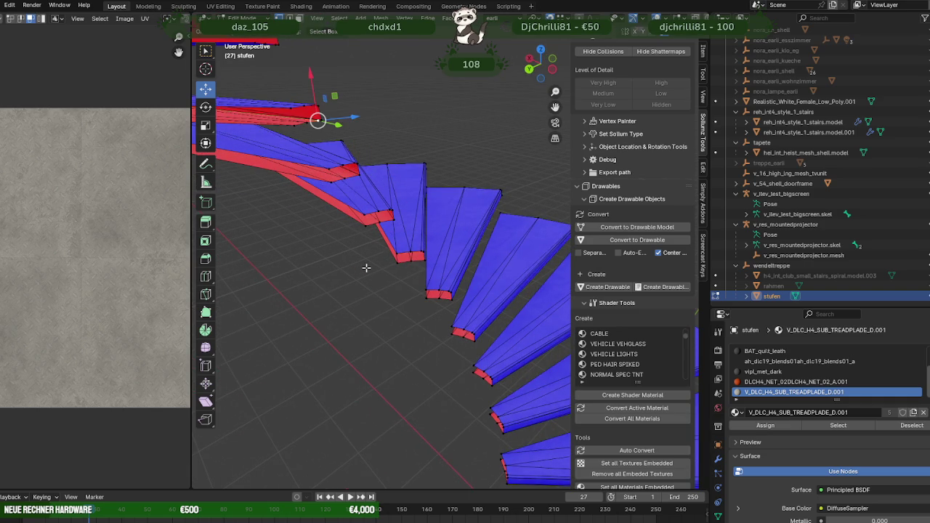
Select another stair vertex and nudge the red corner vertex into line
scroll(385, 187, up, 3)
scroll(446, 244, up, 2)
scroll(456, 245, up, 2)
drag(451, 247, 508, 222)
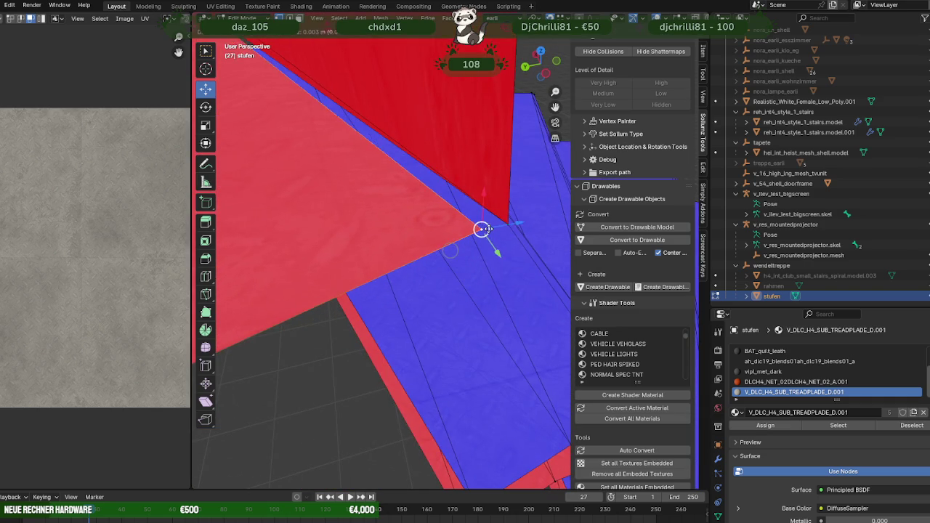
scroll(469, 241, down, 3)
scroll(436, 232, down, 3)
middle_drag(395, 224, 378, 182)
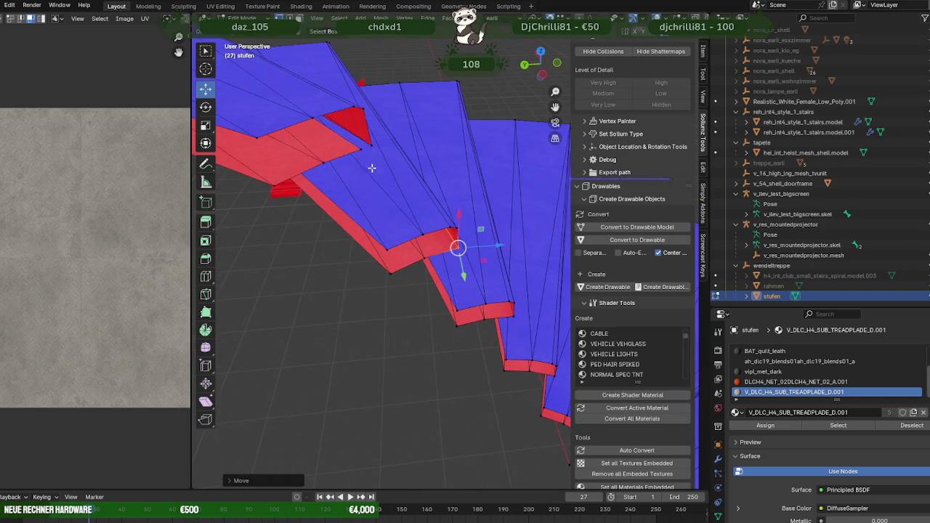
click(361, 151)
drag(371, 146, 380, 156)
middle_drag(407, 218, 349, 189)
scroll(265, 144, up, 2)
middle_drag(257, 109, 377, 193)
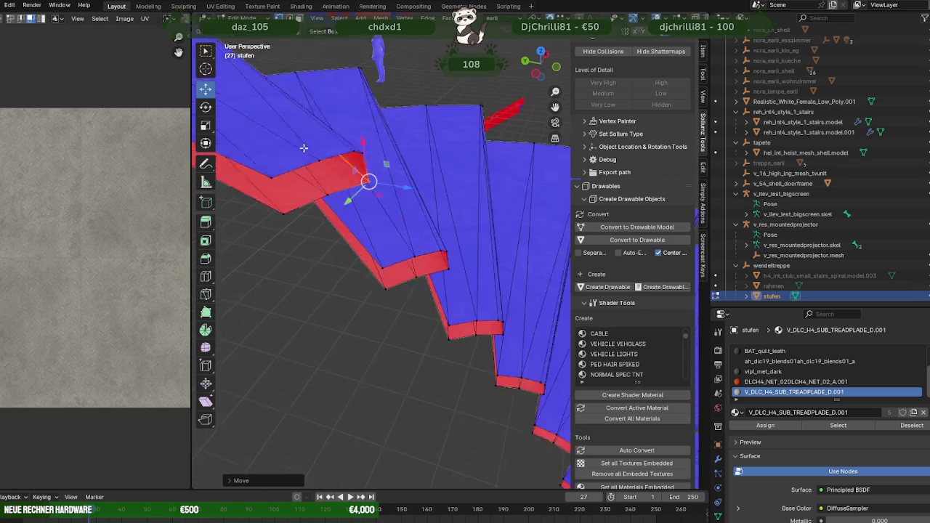
drag(377, 192, 385, 192)
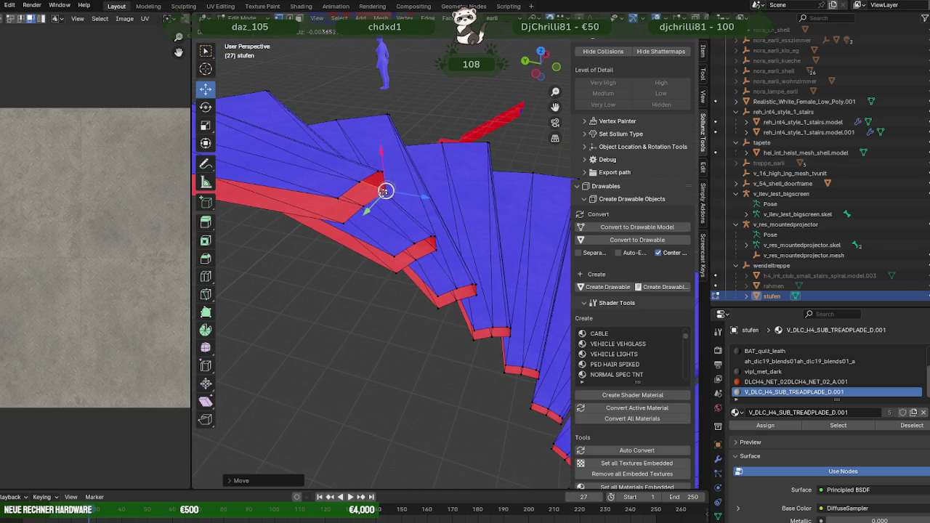
drag(386, 191, 385, 193)
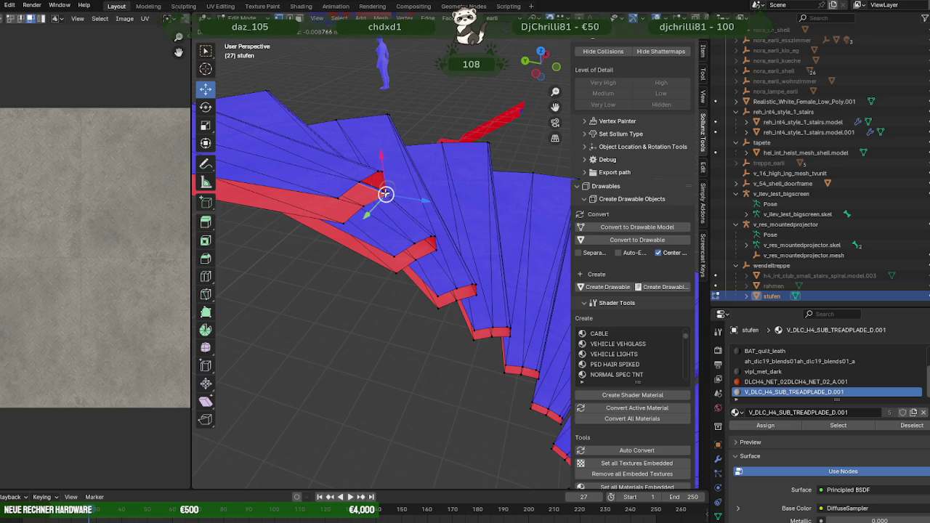
Give the stair vertex a final tweak and return to Object Mode
scroll(396, 215, up, 2)
scroll(407, 218, up, 3)
drag(439, 212, 434, 207)
scroll(434, 210, down, 3)
scroll(349, 247, down, 3)
scroll(357, 208, down, 2)
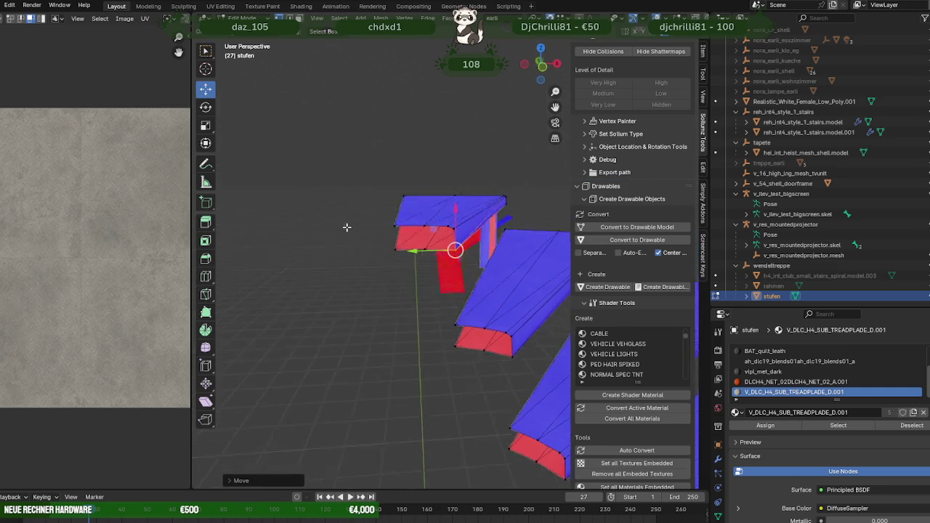
scroll(357, 205, down, 2)
middle_drag(357, 205, 382, 210)
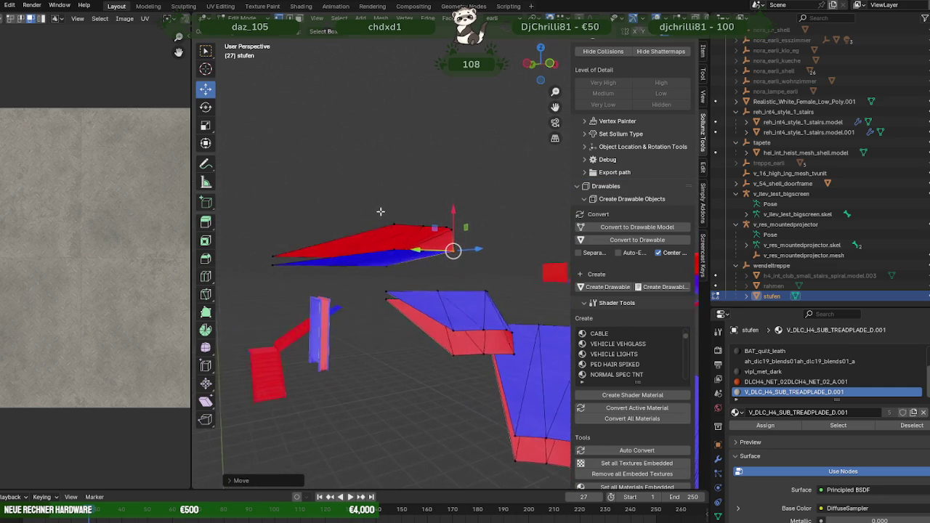
scroll(463, 227, up, 3)
scroll(464, 227, down, 3)
scroll(464, 227, down, 3)
key(Tab)
Turn off the Face Orientation viewport overlay
mouse_move(389, 330)
middle_down()
mouse_move(539, 336)
mouse_move(498, 338)
mouse_move(508, 330)
mouse_move(492, 343)
mouse_move(509, 355)
middle_up()
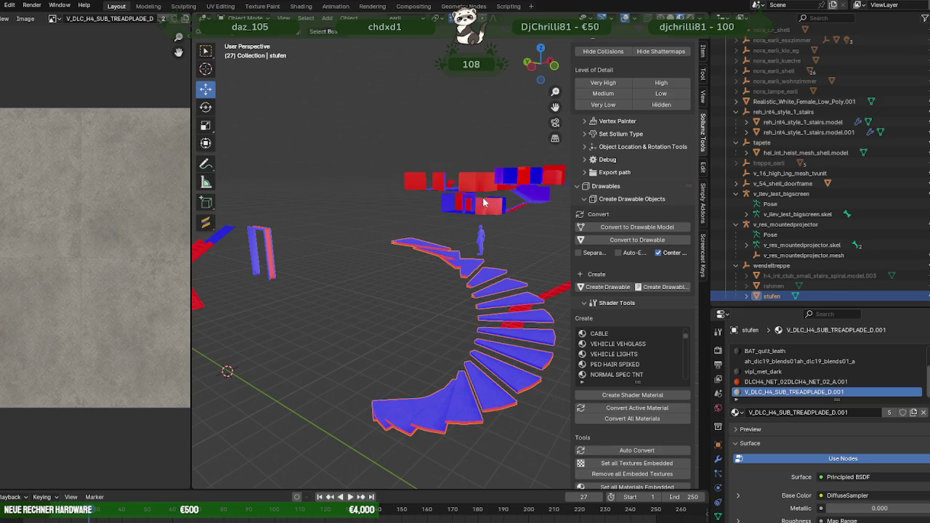
click(635, 18)
click(571, 215)
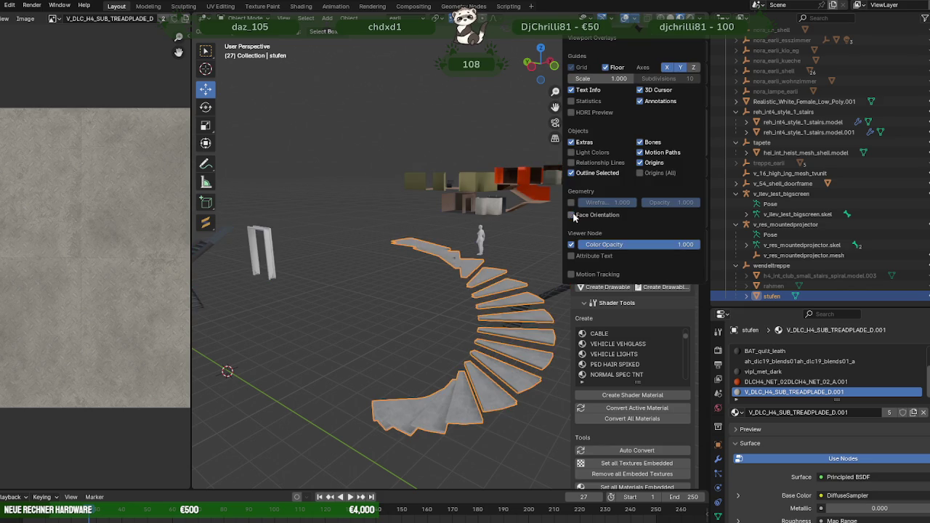
Deselect the staircase to view its textured spiral treads
mouse_move(546, 269)
middle_down()
mouse_move(436, 303)
mouse_move(501, 298)
middle_up()
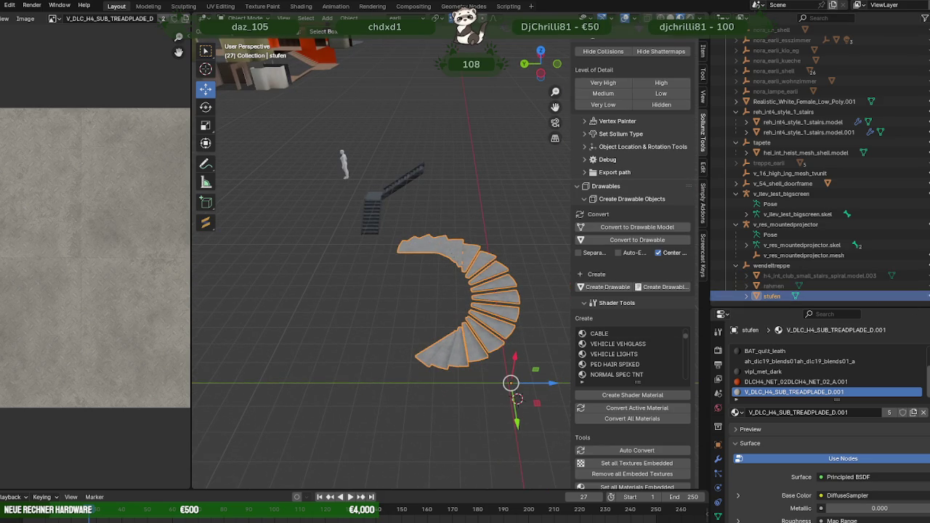
scroll(396, 347, up, 3)
mouse_move(396, 347)
middle_down()
mouse_move(460, 305)
mouse_move(501, 214)
mouse_move(447, 248)
middle_up()
click(493, 281)
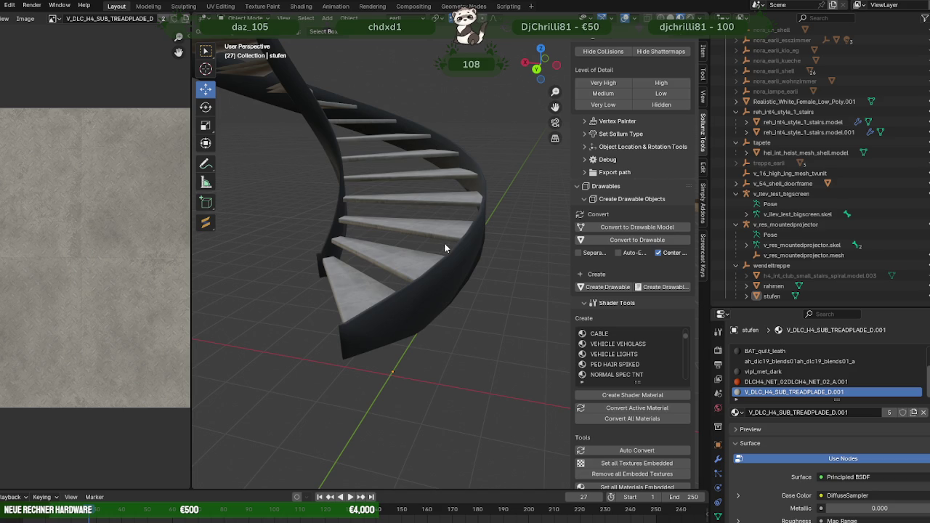
scroll(453, 236, down, 2)
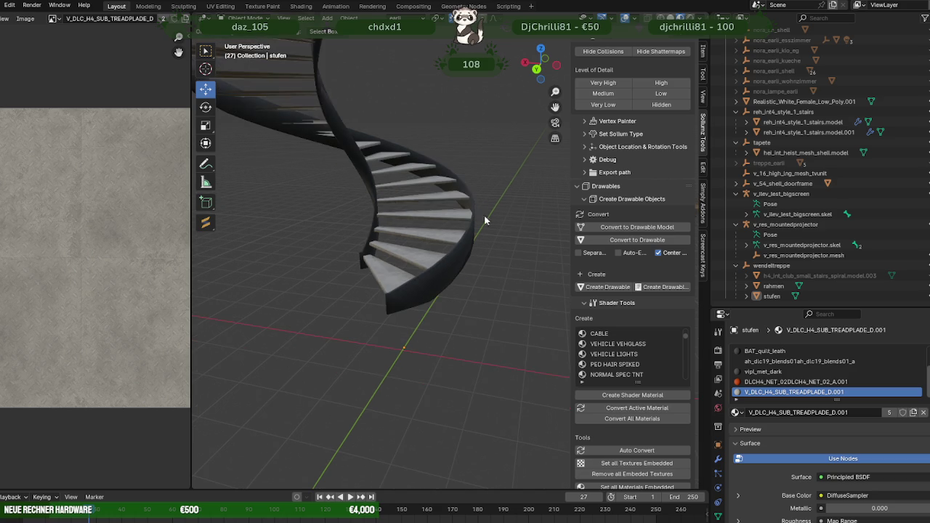
scroll(896, 201, up, 2)
scroll(896, 202, up, 2)
scroll(896, 202, up, 3)
scroll(908, 175, down, 4)
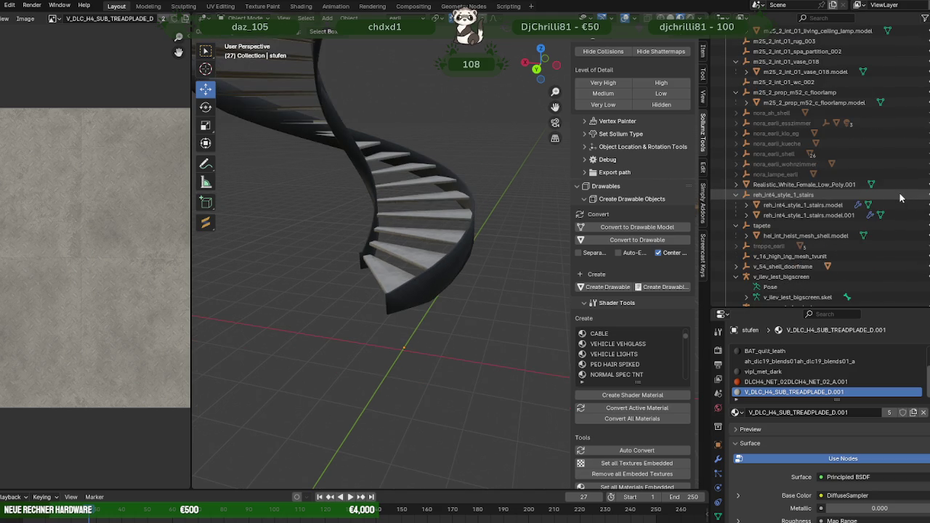
Unhide nora_earli_shell and enter Edit Mode on the bodenEG floor
click(920, 153)
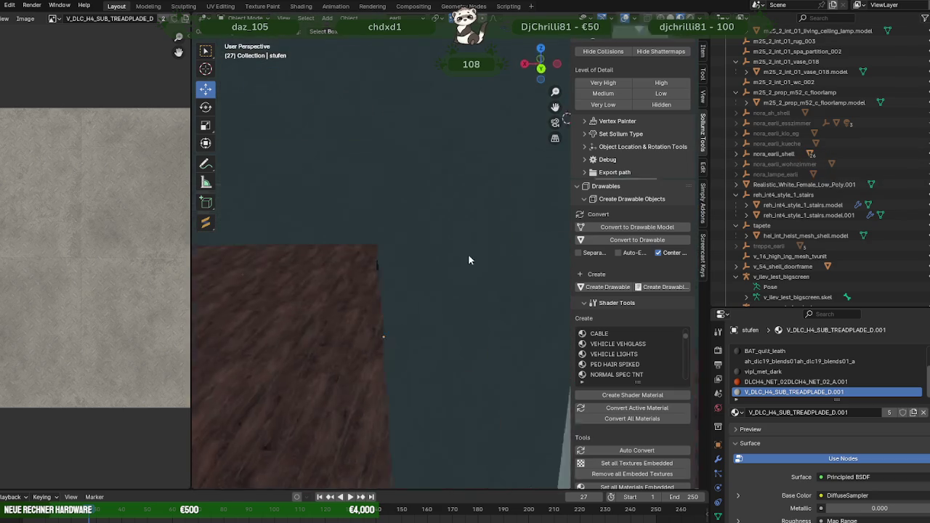
click(437, 376)
key(Tab)
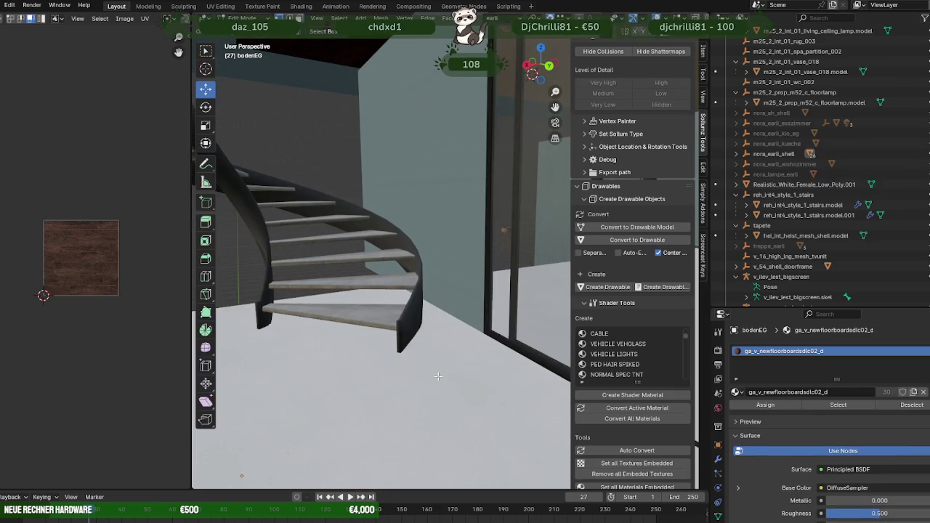
mouse_move(436, 365)
middle_down()
mouse_move(388, 316)
mouse_move(429, 340)
mouse_move(434, 312)
mouse_move(450, 297)
mouse_move(480, 296)
mouse_move(464, 253)
middle_up()
scroll(473, 280, down, 5)
scroll(472, 279, down, 3)
Duplicate a floor face, move it left, and separate it as bodenEG.001
key(shift+d)
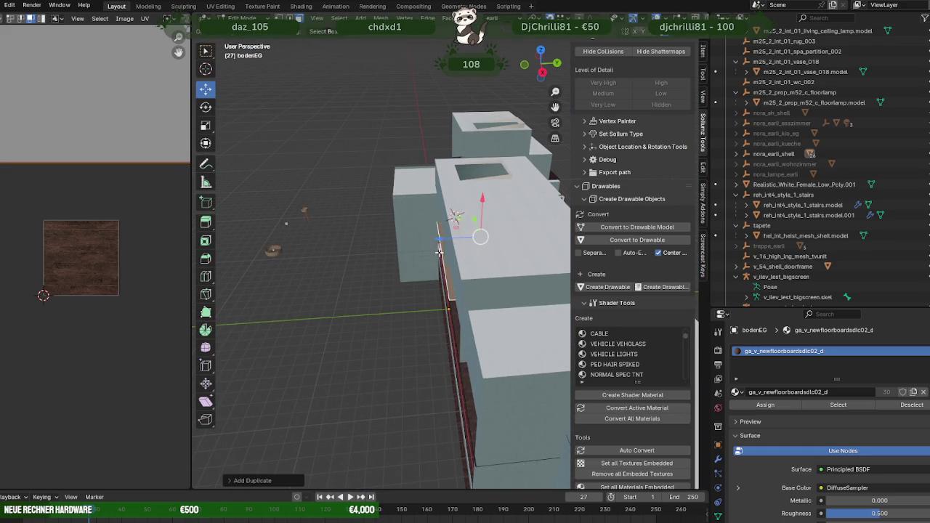
click(304, 314)
right_click(305, 319)
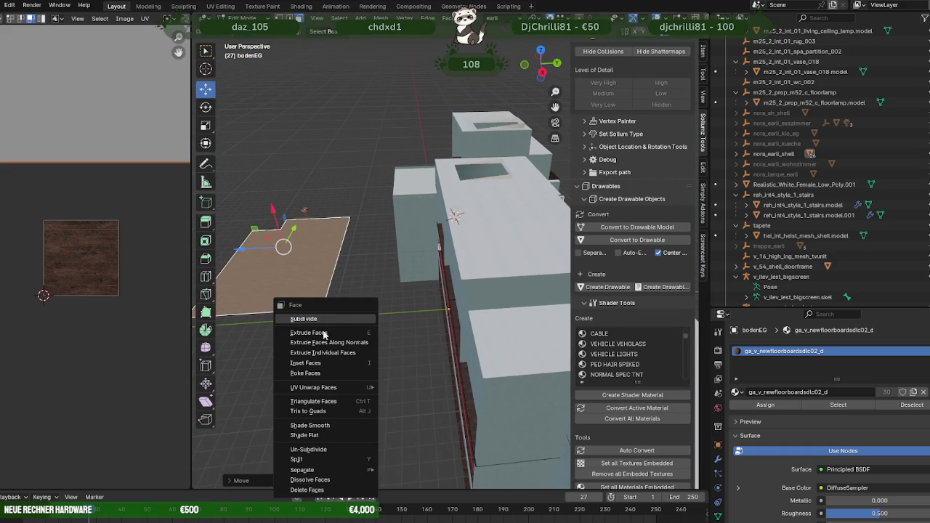
click(399, 469)
key(Tab)
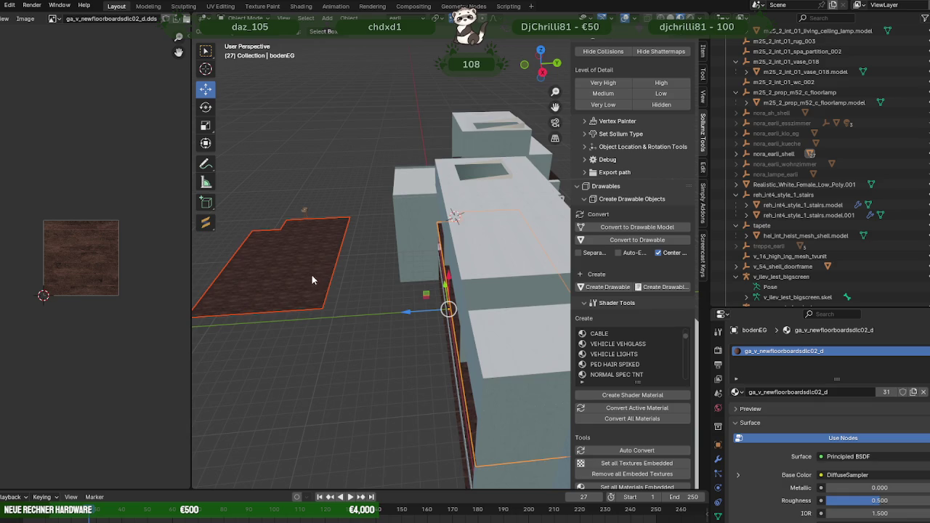
Select the spiral stairs, check bodenEG.001, then reselect the staircase
scroll(312, 276, up, 3)
mouse_move(358, 265)
middle_down()
mouse_move(419, 282)
mouse_move(420, 274)
mouse_move(385, 265)
middle_up()
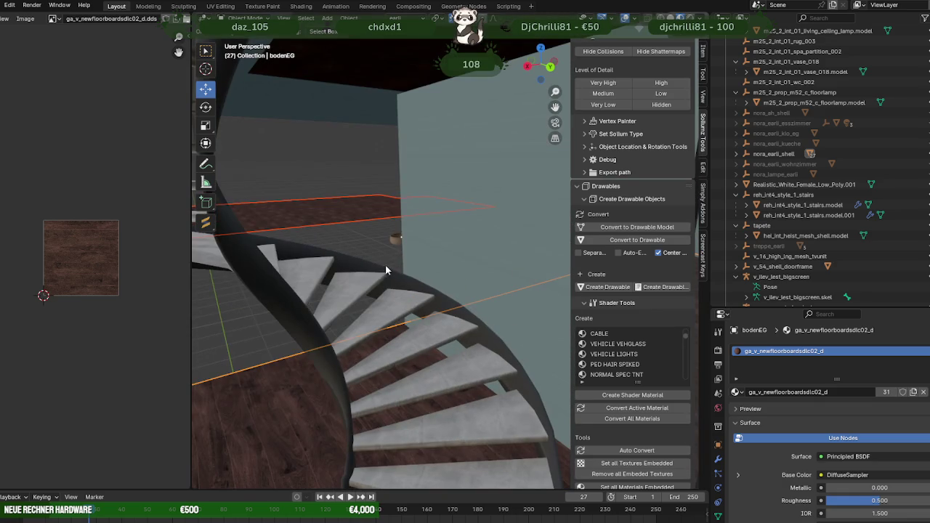
click(389, 306)
mouse_move(310, 186)
middle_down()
mouse_move(304, 280)
mouse_move(350, 262)
mouse_move(247, 295)
mouse_move(271, 271)
mouse_move(283, 297)
mouse_move(223, 293)
mouse_move(296, 311)
middle_up()
click(232, 272)
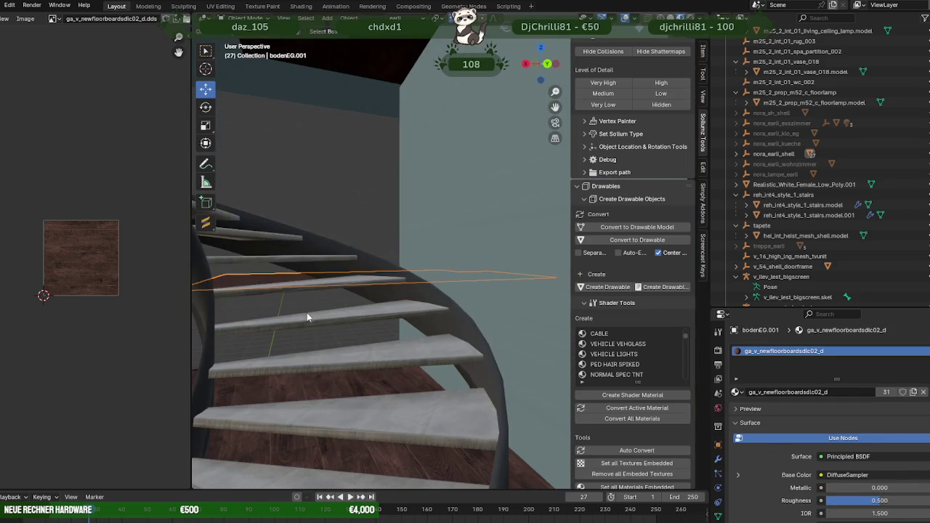
click(384, 356)
Enter Edit Mode on the stairs and select the tread faces by material
right_click(338, 356)
key(Escape)
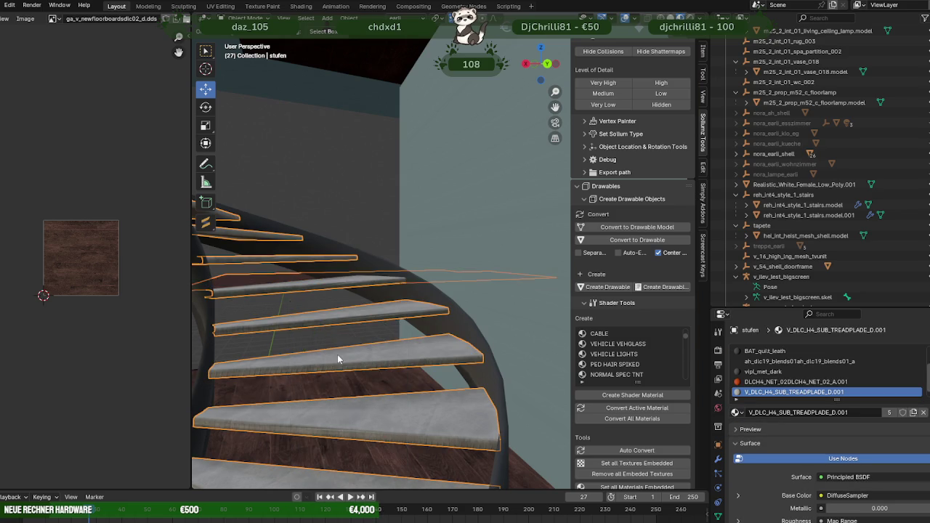
middle_drag(337, 354, 335, 319)
key(Tab)
click(383, 309)
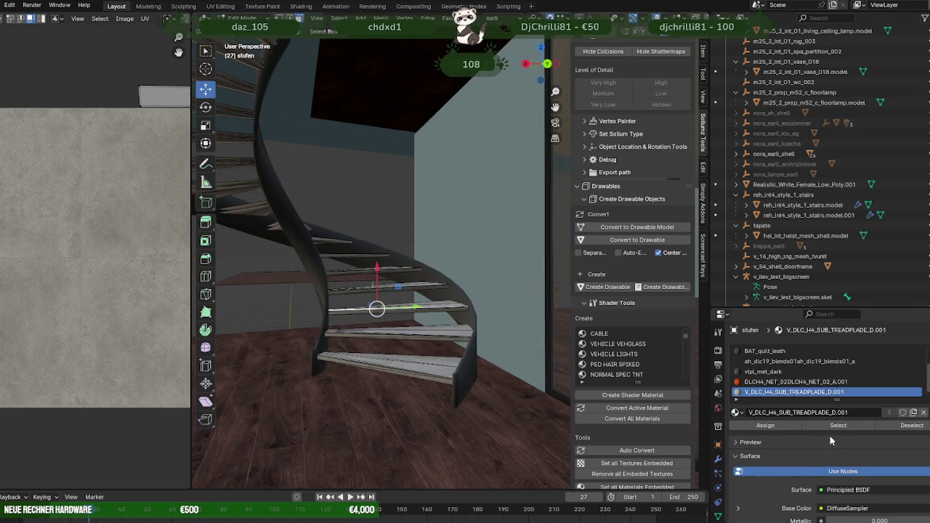
click(836, 427)
mouse_move(377, 291)
middle_down()
mouse_move(323, 267)
mouse_move(317, 295)
middle_up()
click(308, 297)
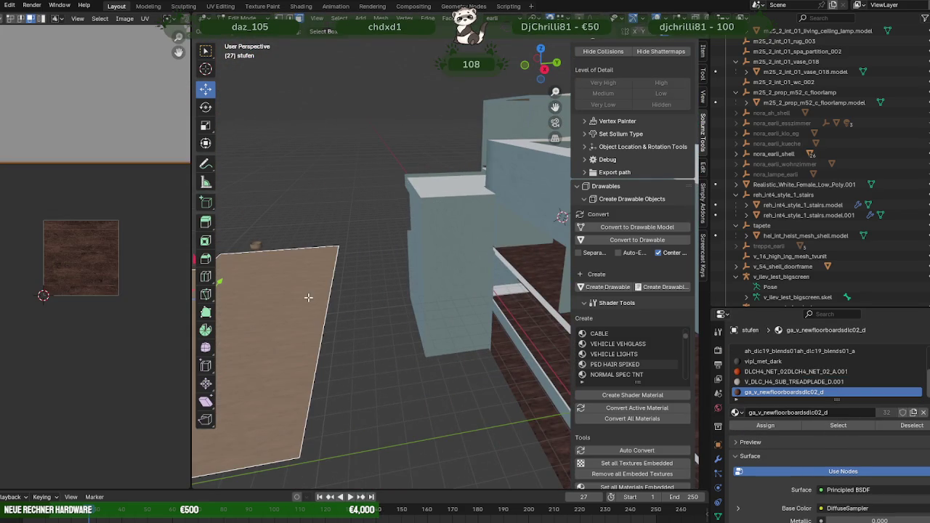
click(859, 420)
Assign ga_v_newfloorboardsdlc02_d to the treads, hide the leftover floor face, and exit Edit Mode
click(762, 426)
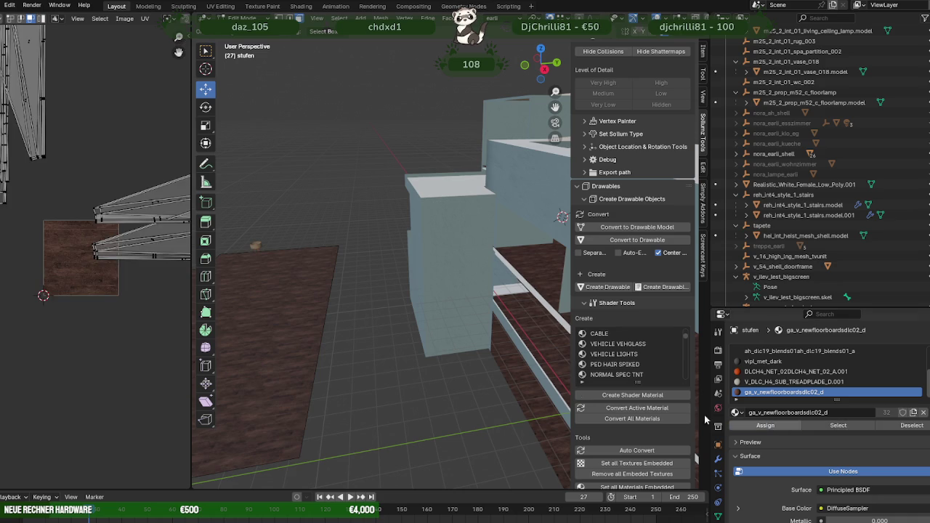
click(292, 339)
key(h)
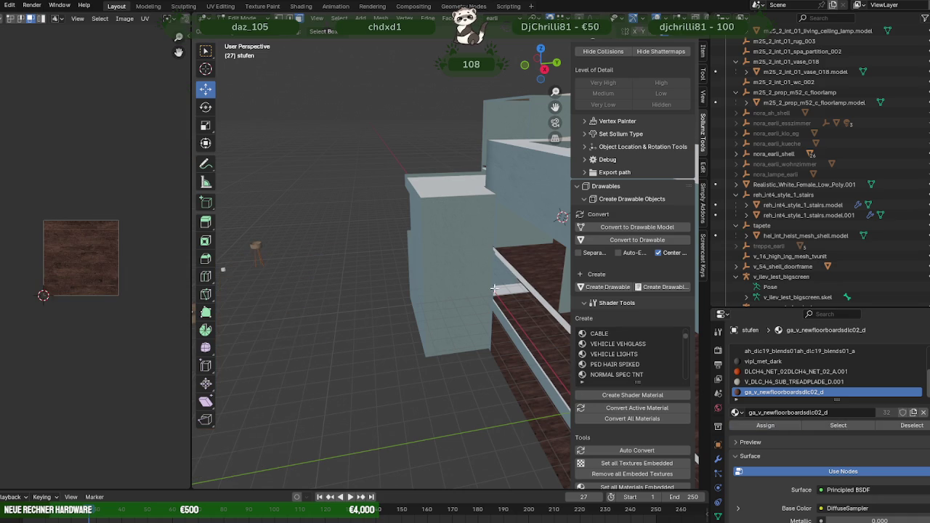
key(Tab)
scroll(390, 259, down, 3)
scroll(436, 285, up, 3)
mouse_move(436, 285)
middle_down()
mouse_move(435, 353)
mouse_move(406, 318)
mouse_move(416, 330)
mouse_move(395, 335)
mouse_move(407, 329)
mouse_move(402, 321)
middle_up()
scroll(427, 349, down, 2)
scroll(417, 352, down, 2)
scroll(429, 345, down, 3)
scroll(410, 328, down, 2)
scroll(395, 335, up, 2)
scroll(394, 337, down, 2)
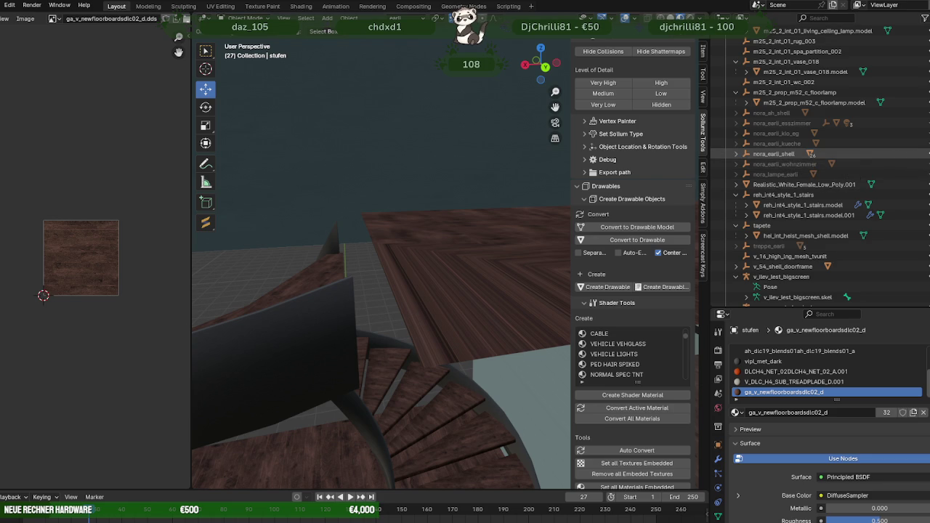
Select the spiral stair frame pieces and join them into one object
scroll(405, 276, down, 5)
scroll(422, 291, down, 3)
scroll(436, 305, down, 2)
scroll(445, 304, down, 2)
click(445, 304)
scroll(446, 303, up, 6)
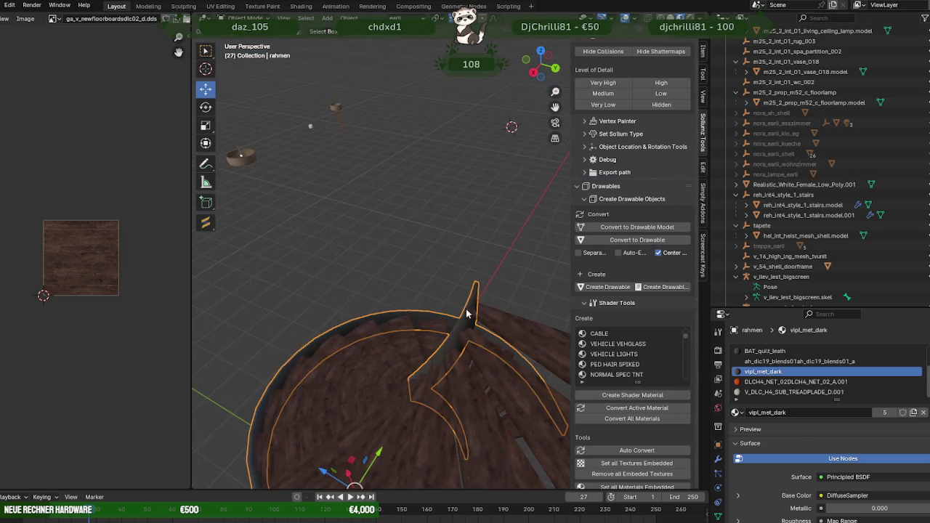
scroll(447, 304, down, 2)
scroll(448, 303, down, 2)
mouse_move(432, 362)
middle_down()
mouse_move(459, 335)
mouse_move(394, 307)
middle_up()
key(KP_Decimal)
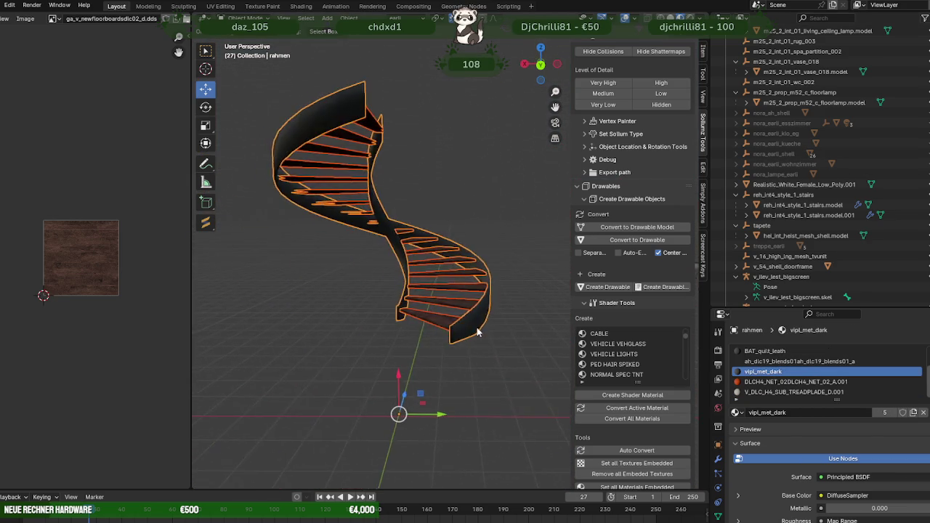
scroll(406, 312, up, 3)
scroll(436, 313, up, 2)
mouse_move(459, 311)
middle_down()
mouse_move(405, 320)
mouse_move(407, 302)
mouse_move(349, 218)
mouse_move(326, 124)
middle_up()
right_click(377, 295)
click(375, 295)
Purge the unused material slots from the joined frame
scroll(375, 295, down, 2)
click(346, 18)
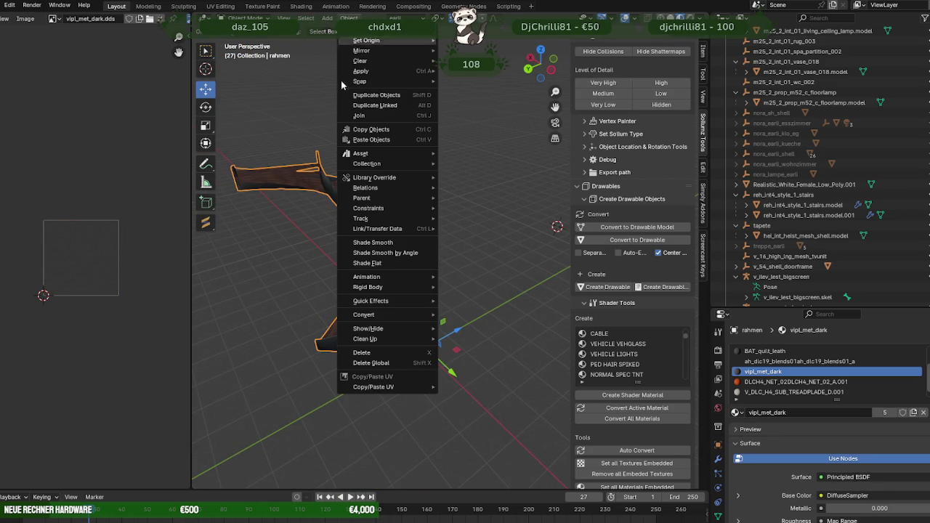
mouse_move(366, 338)
click(476, 363)
scroll(436, 327, up, 2)
middle_drag(436, 327, 386, 291)
scroll(902, 213, down, 4)
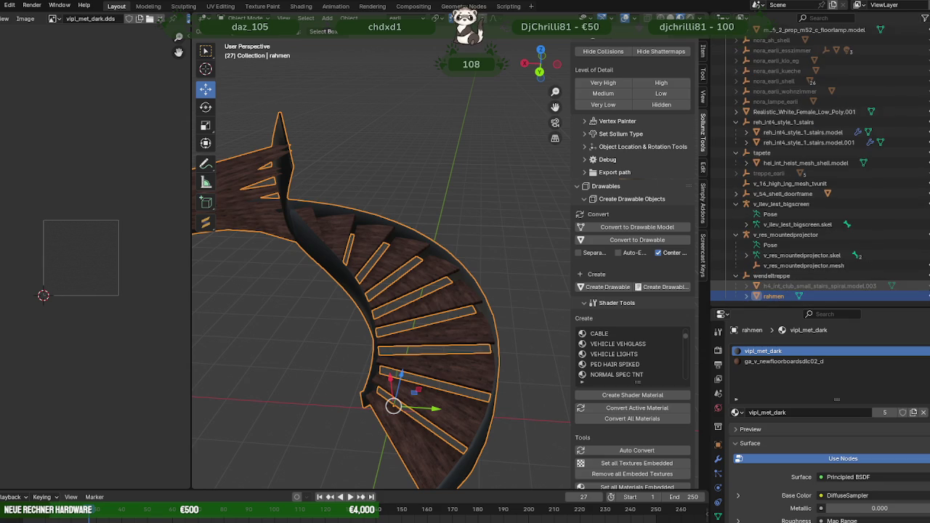
Unhide and select h4_int_club_small_stairs_spiral.model.003 in the Outliner
click(902, 286)
click(870, 286)
mouse_move(428, 246)
middle_down()
mouse_move(510, 247)
mouse_move(465, 250)
middle_up()
scroll(450, 252, up, 3)
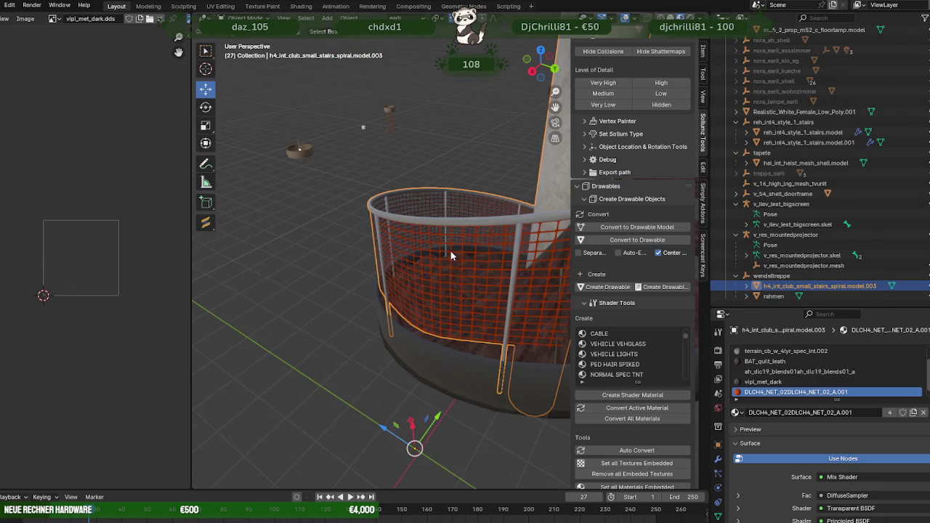
In Edit Mode, box-select the railing faces and separate them into their own object
key(Tab)
scroll(525, 273, down, 2)
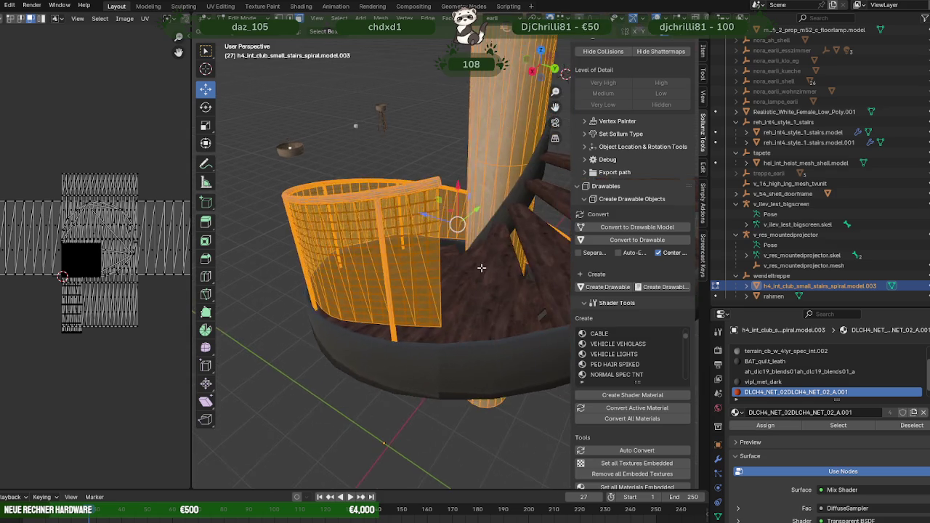
scroll(482, 266, down, 2)
mouse_move(490, 257)
middle_down()
mouse_move(464, 253)
mouse_move(517, 244)
mouse_move(478, 246)
middle_up()
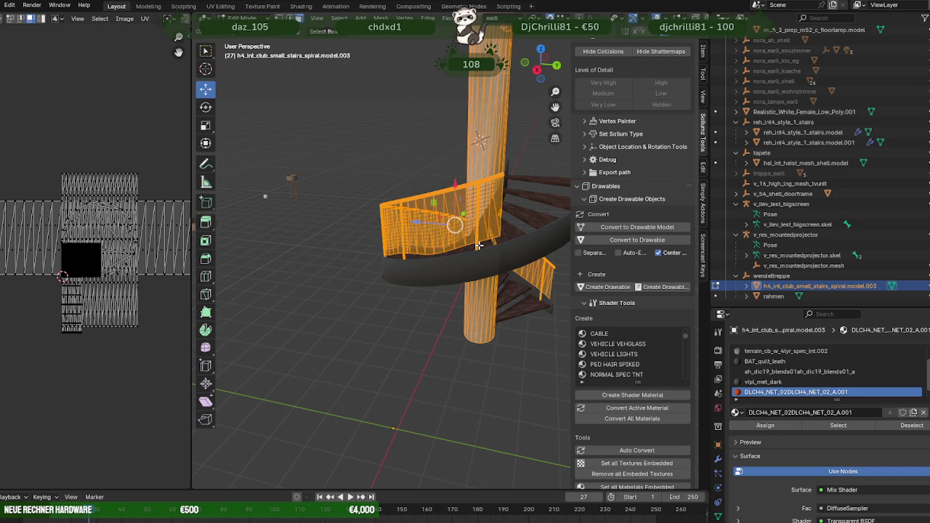
scroll(477, 149, up, 1)
scroll(481, 157, up, 1)
scroll(485, 166, up, 1)
mouse_move(472, 201)
middle_down()
mouse_move(573, 203)
mouse_move(412, 198)
mouse_move(283, 224)
mouse_move(499, 216)
mouse_move(519, 337)
mouse_move(532, 335)
mouse_move(505, 315)
mouse_move(462, 317)
middle_up()
scroll(505, 221, down, 5)
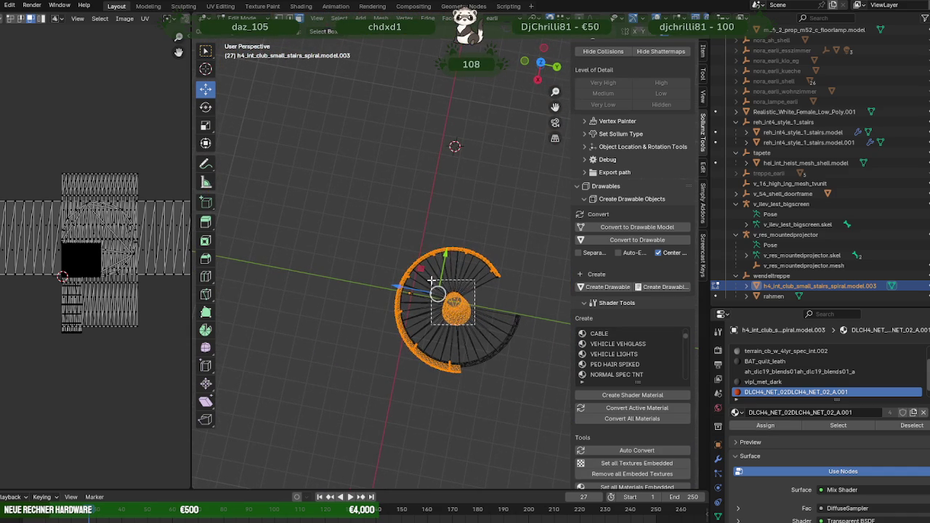
ctrl+drag(475, 325, 432, 280)
mouse_move(494, 345)
ctrl+mouse_down()
mouse_move(445, 280)
mouse_move(432, 282)
ctrl+mouse_up()
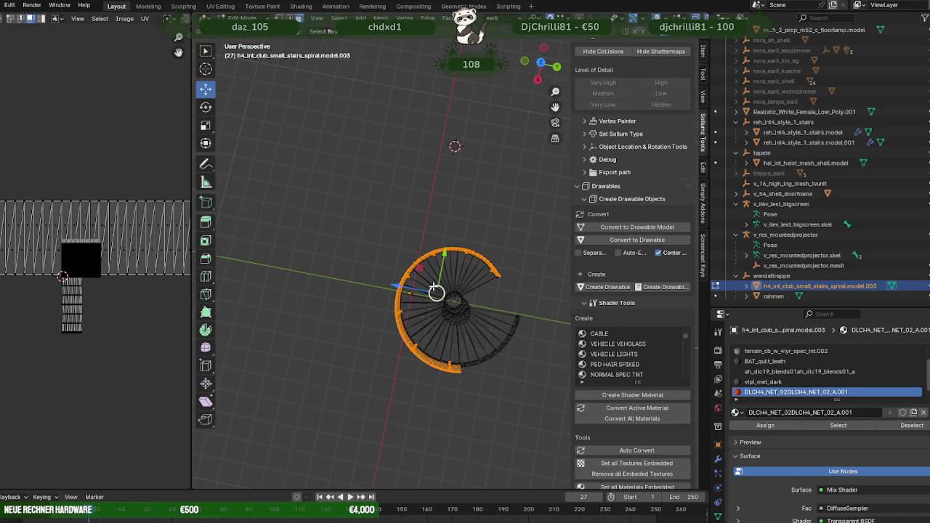
right_click(487, 303)
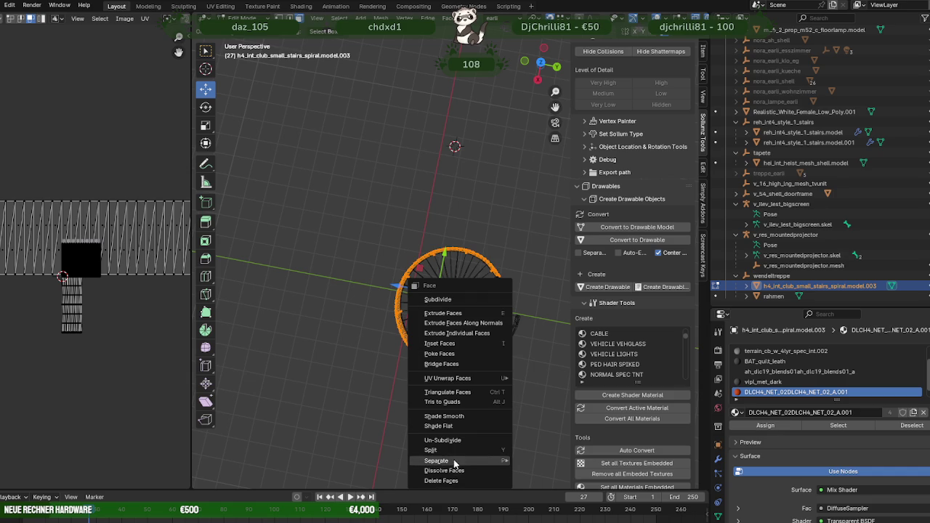
click(530, 462)
Select the separated h4_int_club_small_stairs_spiral.model.001 railing, enter Edit Mode and pick the lower railing segment
key(Tab)
middle_drag(475, 343, 479, 313)
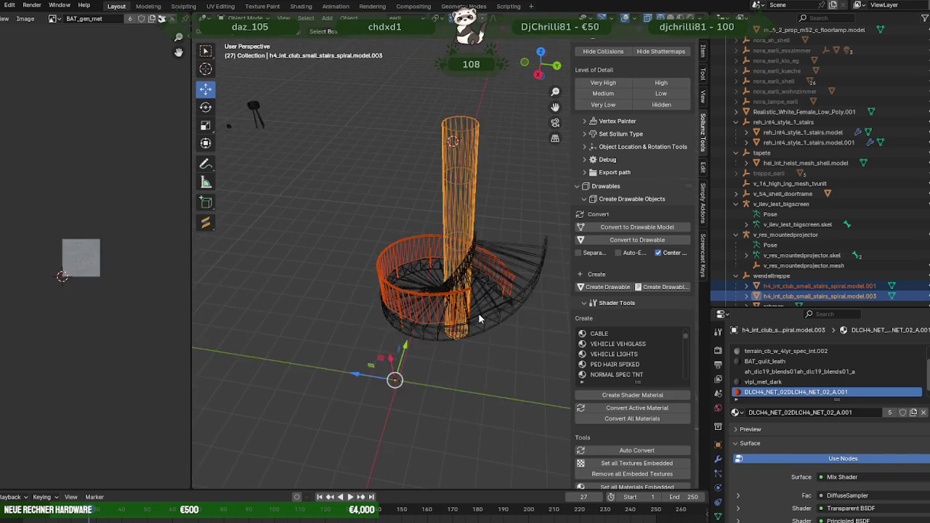
scroll(465, 314, up, 3)
click(449, 315)
key(Tab)
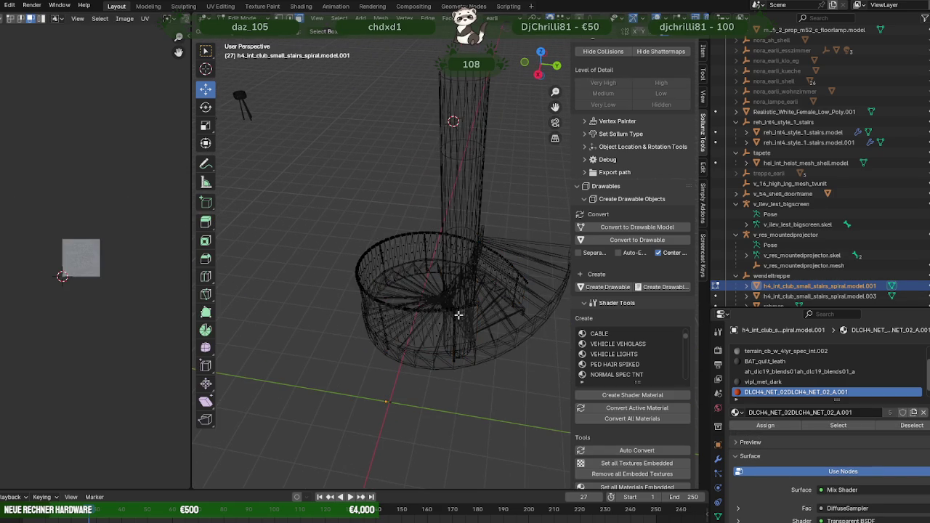
key(l)
mouse_move(454, 316)
middle_down()
mouse_move(483, 309)
mouse_move(483, 348)
middle_up()
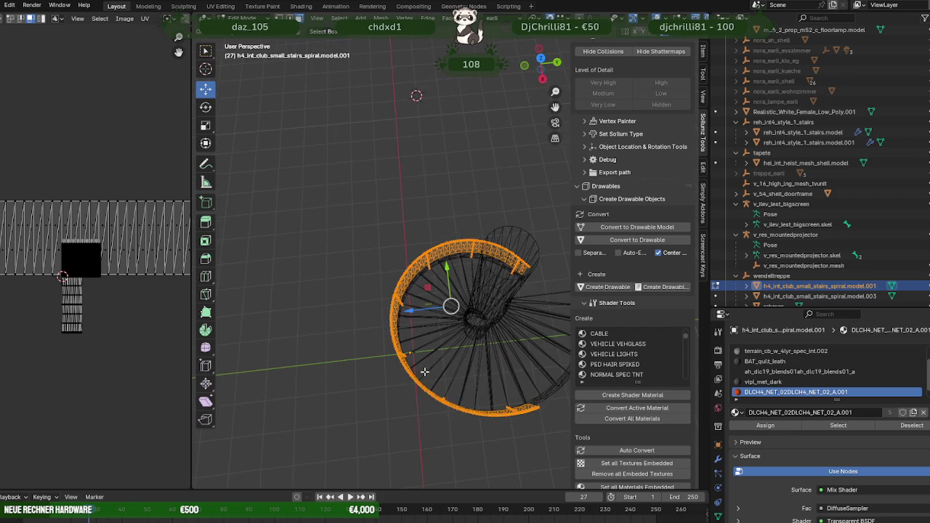
drag(429, 374, 555, 449)
mouse_move(501, 407)
middle_down()
mouse_move(488, 396)
mouse_move(489, 354)
mouse_move(474, 356)
middle_up()
Refine the face selection to just one railing section, then orbit out to see the whole stair
scroll(489, 354, up, 2)
mouse_move(539, 399)
mouse_down()
mouse_move(531, 395)
mouse_move(521, 415)
mouse_up()
mouse_move(522, 414)
middle_down()
mouse_move(487, 334)
mouse_move(502, 338)
mouse_move(481, 330)
middle_up()
scroll(483, 323, up, 2)
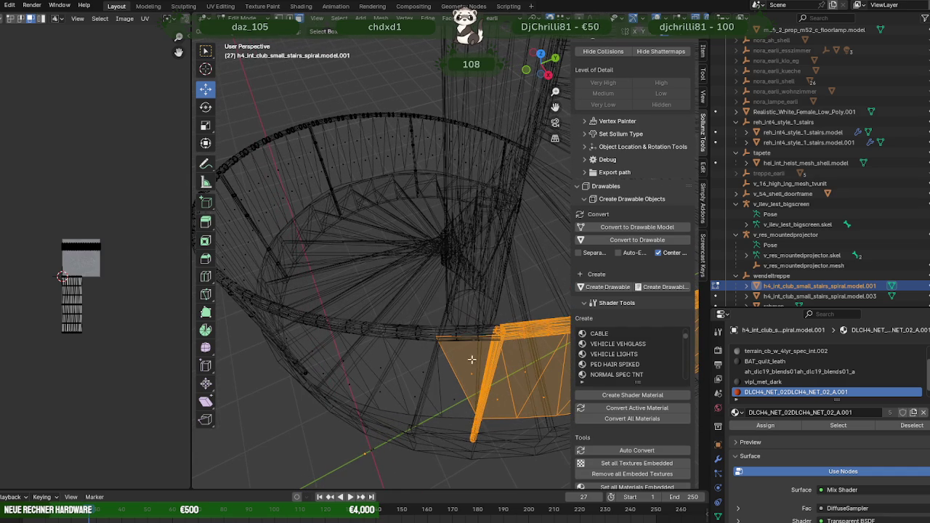
drag(468, 374, 469, 375)
scroll(469, 374, down, 5)
mouse_move(468, 374)
middle_down()
mouse_move(446, 317)
mouse_move(493, 309)
mouse_move(428, 258)
middle_up()
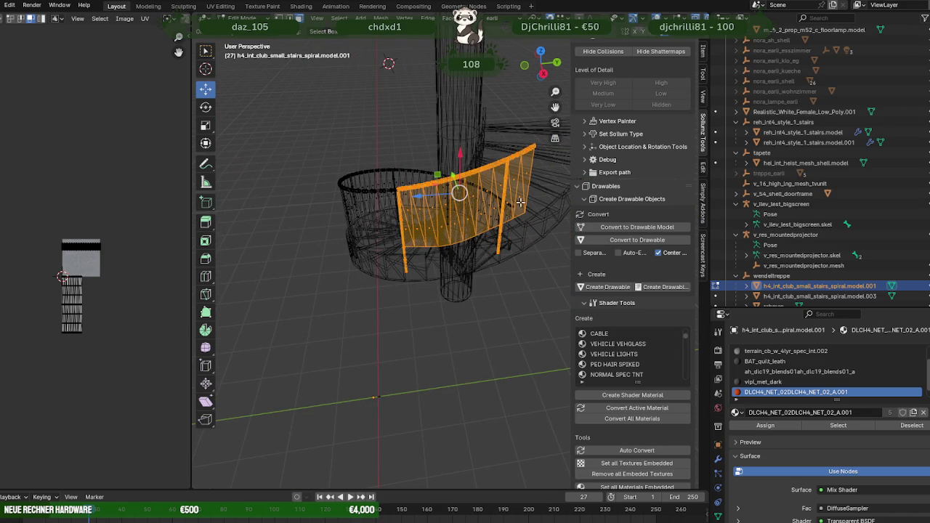
middle_drag(414, 226, 481, 244)
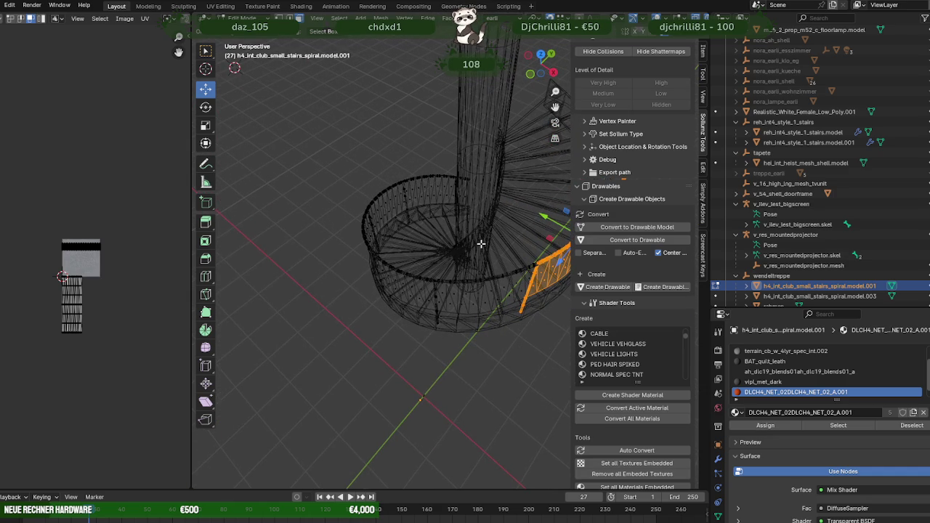
Select a second railing section to complete the piece to copy
drag(498, 338, 499, 337)
middle_drag(499, 338, 479, 256)
drag(527, 329, 527, 329)
mouse_move(441, 322)
middle_down()
mouse_move(482, 293)
mouse_move(458, 298)
mouse_move(454, 197)
middle_up()
Duplicate the railing section, raise it up the column, and separate it as model.002
key(shift+d)
right_click(459, 295)
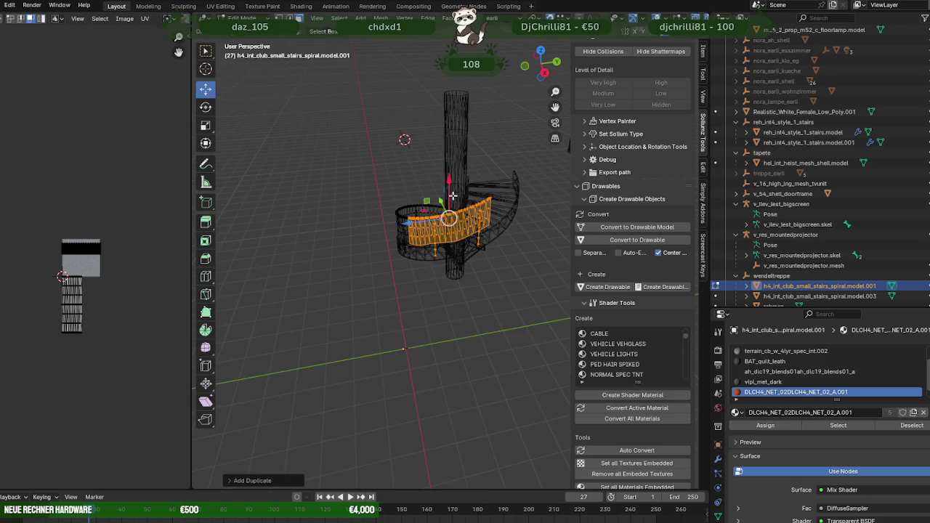
drag(455, 198, 448, 126)
right_click(460, 172)
mouse_move(429, 186)
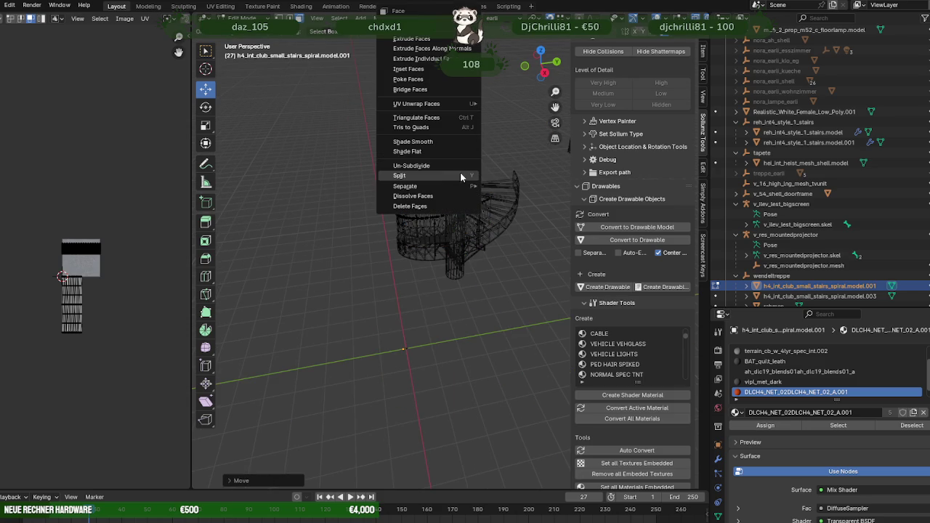
click(491, 182)
key(Tab)
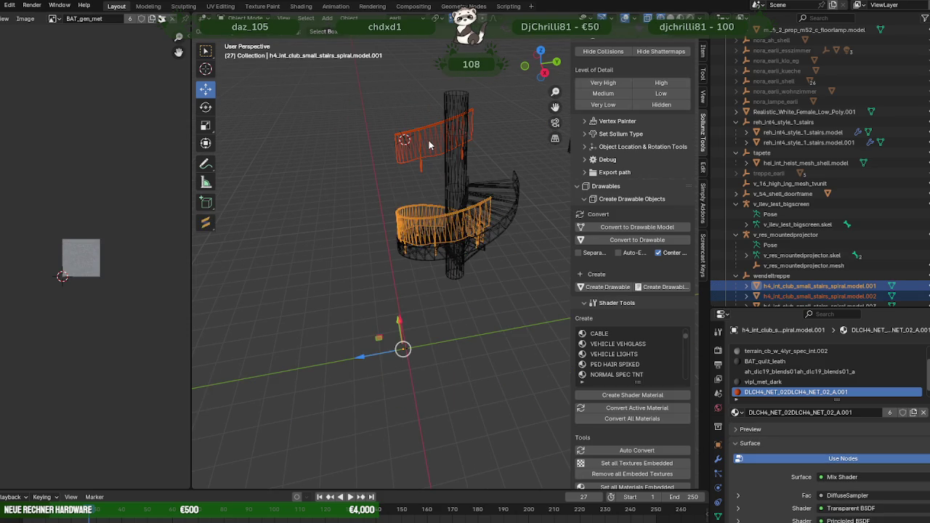
Select model.002 in top view, shift it along Y and rotate it toward the stair arc
click(429, 140)
key(KP_7)
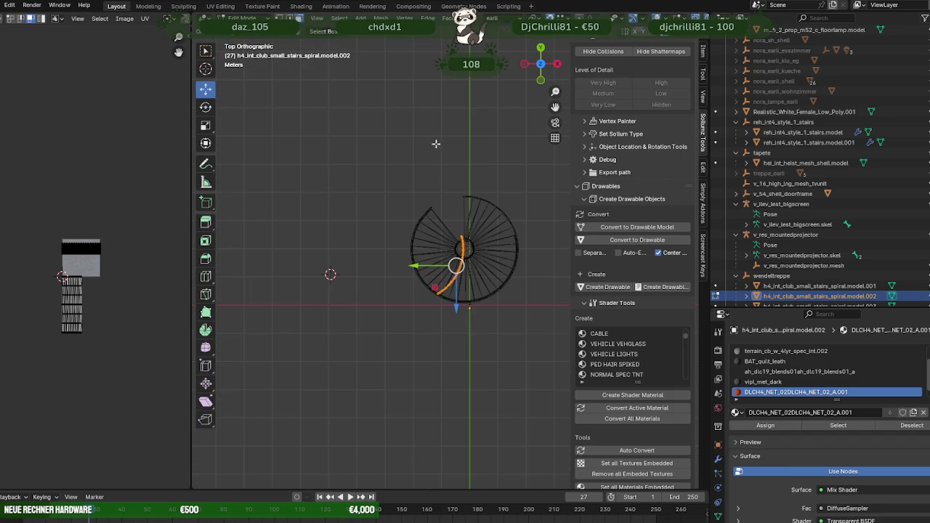
drag(442, 314, 441, 276)
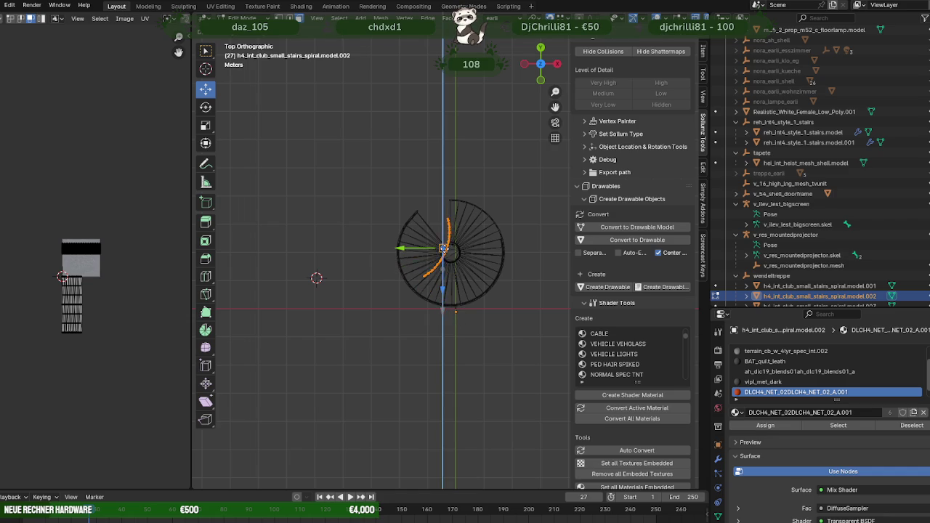
key(shift+space)
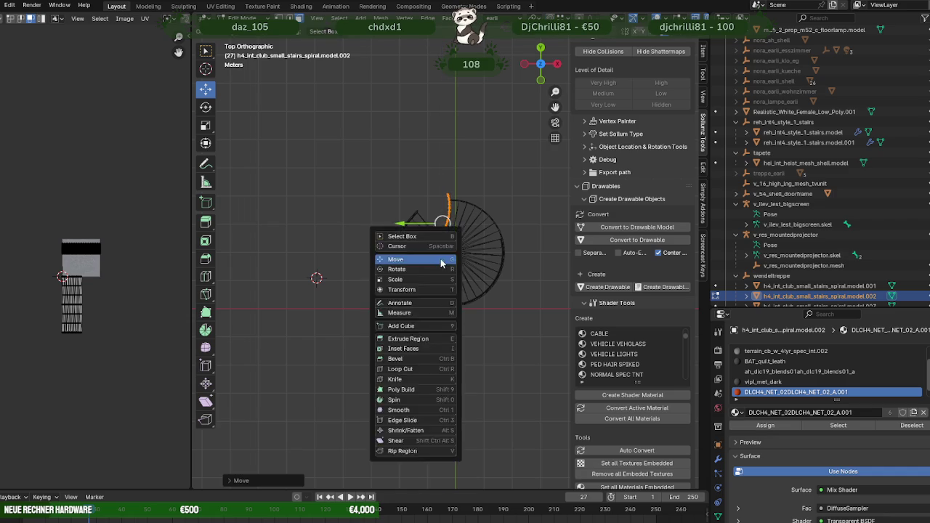
click(442, 260)
drag(439, 259, 477, 234)
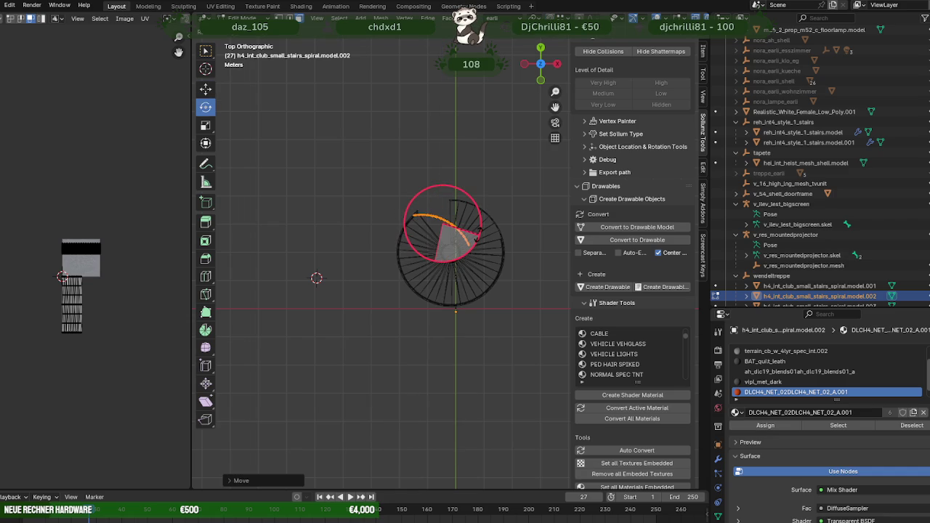
Slide the railing piece along the X and Y axes with the Move tool
key(shift+space)
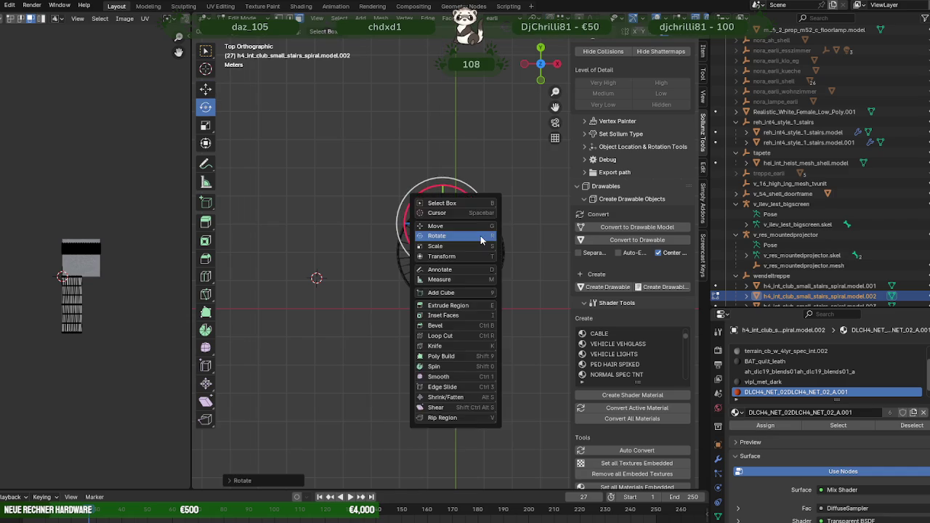
click(463, 229)
drag(410, 224, 450, 226)
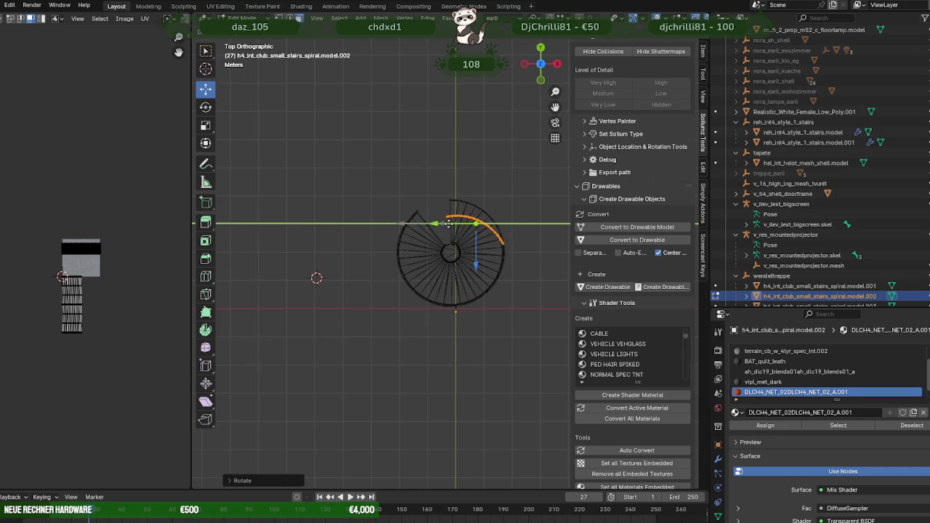
drag(475, 266, 476, 258)
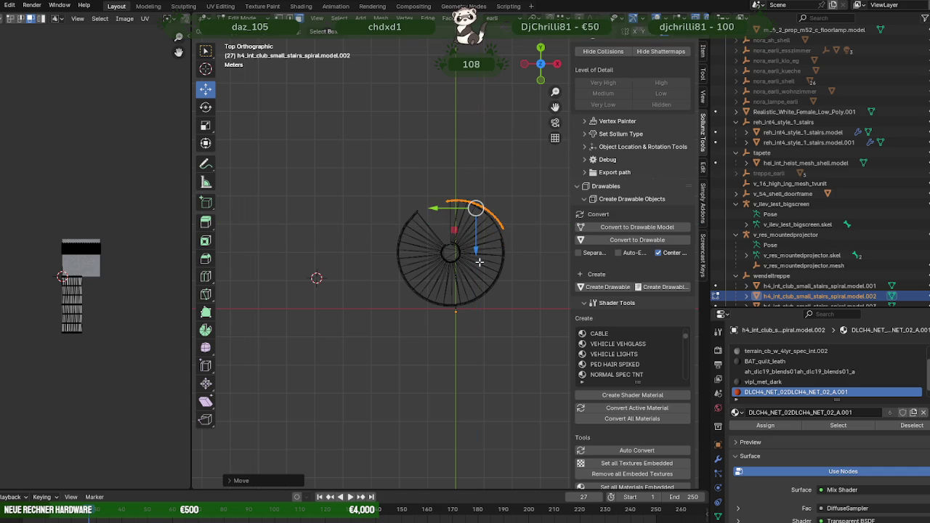
scroll(501, 258, up, 1)
scroll(480, 260, up, 1)
scroll(451, 264, up, 2)
Rotate the railing around Z to follow the stair arc, then orbit into perspective
key(shift+space)
key(r)
drag(459, 226, 447, 227)
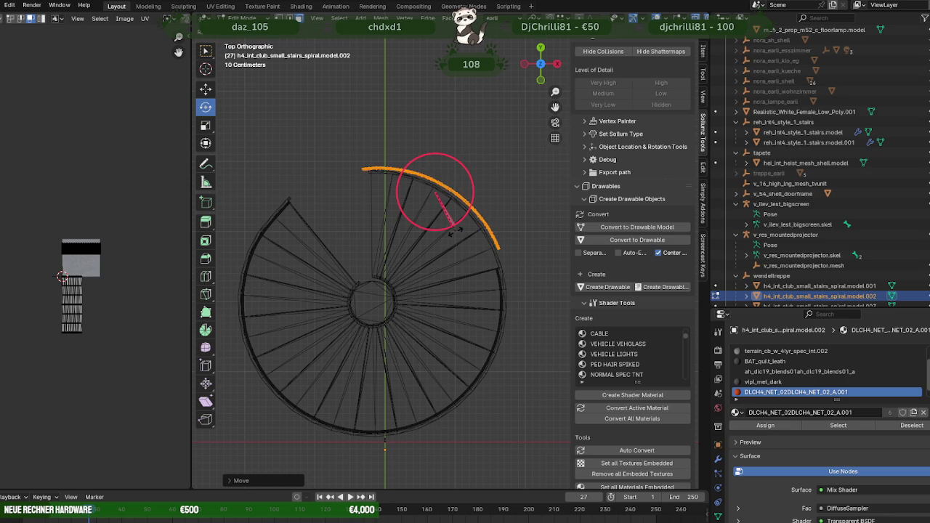
key(shift+space)
click(456, 239)
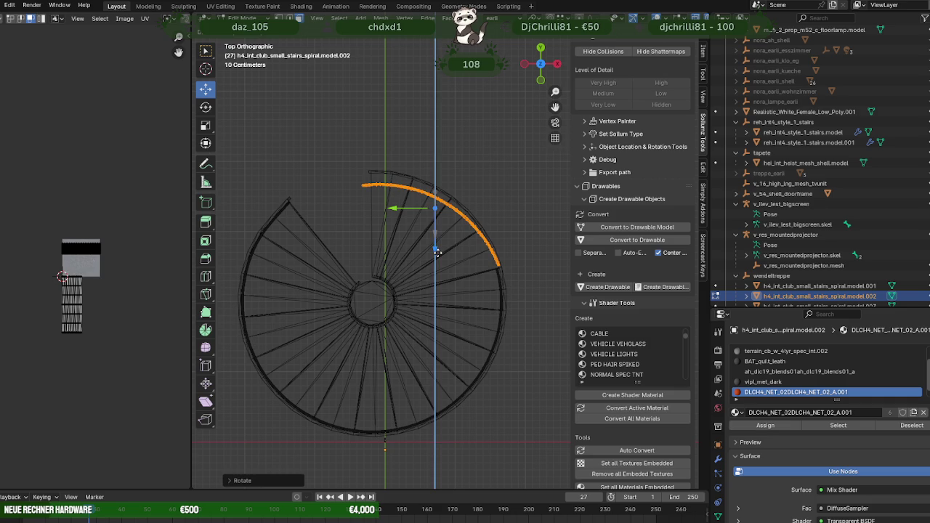
scroll(448, 250, up, 2)
scroll(458, 283, up, 2)
mouse_move(458, 283)
middle_down()
mouse_move(433, 253)
mouse_move(543, 344)
mouse_move(523, 267)
middle_up()
scroll(436, 258, down, 3)
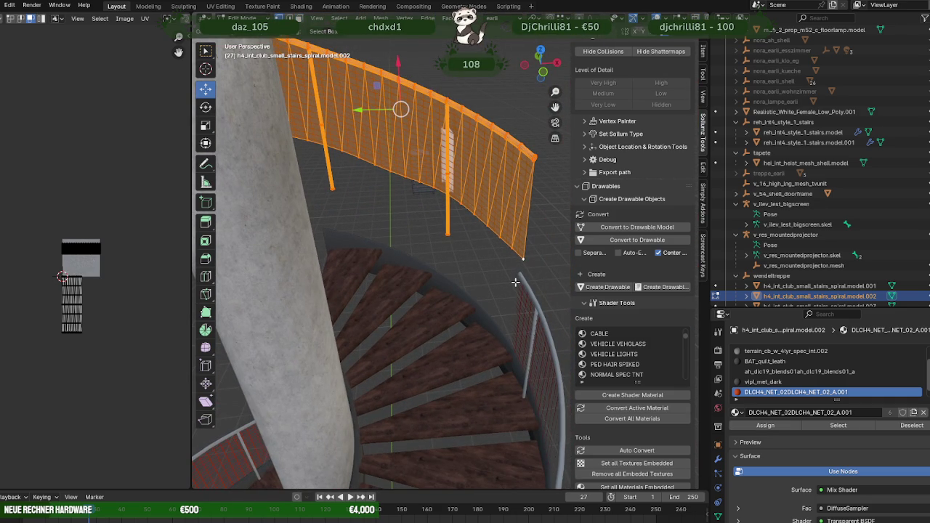
Move the railing about -0.022 m onto the stair edge, checking in wireframe, then return to top view
key(g)
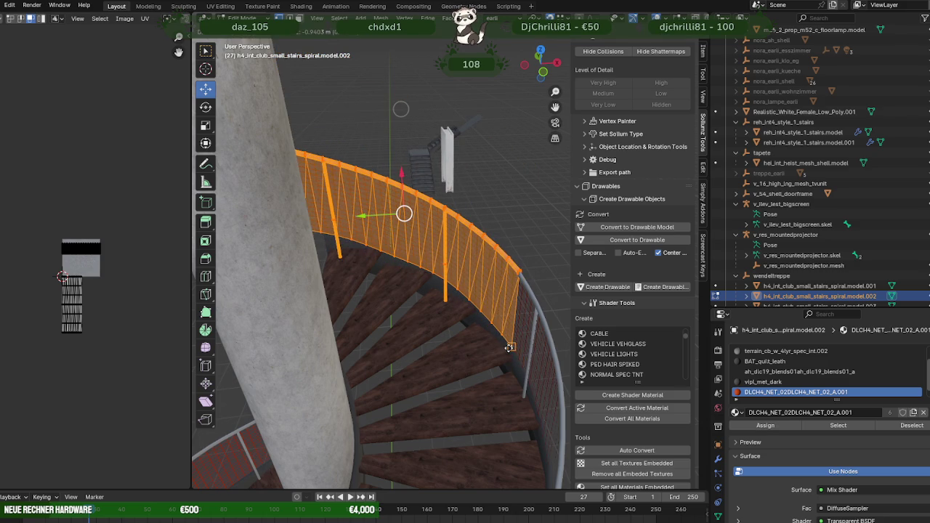
key(shift+z)
middle_drag(504, 358, 517, 297)
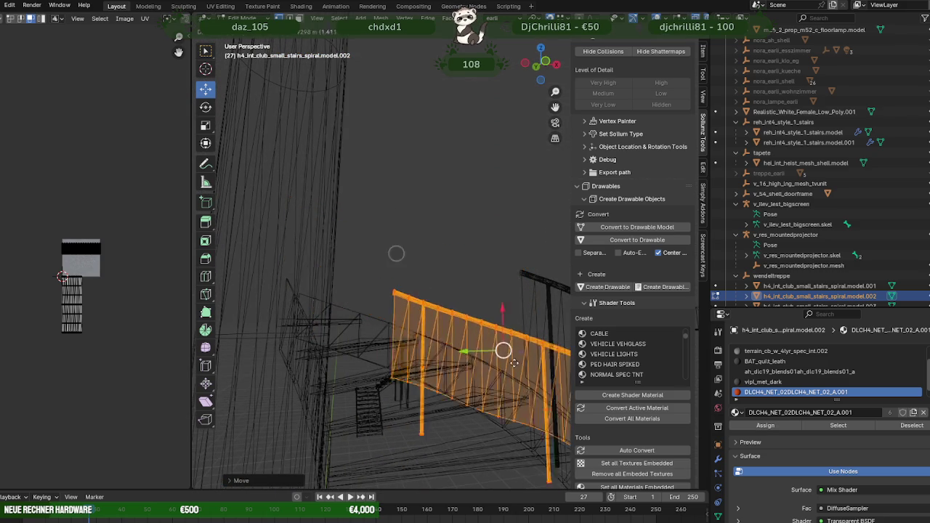
mouse_move(525, 377)
middle_down()
mouse_move(469, 353)
mouse_move(494, 373)
mouse_move(511, 338)
mouse_move(455, 253)
mouse_move(509, 276)
mouse_move(481, 269)
mouse_move(412, 216)
mouse_move(445, 236)
mouse_move(436, 260)
mouse_move(399, 245)
mouse_move(416, 259)
mouse_move(431, 242)
middle_up()
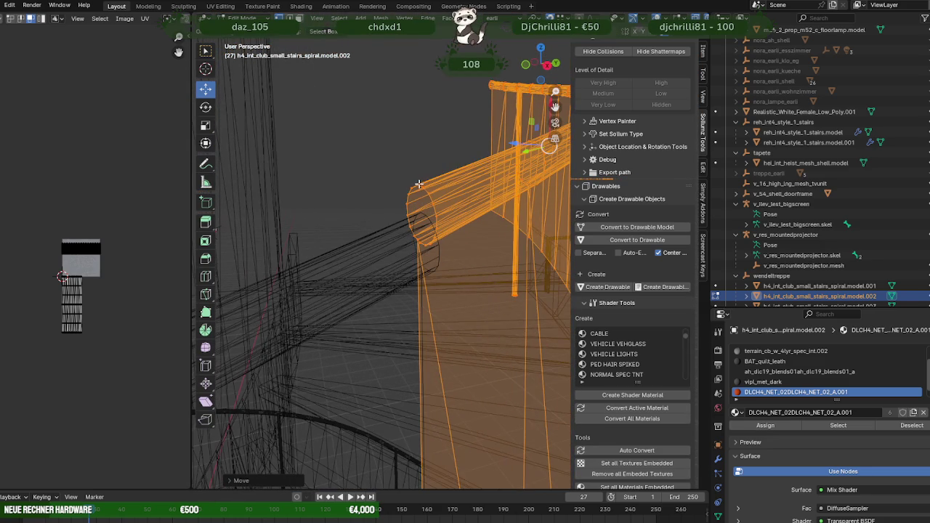
middle_drag(414, 186, 483, 194)
key(g)
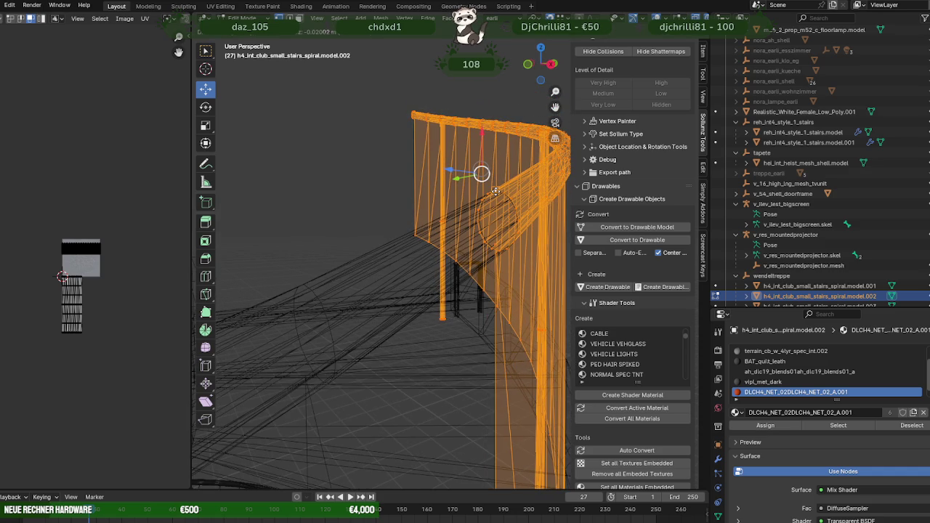
click(496, 191)
mouse_move(495, 191)
middle_down()
mouse_move(459, 241)
mouse_move(388, 271)
mouse_move(503, 327)
middle_up()
key(KP_7)
scroll(389, 271, down, 2)
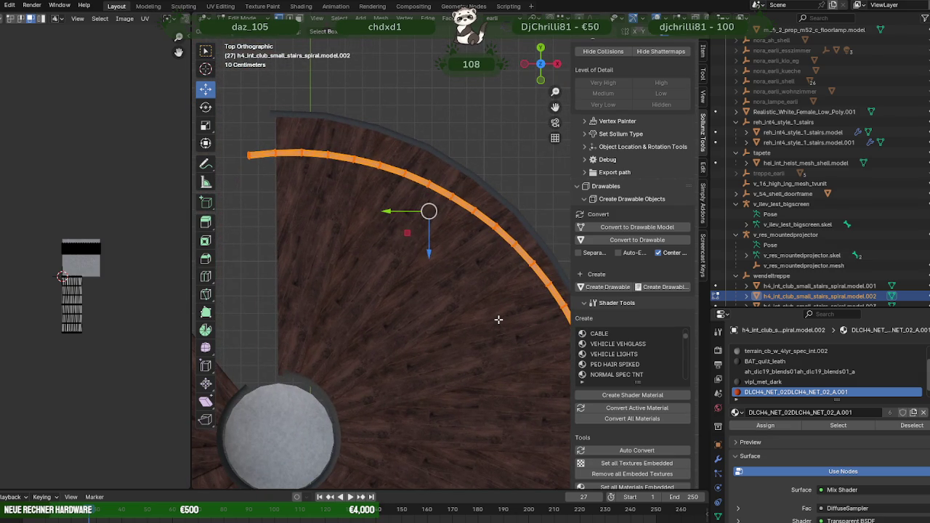
Rotate the railing around the vertical Z axis into place along the stair edge
key(shift+space)
key(r)
drag(454, 239, 447, 243)
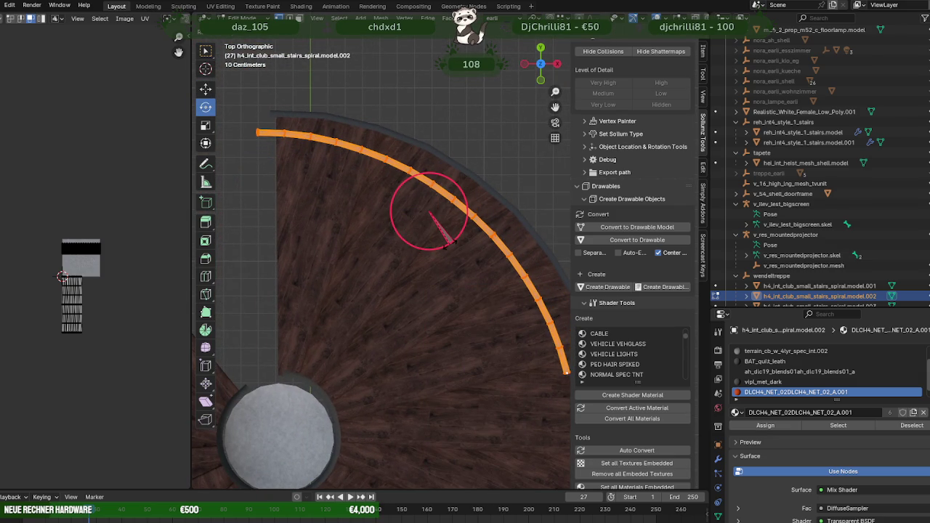
mouse_move(447, 243)
shift+middle_down()
mouse_move(488, 270)
mouse_move(436, 270)
mouse_move(481, 266)
mouse_move(371, 215)
shift+middle_up()
scroll(489, 276, down, 1)
scroll(494, 277, down, 1)
Slide the railing along Y until it sits against the stair edge
key(shift+space)
key(g)
drag(305, 137, 511, 287)
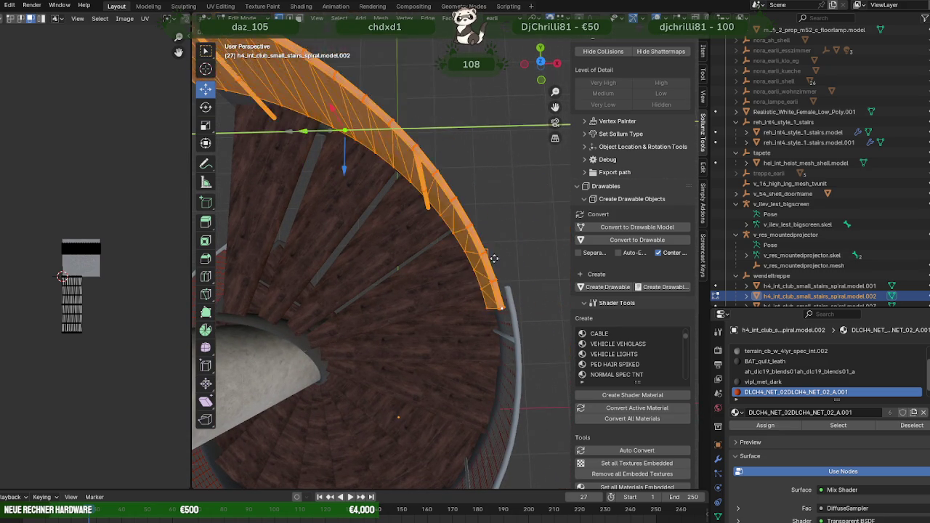
drag(364, 162, 506, 289)
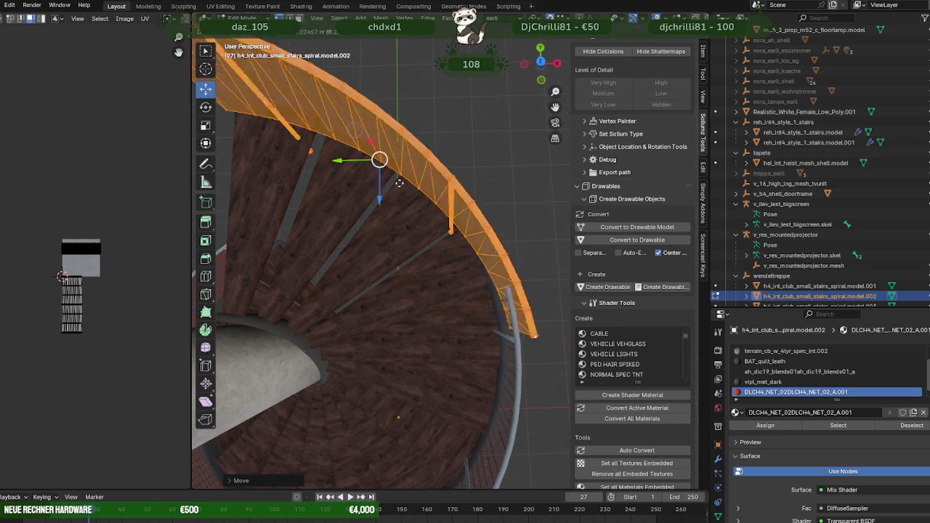
mouse_move(509, 288)
middle_down()
mouse_move(376, 245)
mouse_move(441, 264)
mouse_move(453, 226)
mouse_move(502, 239)
mouse_move(455, 328)
mouse_move(480, 337)
mouse_move(444, 361)
mouse_move(356, 323)
mouse_move(421, 307)
mouse_move(380, 297)
mouse_move(396, 276)
middle_up()
scroll(453, 226, up, 3)
scroll(453, 226, up, 2)
scroll(472, 298, up, 3)
Tilt the railing around the X axis to match the stair slope
key(shift+space)
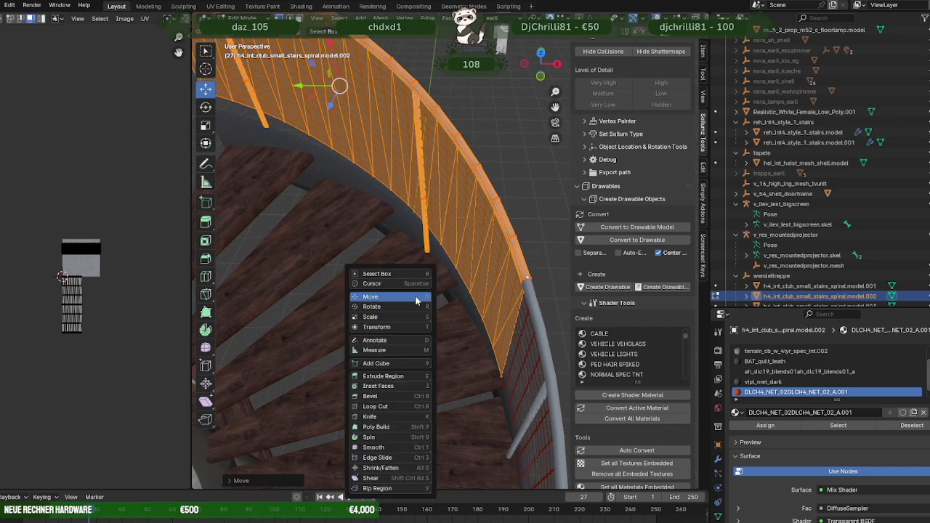
key(r)
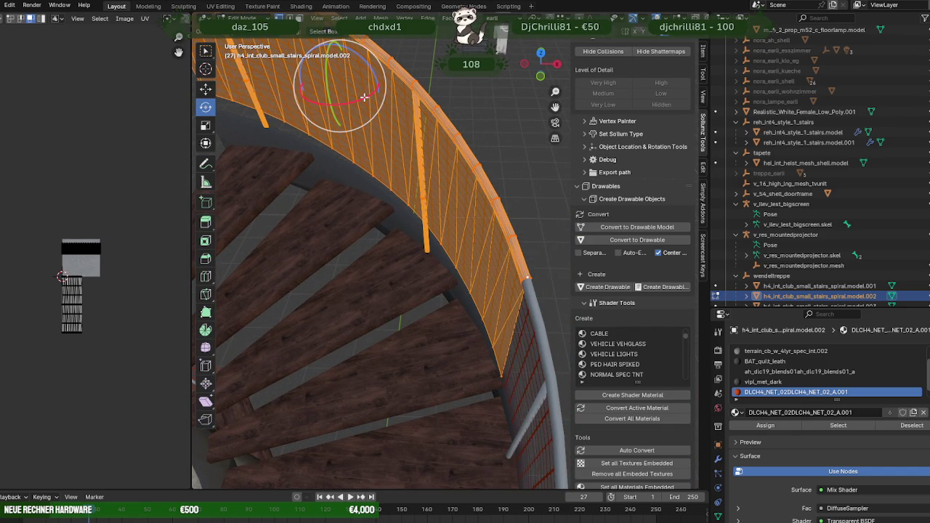
drag(366, 96, 365, 94)
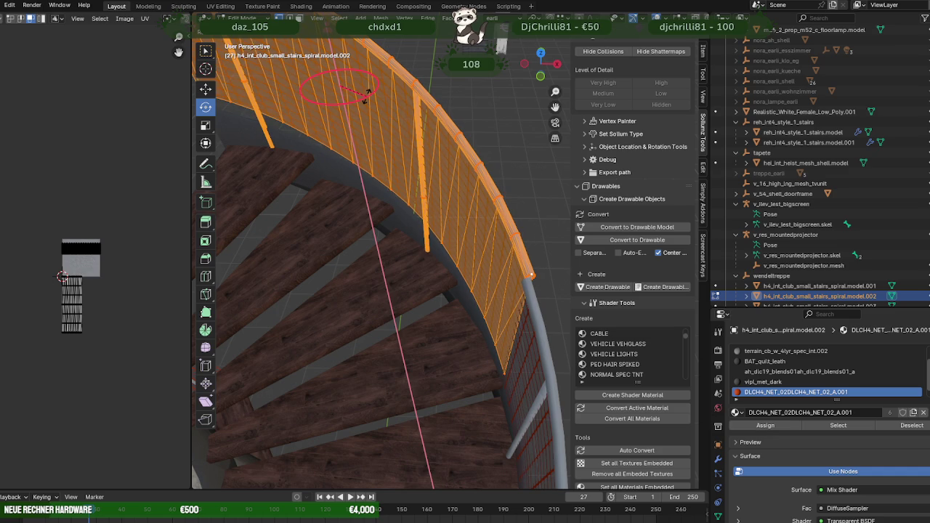
key(shift+space)
key(g)
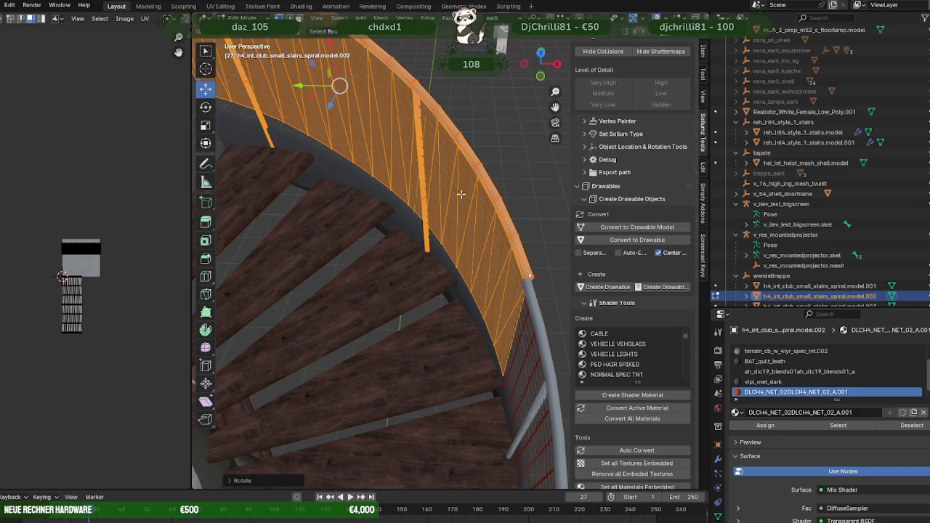
mouse_move(473, 209)
middle_down()
mouse_move(450, 264)
mouse_move(445, 240)
middle_up()
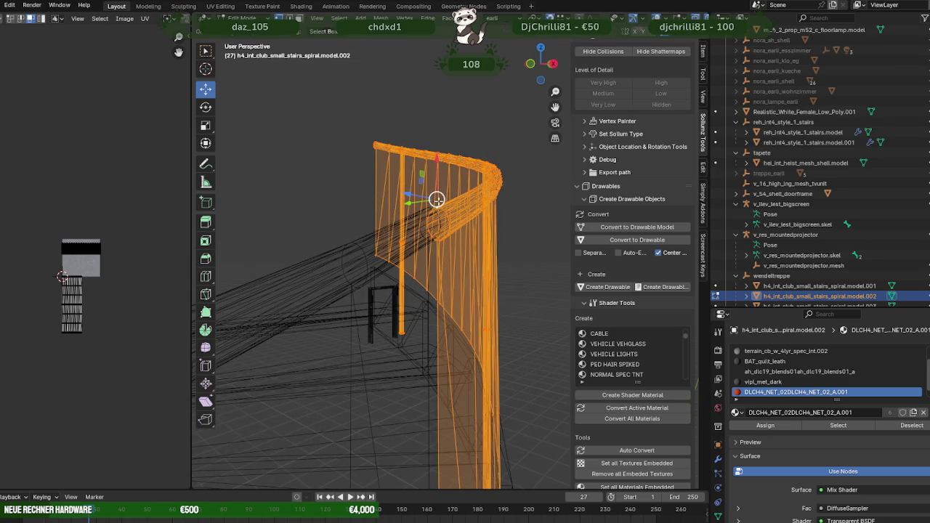
Confirm the railing position, nudge it 0.002 m, and return to Object Mode
click(436, 198)
mouse_move(437, 198)
middle_down()
mouse_move(425, 242)
mouse_move(406, 265)
mouse_move(390, 231)
mouse_move(422, 225)
mouse_move(445, 280)
mouse_move(450, 273)
middle_up()
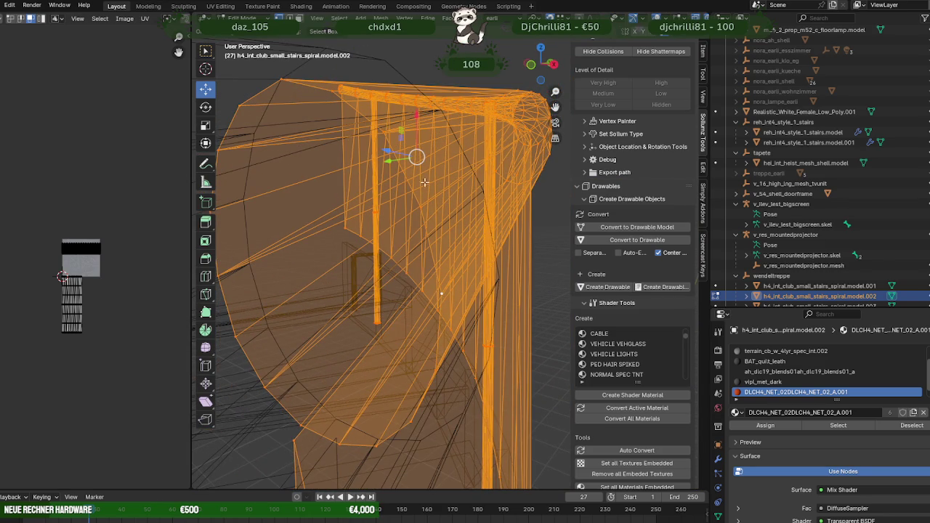
key(g)
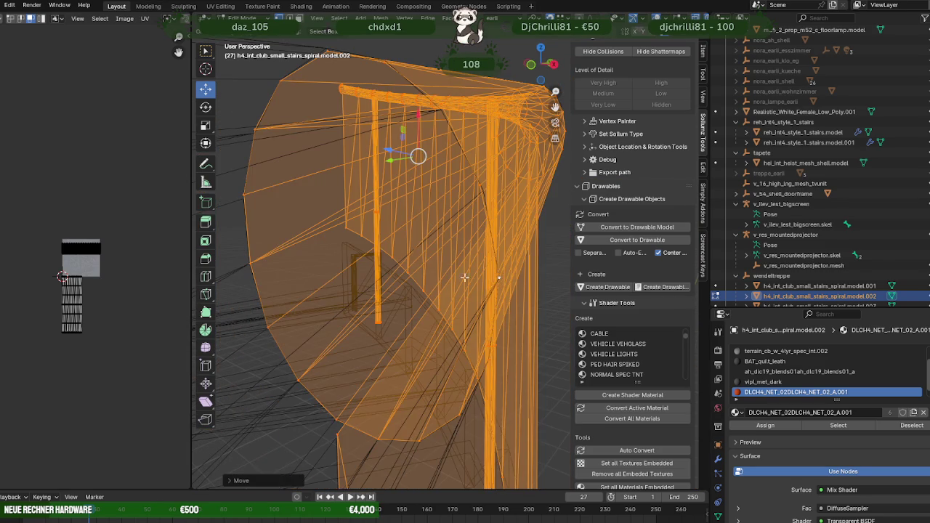
scroll(470, 278, up, 3)
scroll(462, 284, up, 2)
scroll(447, 290, up, 2)
scroll(429, 298, up, 2)
mouse_move(420, 299)
middle_down()
mouse_move(505, 322)
mouse_move(422, 368)
mouse_move(384, 371)
mouse_move(470, 386)
mouse_move(453, 338)
mouse_move(514, 362)
mouse_move(502, 352)
mouse_move(517, 338)
mouse_move(429, 333)
mouse_move(383, 366)
mouse_move(369, 357)
middle_up()
key(Tab)
Select the model.002 railing plus model.001 and join them into one object
click(369, 355)
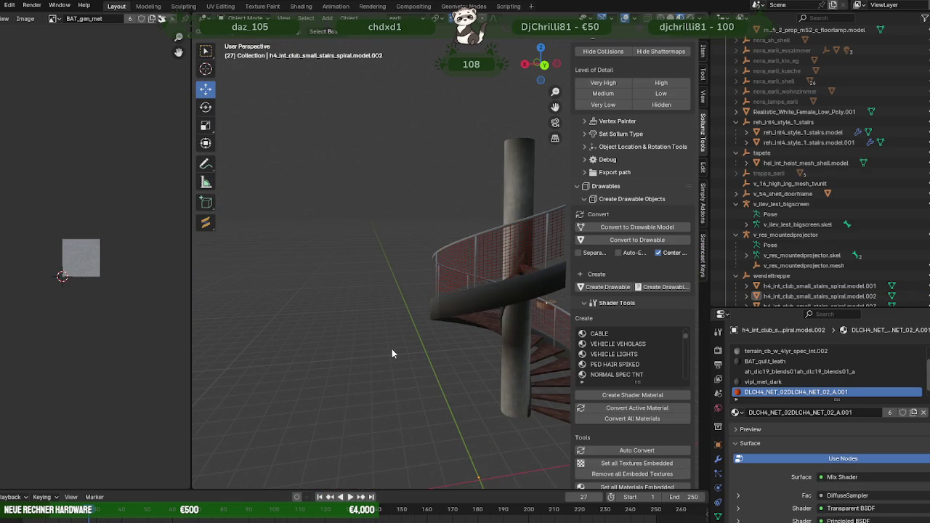
mouse_move(391, 351)
middle_down()
mouse_move(402, 354)
mouse_move(444, 308)
mouse_move(411, 326)
mouse_move(422, 334)
mouse_move(472, 275)
mouse_move(445, 322)
middle_up()
scroll(422, 337, up, 3)
scroll(426, 348, up, 2)
click(471, 275)
scroll(465, 304, down, 3)
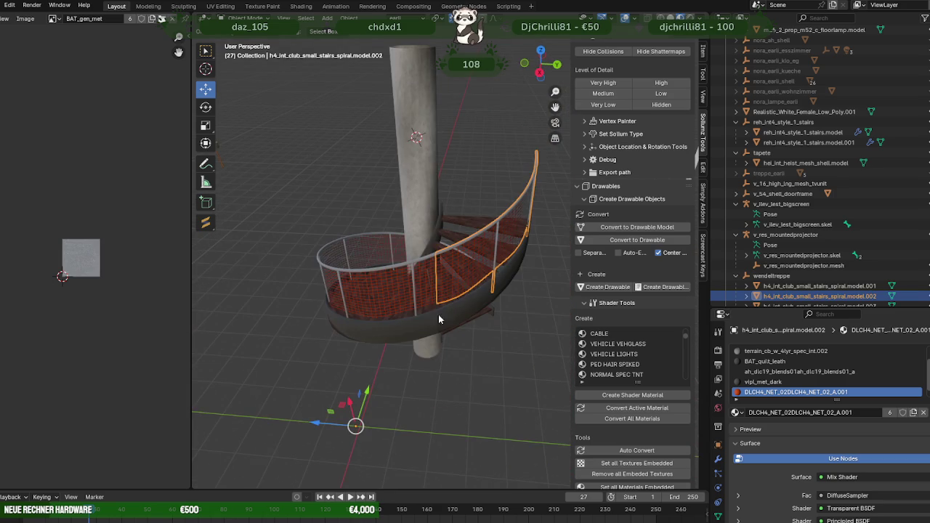
shift+click(403, 270)
right_click(402, 268)
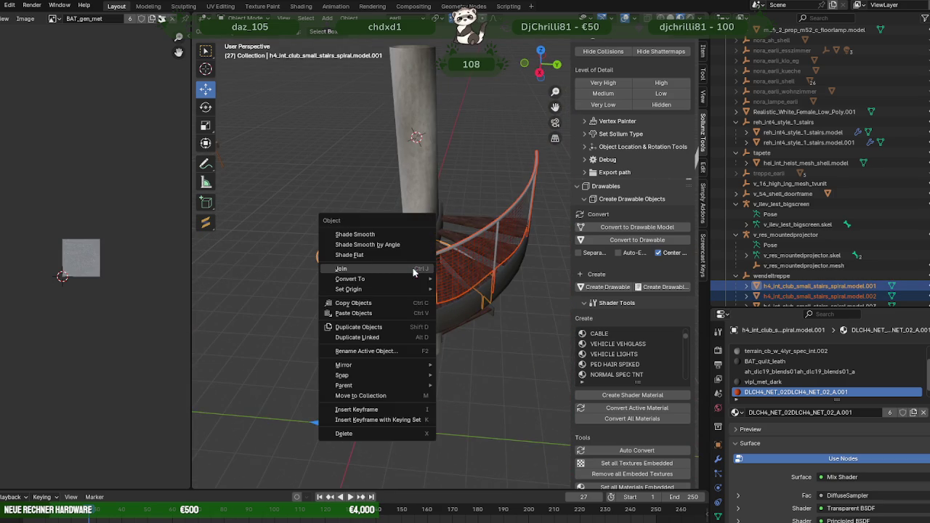
click(372, 272)
Enter Edit Mode on the joined mesh, deselect all geometry, and switch to wireframe
key(Tab)
key(alt+a)
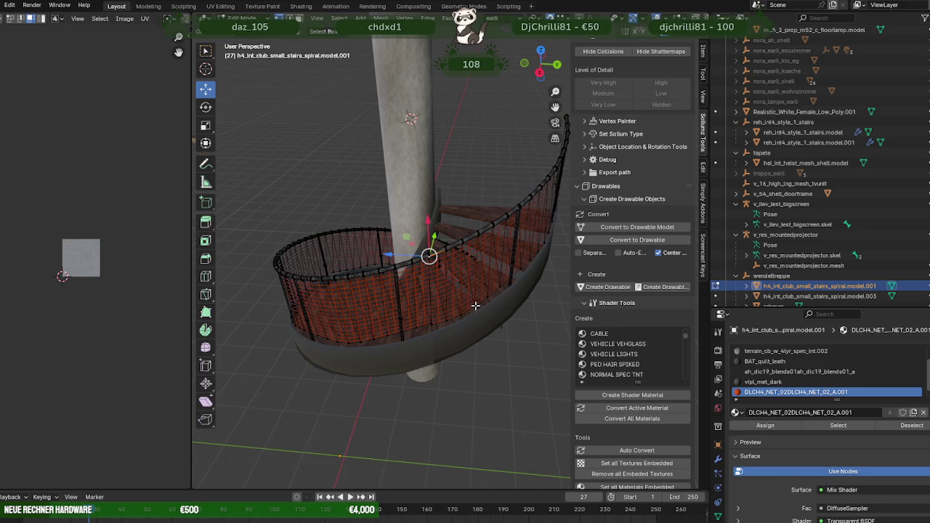
scroll(475, 303, up, 3)
scroll(465, 291, up, 3)
mouse_move(448, 277)
middle_down()
mouse_move(401, 283)
mouse_move(496, 338)
mouse_move(484, 318)
mouse_move(415, 290)
mouse_move(371, 297)
middle_up()
key(shift+z)
Select the vertex at the handrail's end and move it slightly
middle_drag(475, 345, 443, 343)
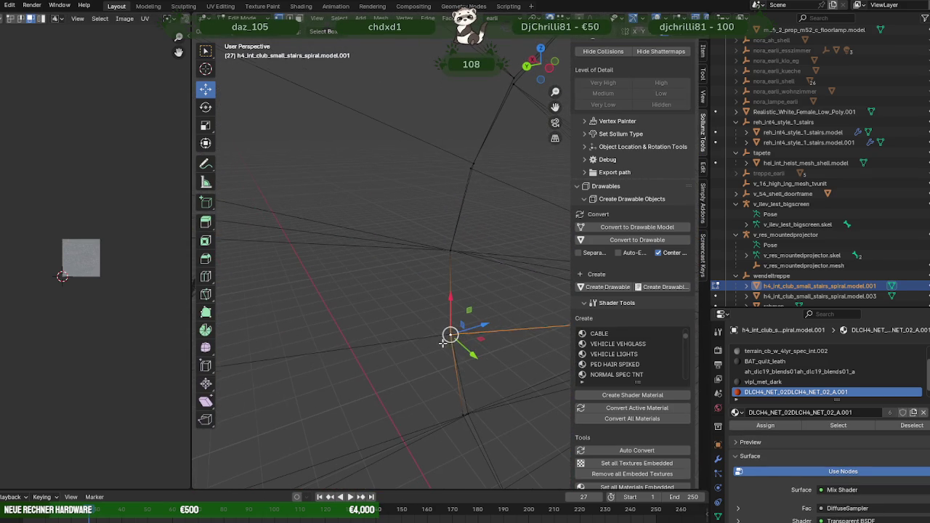
click(463, 416)
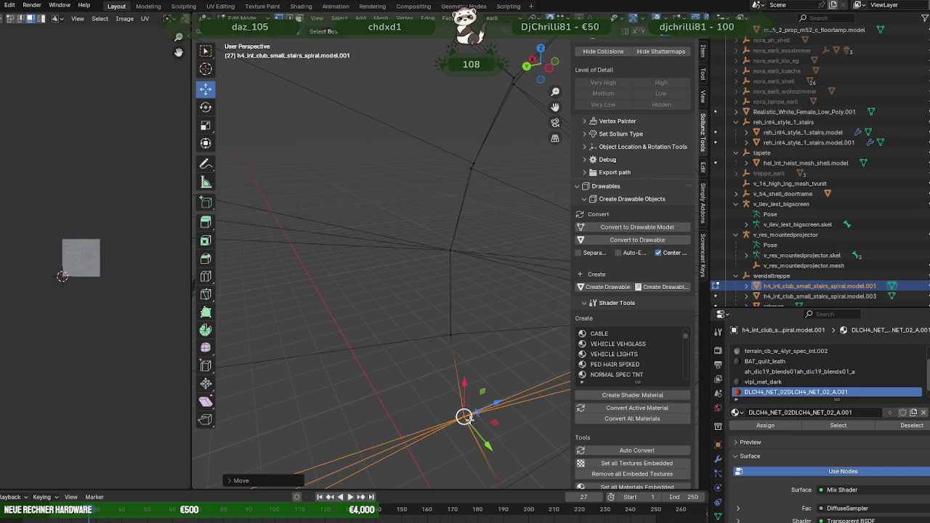
drag(466, 418, 473, 417)
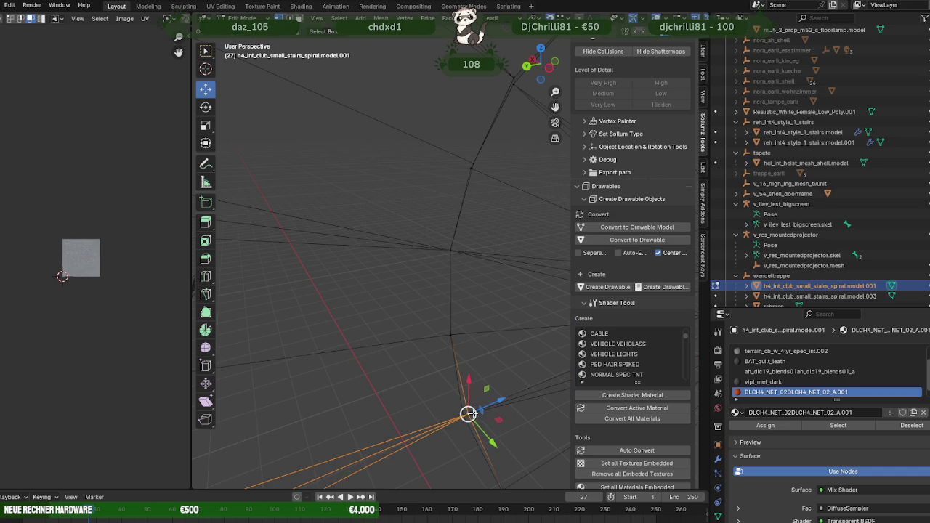
mouse_move(476, 163)
middle_down()
mouse_move(473, 143)
mouse_move(507, 133)
middle_up()
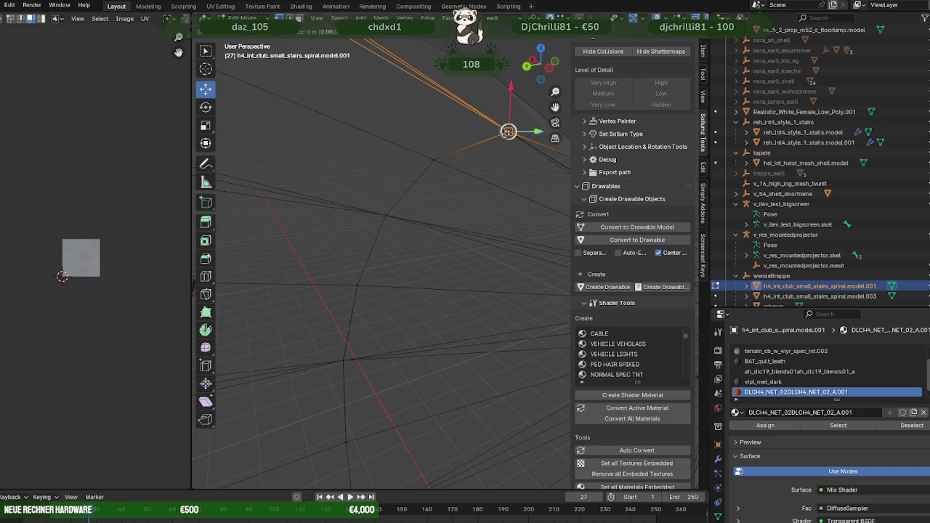
mouse_move(534, 166)
middle_down()
mouse_move(484, 162)
mouse_move(492, 145)
middle_up()
scroll(448, 249, down, 3)
middle_drag(448, 249, 422, 256)
middle_drag(347, 391, 339, 327)
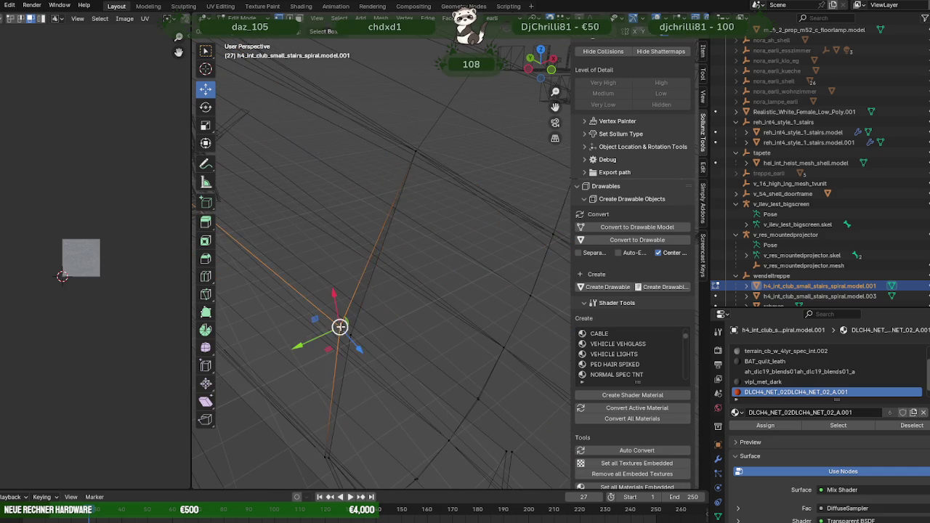
middle_drag(331, 378, 383, 204)
Pull the handrail end out until it reaches the column
drag(351, 288, 356, 284)
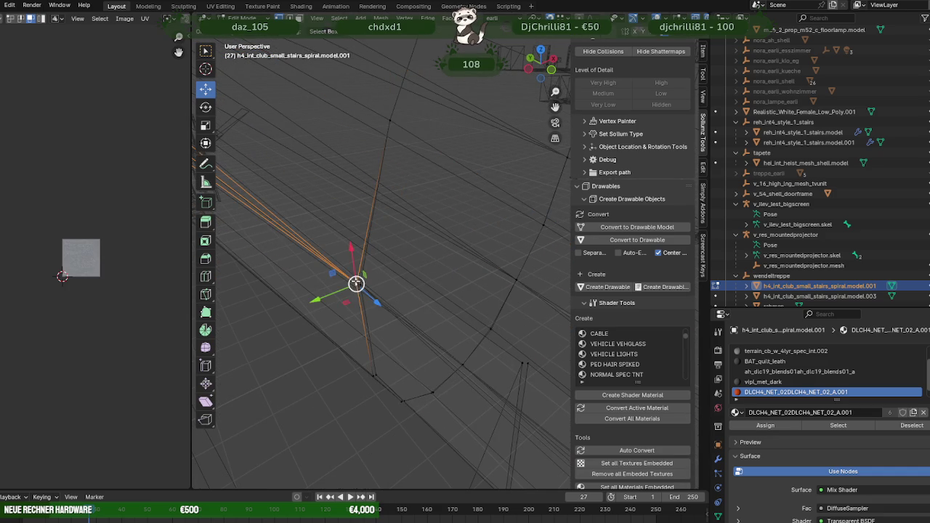
drag(367, 370, 420, 414)
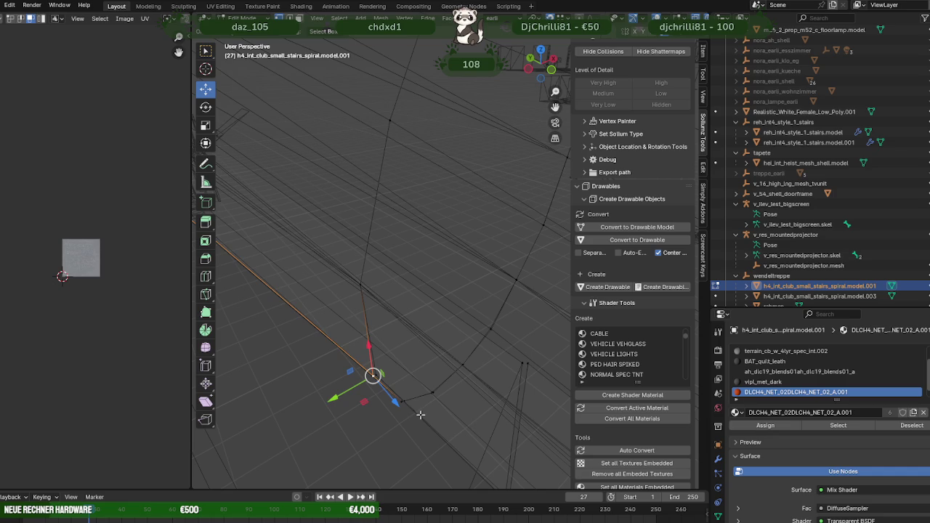
middle_drag(420, 414, 450, 251)
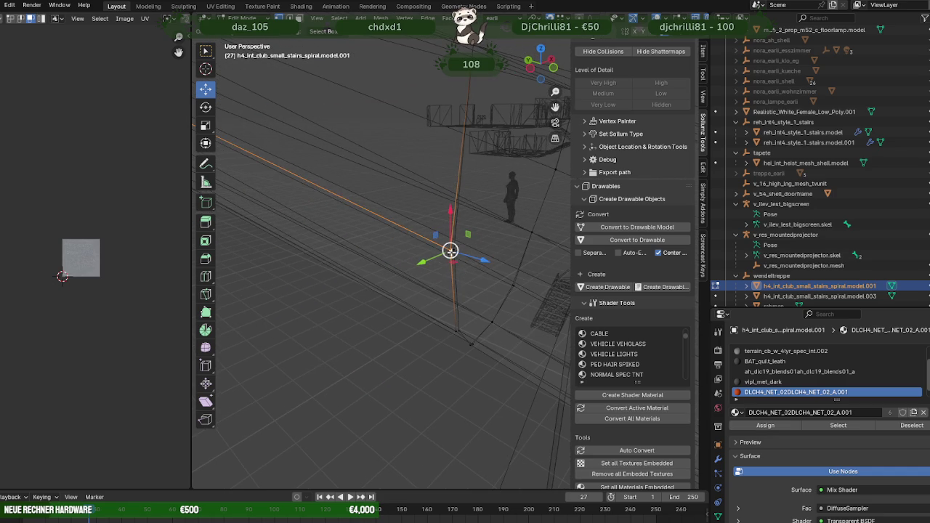
mouse_move(453, 249)
mouse_down()
mouse_move(476, 264)
mouse_move(488, 254)
mouse_up()
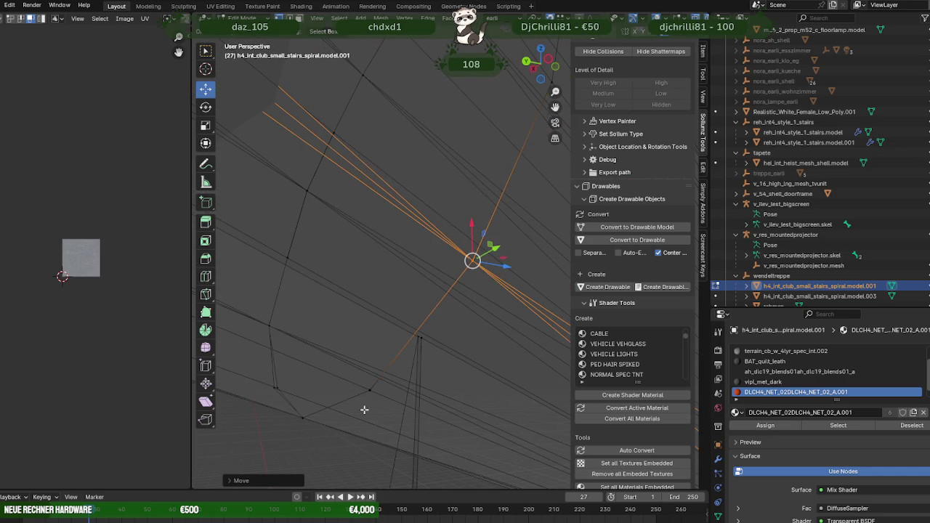
Shift the railing geometry to line up with its neighbour, then return to solid shading and Object Mode
mouse_move(363, 394)
middle_down()
mouse_move(306, 338)
mouse_move(245, 397)
mouse_move(245, 326)
mouse_move(392, 394)
mouse_move(394, 367)
middle_up()
drag(390, 367, 216, 313)
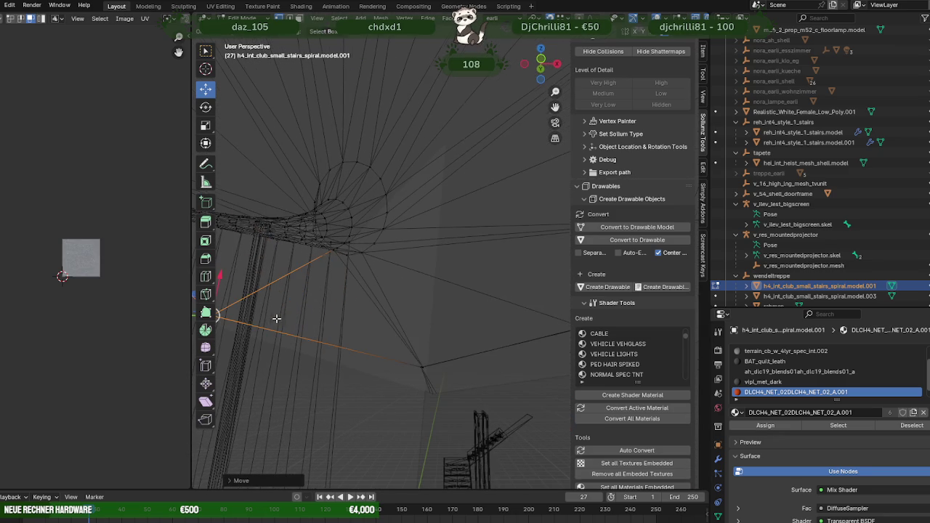
mouse_move(421, 367)
mouse_down()
mouse_move(442, 332)
mouse_move(443, 345)
mouse_up()
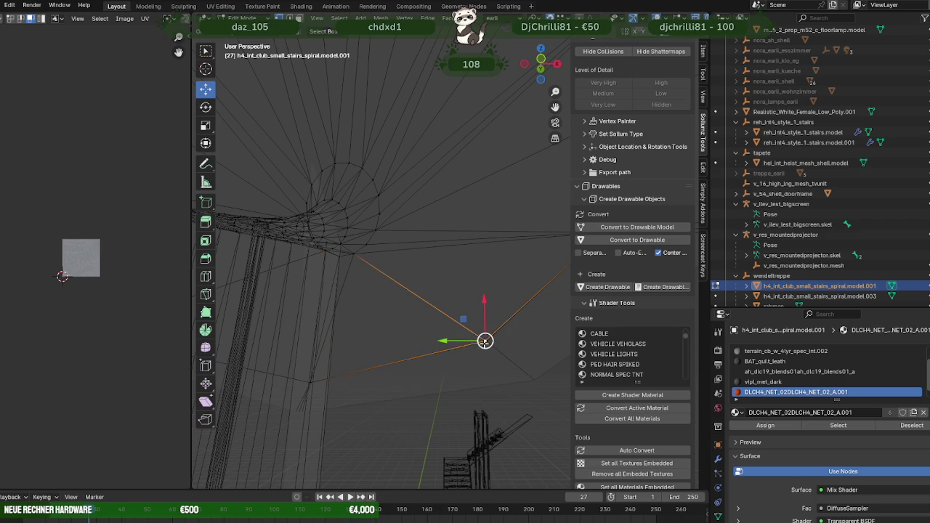
mouse_move(525, 324)
mouse_down()
mouse_move(462, 289)
mouse_move(531, 172)
mouse_move(490, 211)
mouse_up()
key(shift+z)
key(Tab)
mouse_move(475, 294)
middle_down()
mouse_move(375, 295)
mouse_move(457, 418)
mouse_move(445, 418)
mouse_move(463, 324)
middle_up()
key(Tab)
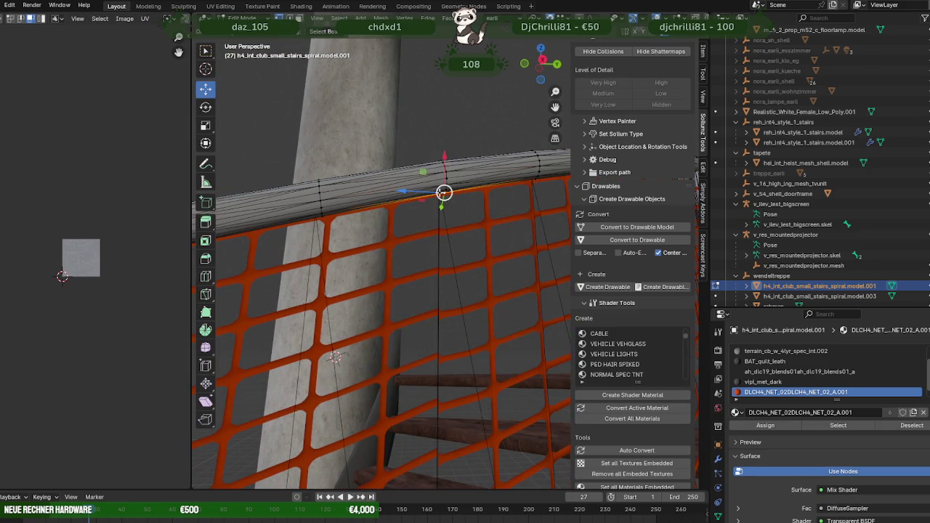
scroll(451, 262, up, 5)
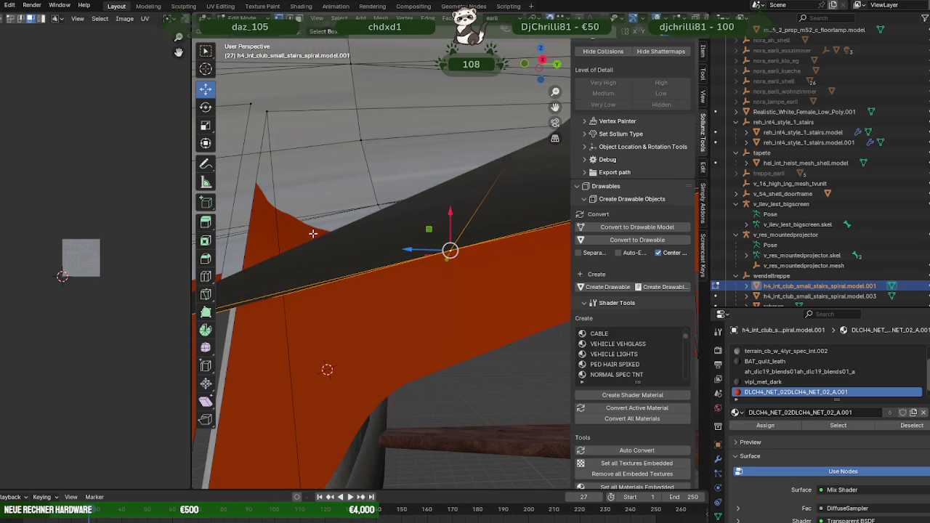
scroll(377, 295, down, 3)
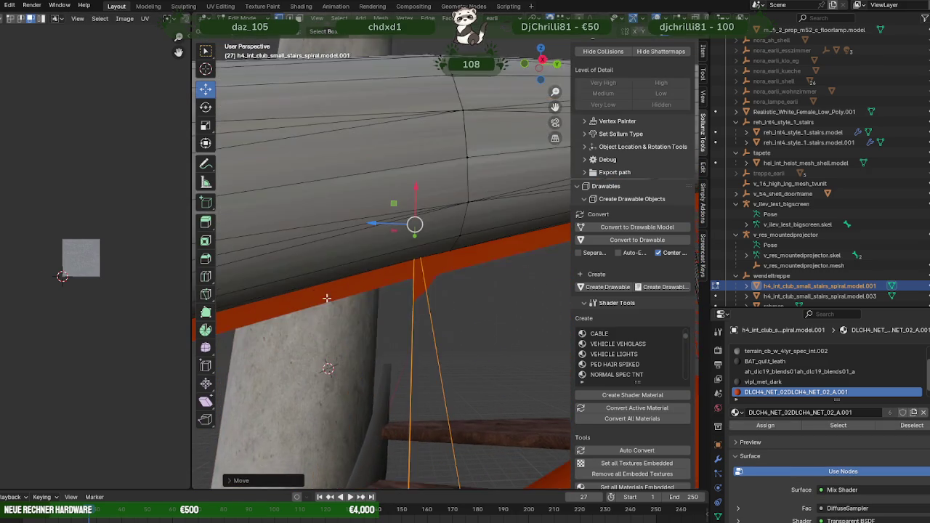
scroll(402, 368, down, 2)
mouse_move(402, 367)
middle_down()
mouse_move(379, 238)
mouse_move(370, 258)
mouse_move(375, 281)
middle_up()
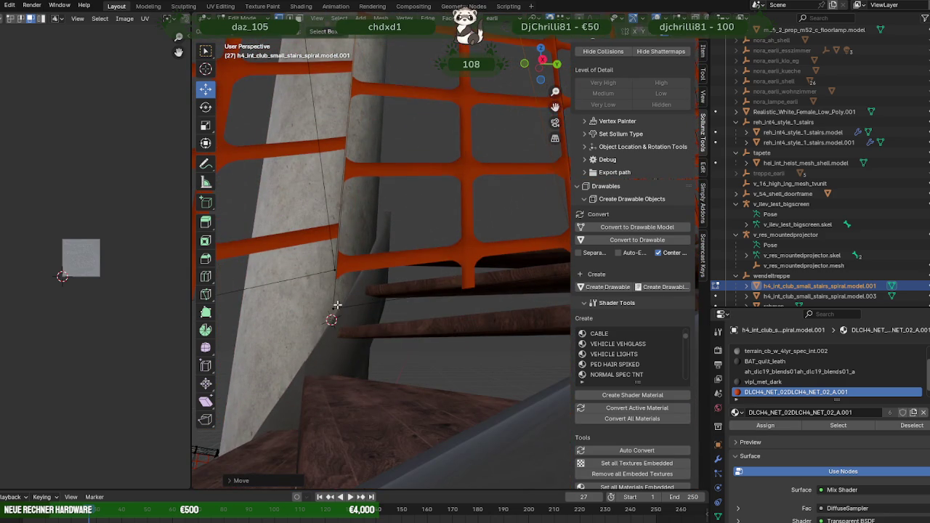
middle_drag(333, 308, 428, 247)
scroll(428, 247, down, 3)
scroll(428, 247, down, 3)
scroll(451, 262, down, 3)
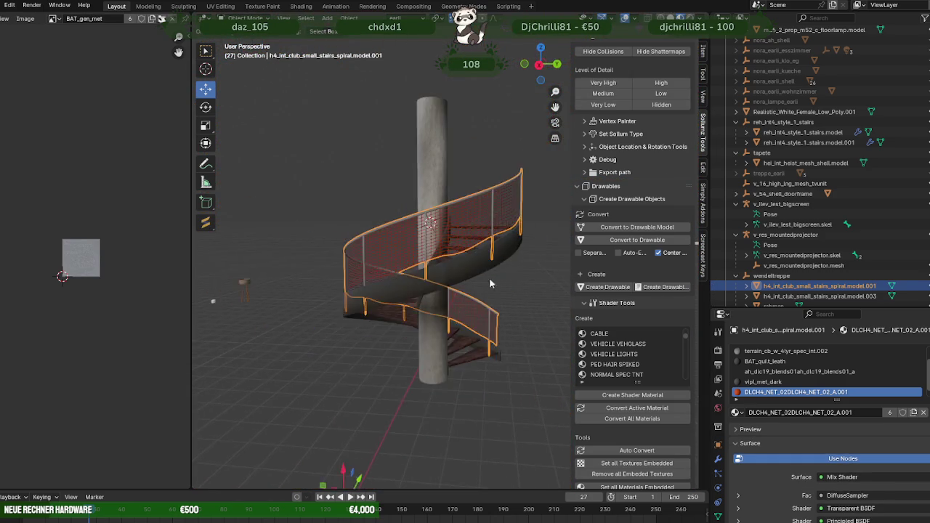
key(Tab)
scroll(386, 293, up, 2)
middle_drag(387, 294, 369, 344)
key(alt+a)
mouse_move(405, 381)
middle_down()
mouse_move(292, 378)
mouse_move(341, 384)
middle_up()
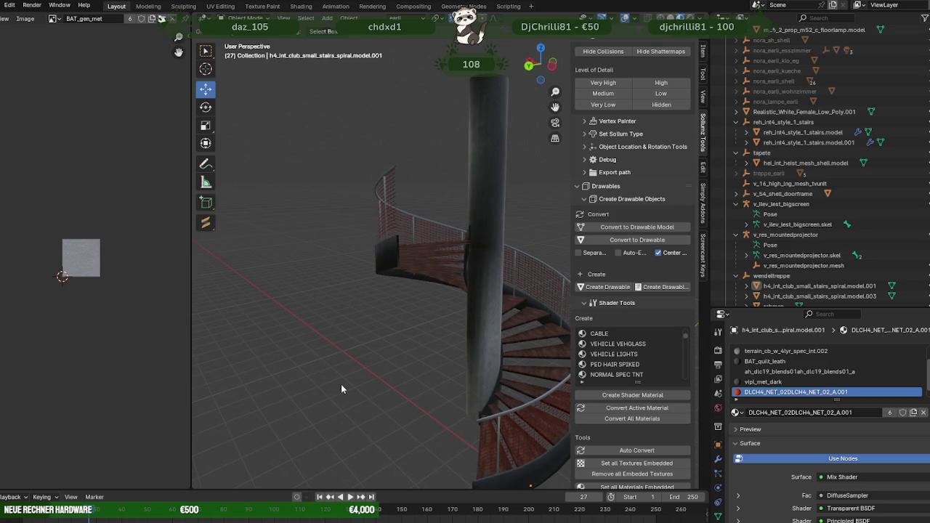
middle_drag(333, 375, 462, 371)
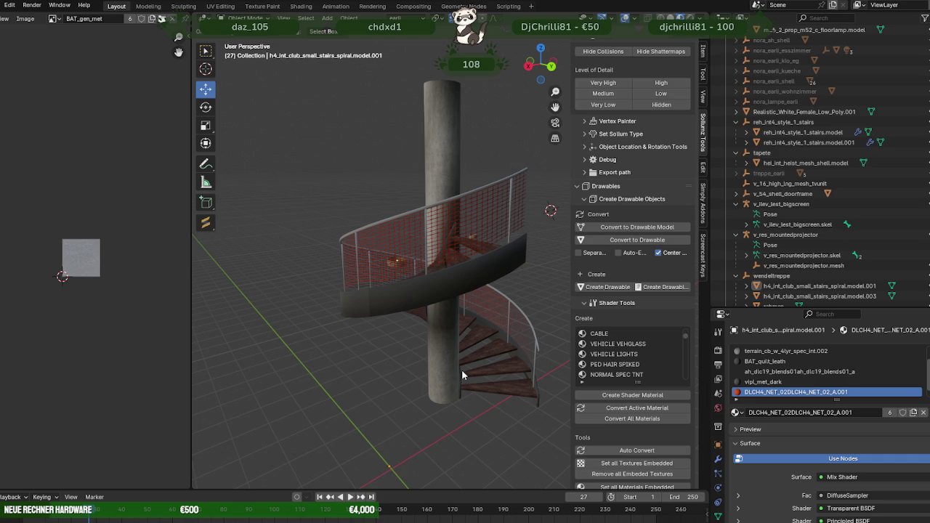
mouse_move(471, 280)
middle_down()
mouse_move(404, 292)
mouse_move(413, 321)
mouse_move(440, 335)
mouse_move(474, 327)
mouse_move(496, 307)
mouse_move(347, 308)
middle_up()
scroll(444, 268, up, 3)
click(444, 268)
key(Tab)
Move the rahmen frame's end face along Z and flatten it along Y
key(g)
key(z)
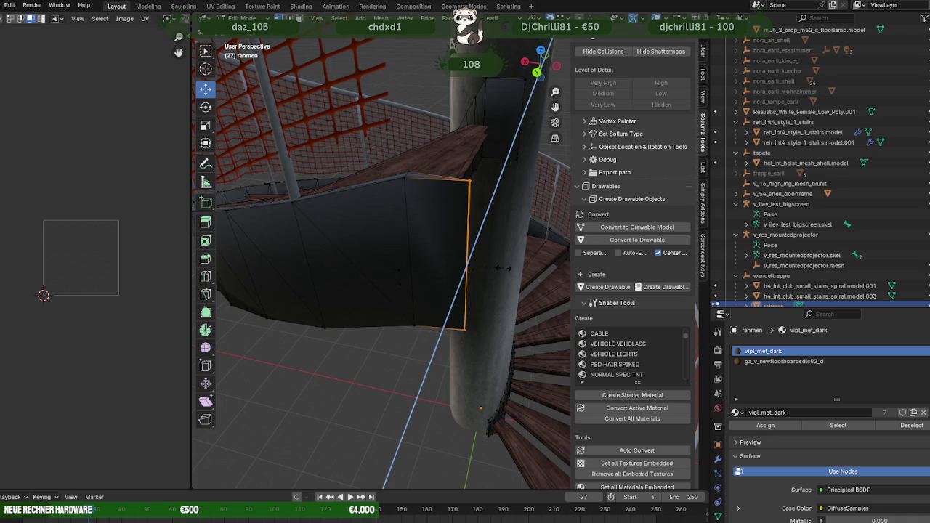
click(503, 268)
key(s)
key(y)
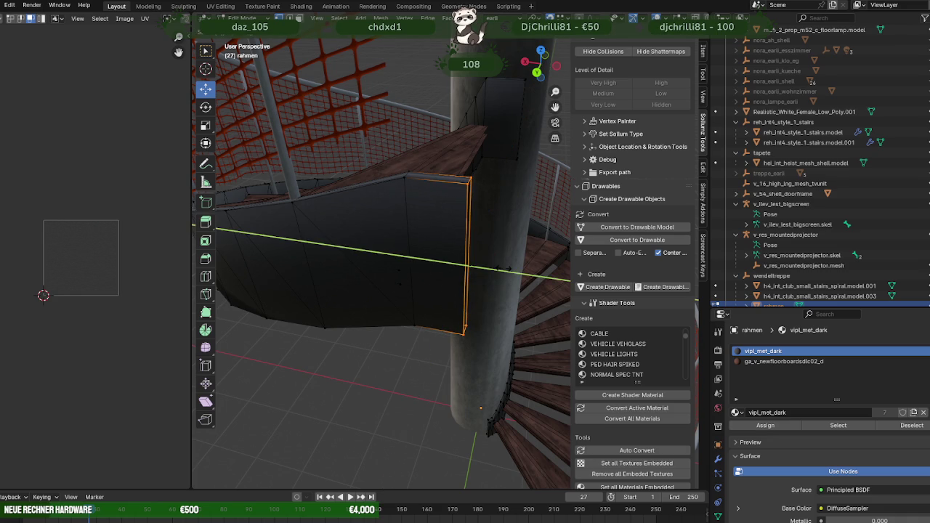
click(503, 269)
middle_drag(503, 270, 459, 194)
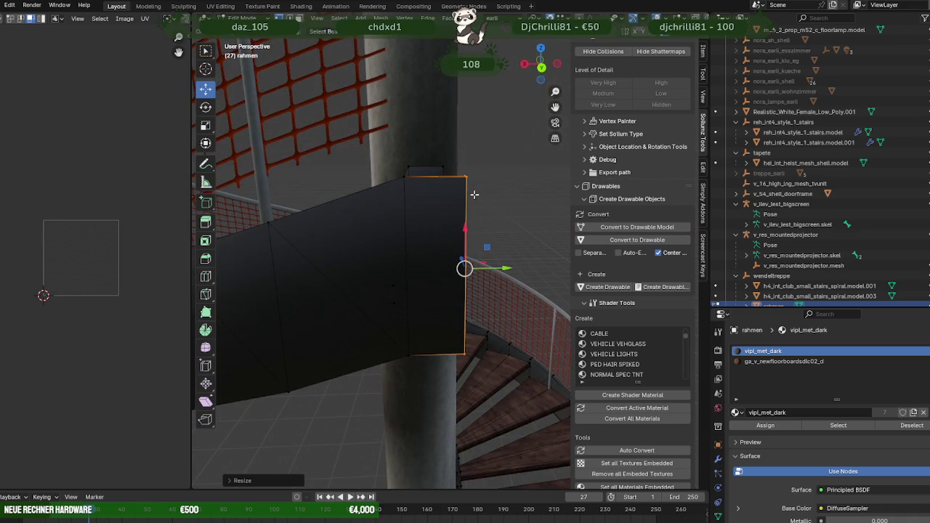
Push the frame's end face along Y to the column, adjust it, and return to Object Mode
key(g)
key(y)
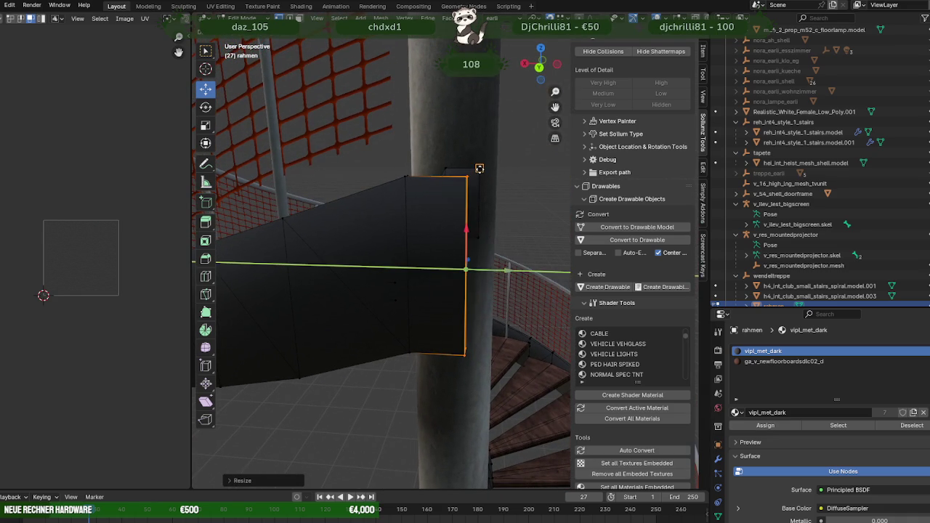
click(454, 259)
mouse_move(452, 256)
middle_down()
mouse_move(455, 214)
mouse_move(469, 237)
mouse_move(456, 230)
mouse_move(422, 273)
mouse_move(462, 272)
mouse_move(444, 224)
middle_up()
key(g)
click(476, 230)
key(Tab)
scroll(436, 240, down, 4)
middle_drag(429, 274, 435, 352)
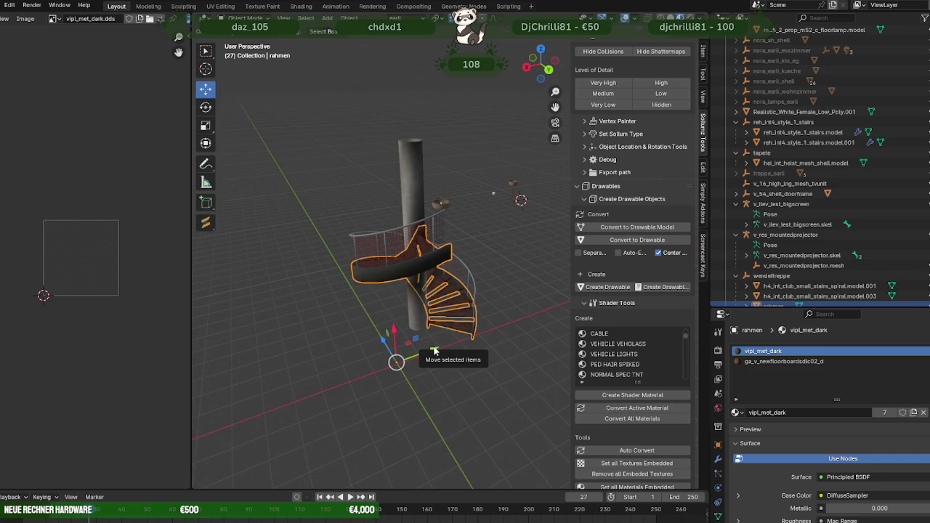
scroll(423, 309, up, 2)
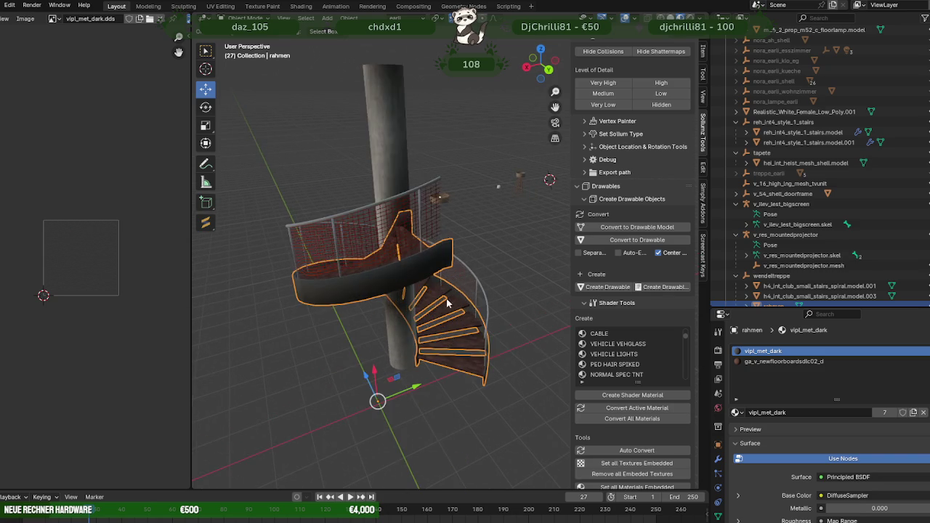
scroll(414, 275, up, 2)
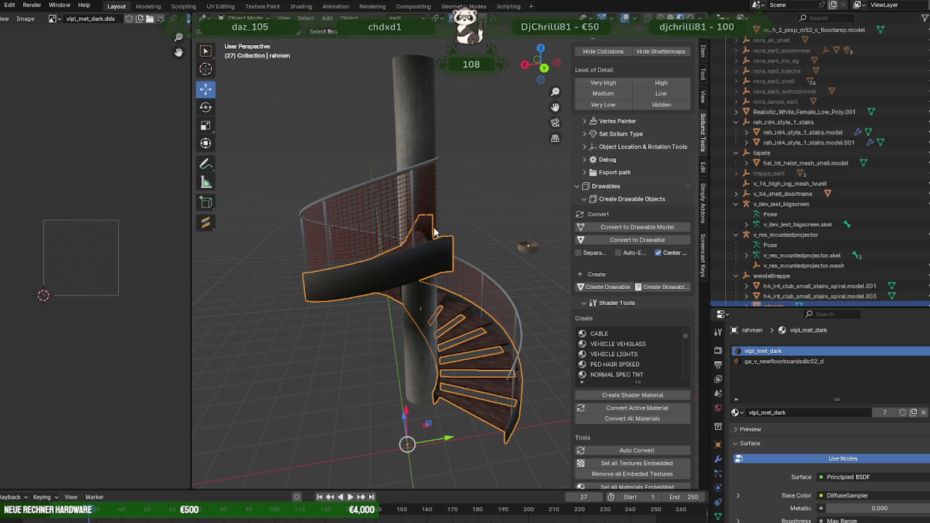
middle_drag(422, 252, 413, 240)
scroll(412, 241, up, 2)
scroll(417, 199, up, 2)
click(418, 197)
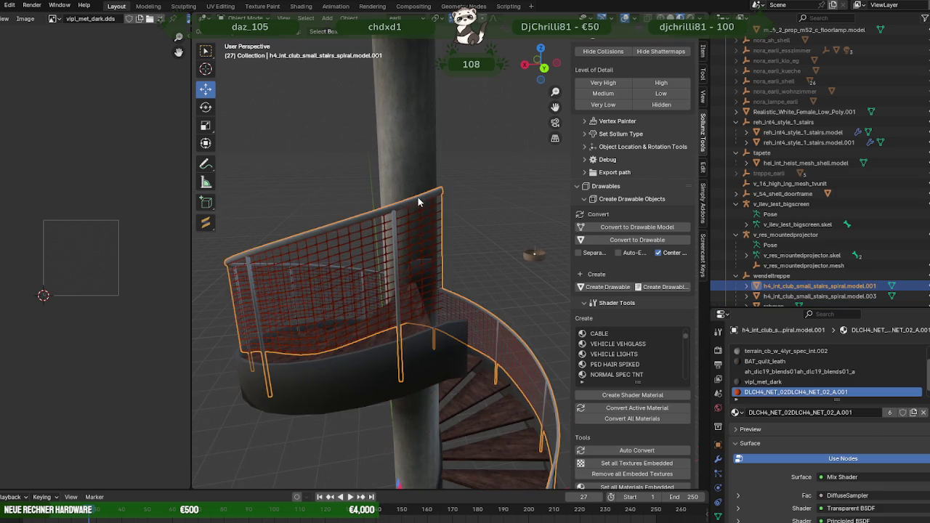
In the railing's Edit Mode, select the edges at the handrail's top end
key(Tab)
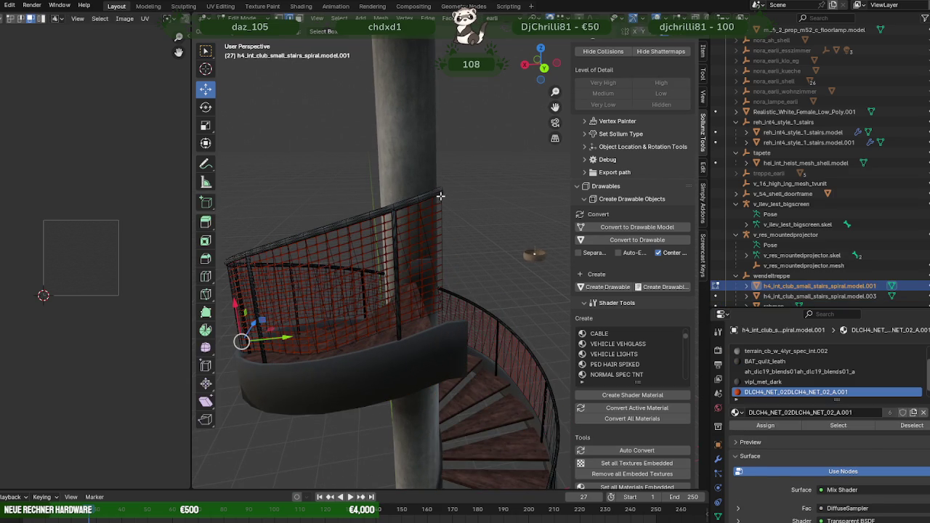
click(441, 197)
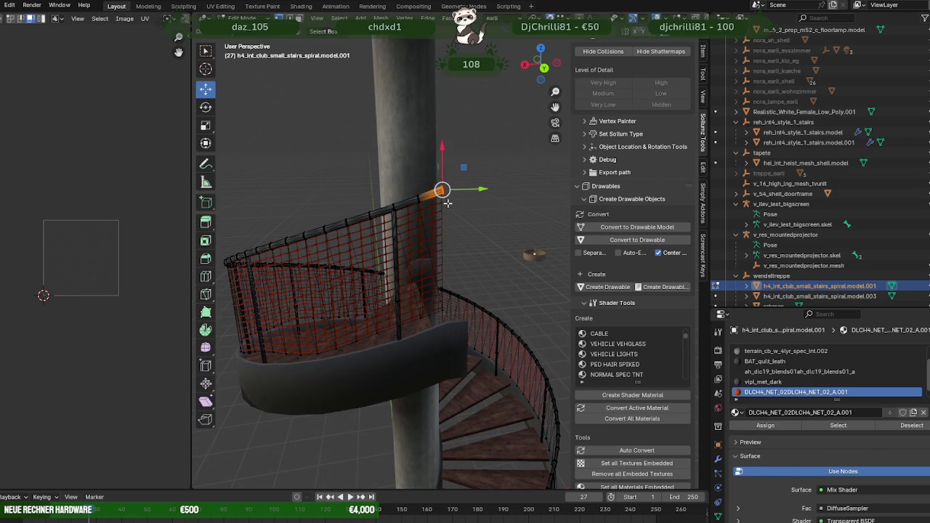
key(shift+z)
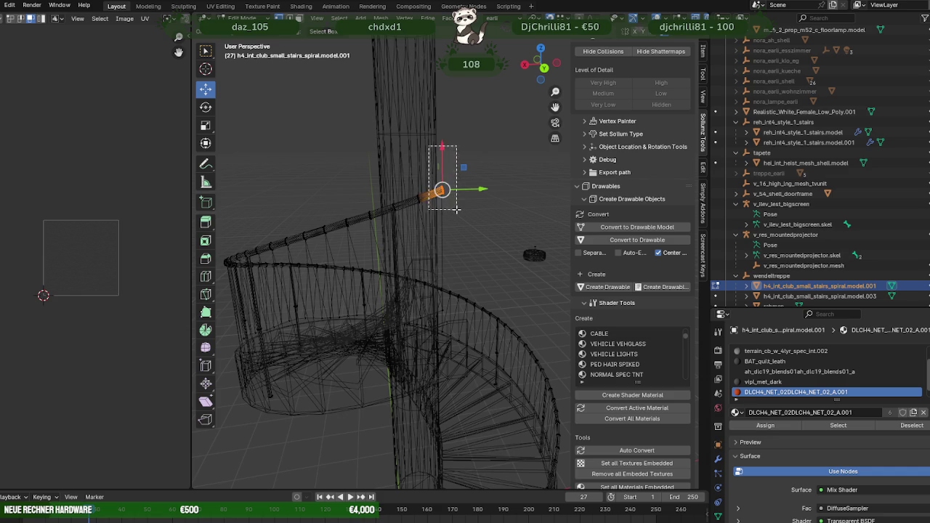
key(shift+z)
scroll(446, 225, up, 3)
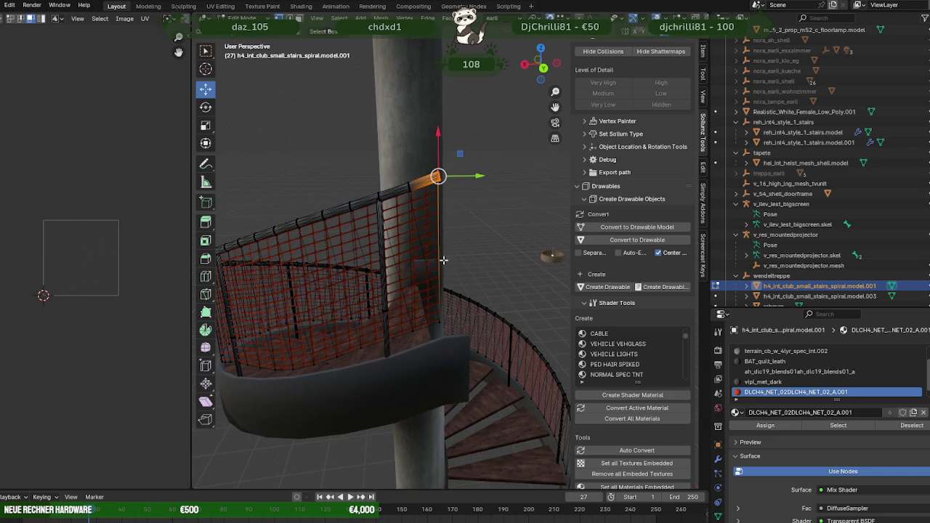
key(ctrl+KP_Add)
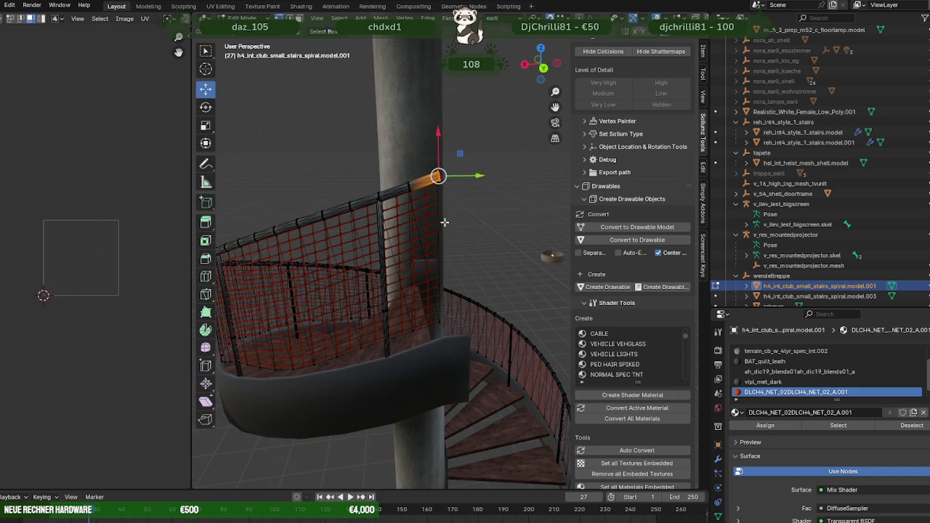
Extrude the handrail end along Y and flatten the new end
key(e)
key(y)
click(470, 333)
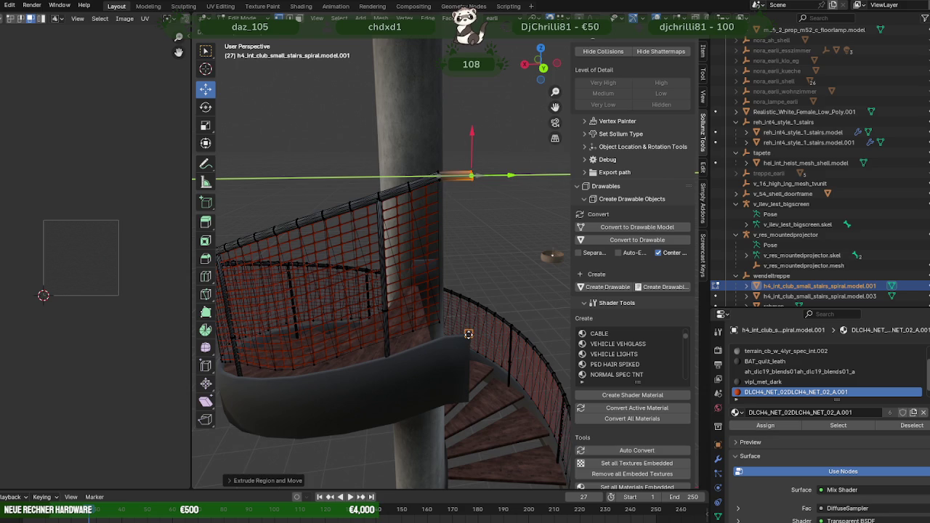
click(469, 334)
mouse_move(469, 334)
middle_down()
mouse_move(458, 270)
mouse_move(467, 264)
mouse_move(467, 211)
mouse_move(460, 237)
mouse_move(483, 237)
middle_up()
key(e)
key(y)
key(s)
click(472, 228)
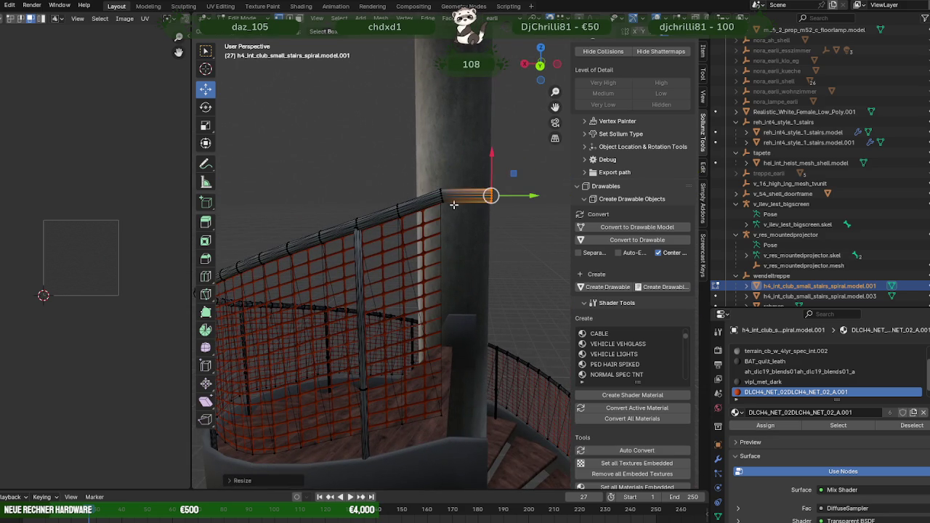
Select the handrail end vertices, rotate them toward the column and move them vertically into line
middle_drag(469, 225, 463, 226)
key(shift+z)
drag(464, 158, 497, 212)
key(shift+z)
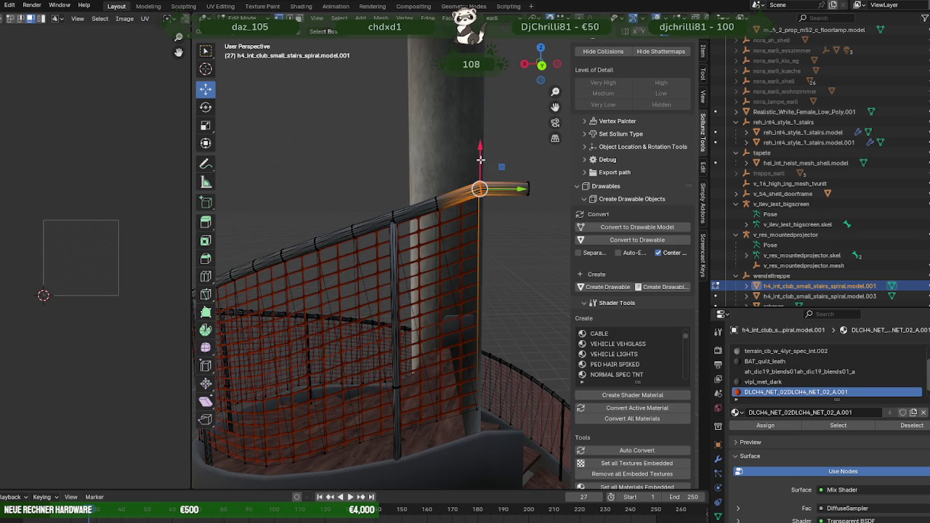
key(shift+space)
key(r)
drag(494, 154, 498, 157)
key(shift+space)
key(g)
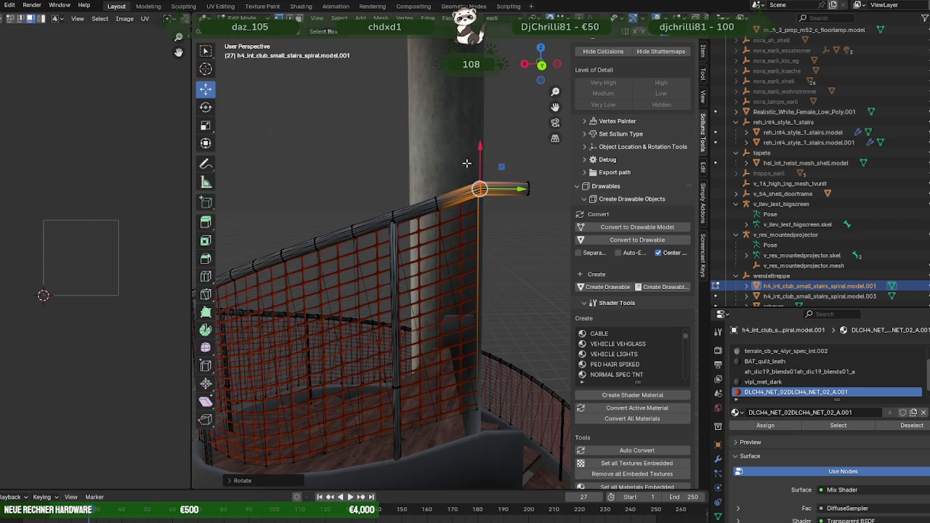
drag(480, 148, 479, 151)
Inspect the extended handrail, return to Object Mode and deselect the railing
mouse_move(479, 151)
middle_down()
mouse_move(464, 184)
mouse_move(424, 174)
mouse_move(467, 172)
middle_up()
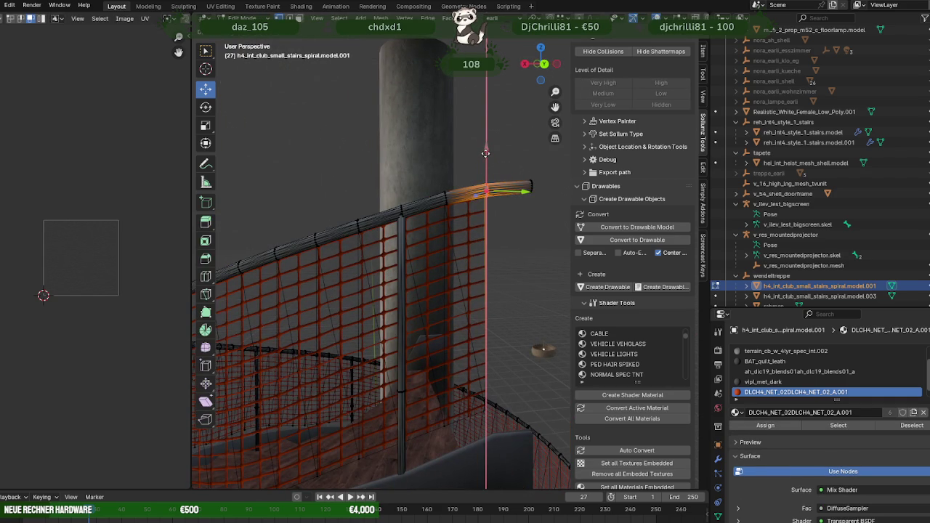
key(Tab)
mouse_move(485, 150)
middle_down()
mouse_move(485, 180)
mouse_move(374, 166)
mouse_move(392, 187)
mouse_move(457, 192)
mouse_move(431, 269)
middle_up()
click(390, 180)
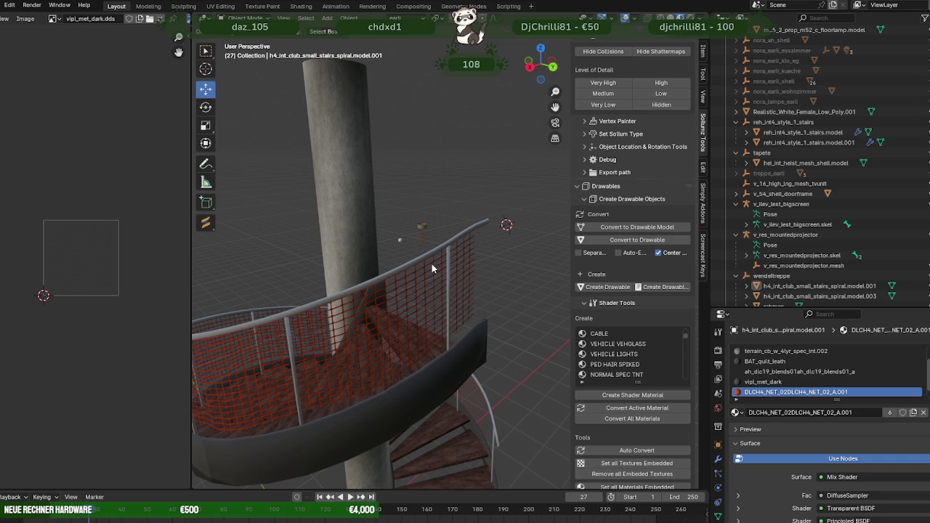
Select the spiral stairs object and enter Edit Mode on its mesh
mouse_move(432, 263)
middle_down()
mouse_move(453, 308)
mouse_move(442, 284)
mouse_move(421, 327)
mouse_move(432, 361)
mouse_move(446, 300)
mouse_move(436, 298)
mouse_move(554, 295)
mouse_move(428, 304)
mouse_move(396, 290)
middle_up()
click(412, 296)
key(Tab)
click(409, 299)
scroll(428, 304, down, 3)
key(Tab)
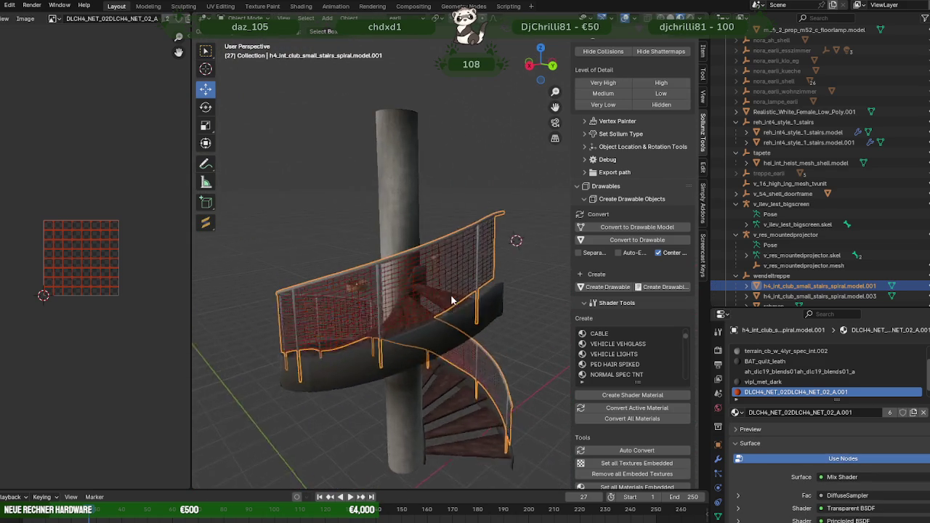
scroll(396, 291, up, 4)
key(Tab)
Separate the selected red railing net faces into their own object
click(838, 425)
mouse_move(436, 327)
middle_down()
mouse_move(378, 341)
mouse_move(429, 361)
mouse_move(372, 314)
middle_up()
scroll(327, 376, up, 2)
right_click(327, 376)
click(385, 375)
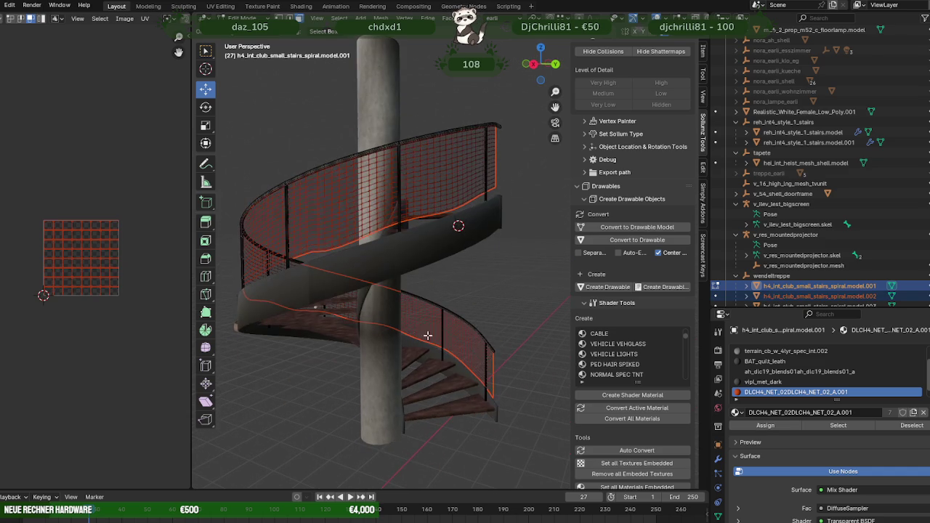
key(Tab)
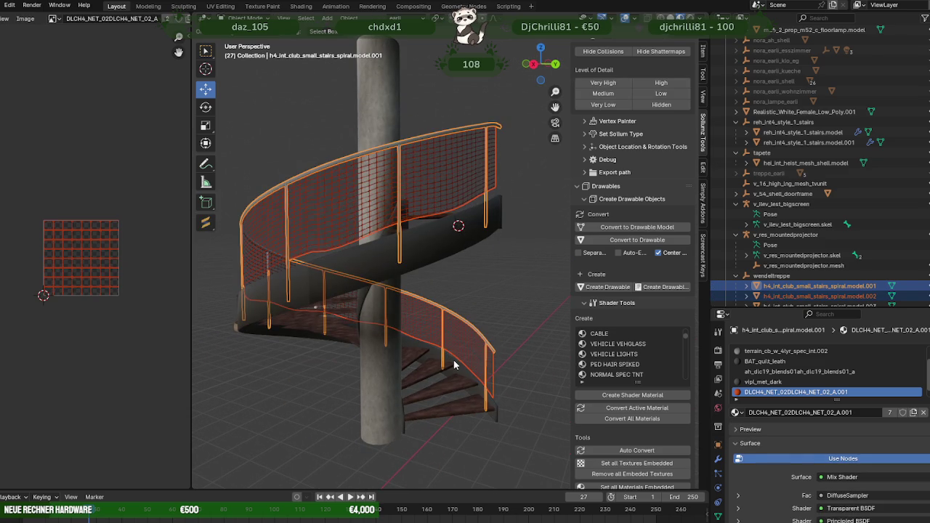
Frame and inspect a vertex on the lower railing in Edit Mode, then exit
key(Tab)
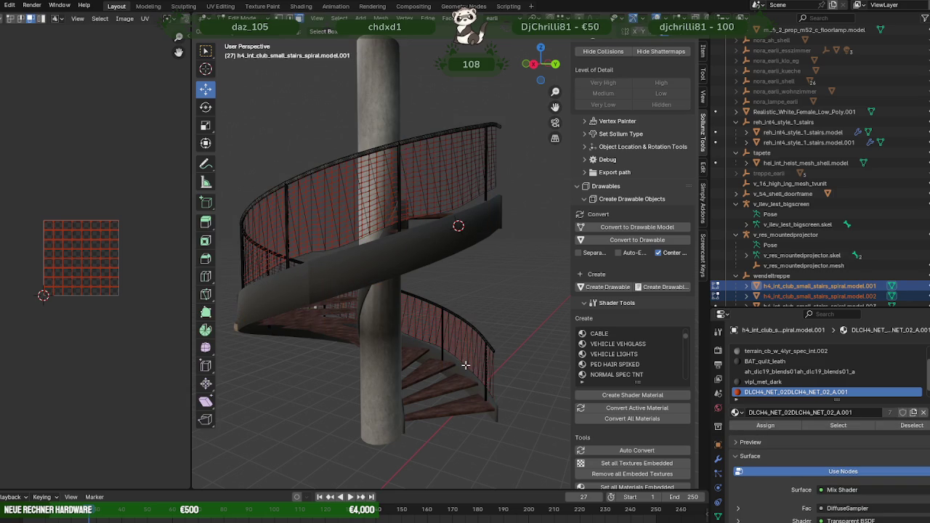
click(459, 361)
key(KP_Decimal)
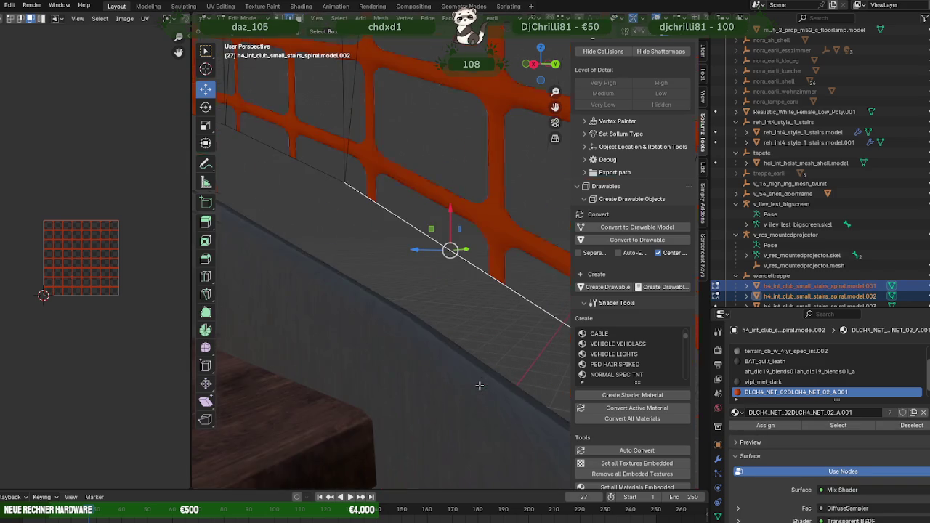
mouse_move(471, 348)
middle_down()
mouse_move(427, 269)
mouse_move(440, 276)
mouse_move(382, 266)
middle_up()
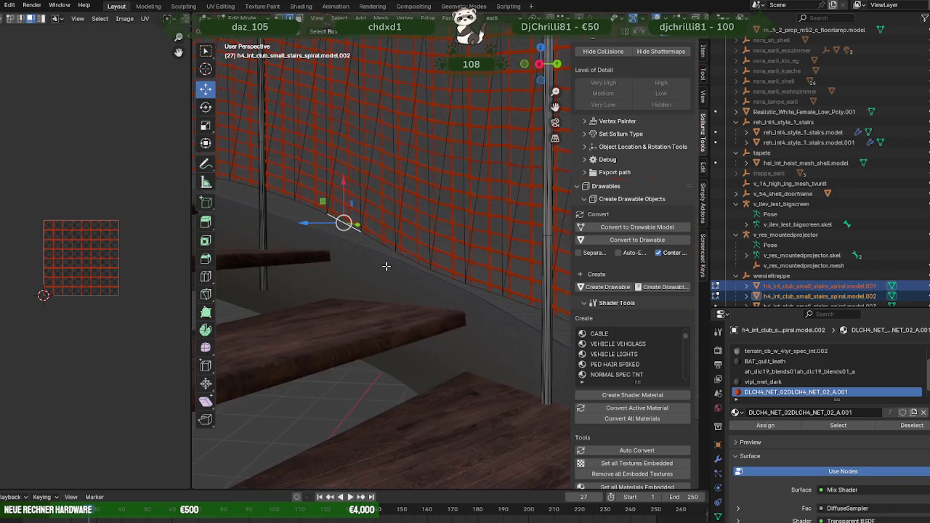
mouse_move(466, 295)
middle_down()
mouse_move(466, 314)
mouse_move(359, 313)
mouse_move(342, 327)
middle_up()
key(Tab)
scroll(450, 305, down, 1)
middle_drag(451, 303, 479, 302)
Deselect everything and hide the separated net object to view the staircase
click(517, 299)
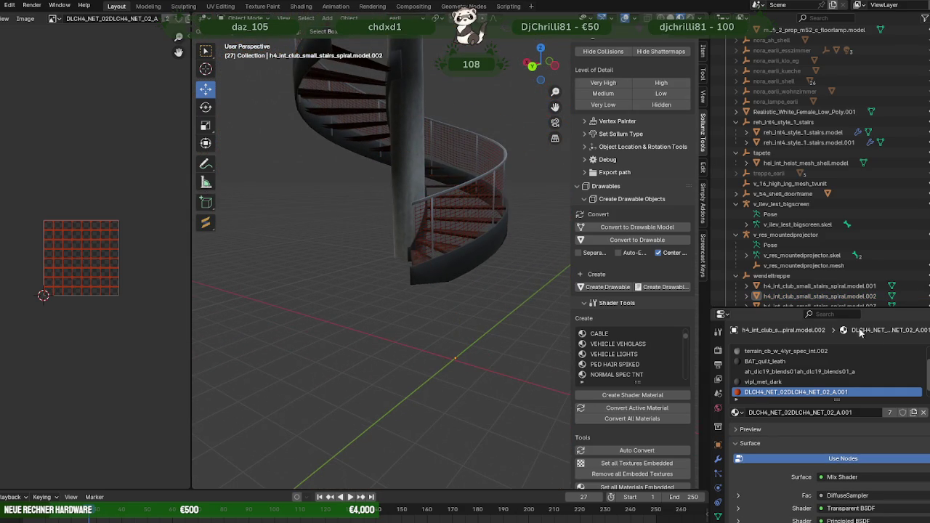
key(h)
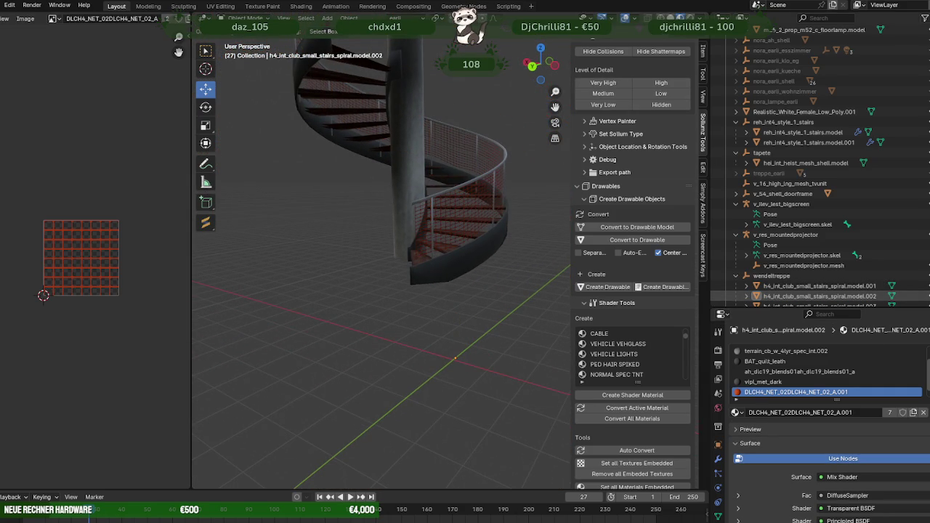
middle_drag(430, 287, 334, 294)
scroll(449, 288, up, 3)
mouse_move(448, 288)
middle_down()
mouse_move(501, 287)
mouse_move(539, 271)
mouse_move(484, 285)
mouse_move(399, 282)
mouse_move(437, 287)
mouse_move(428, 295)
middle_up()
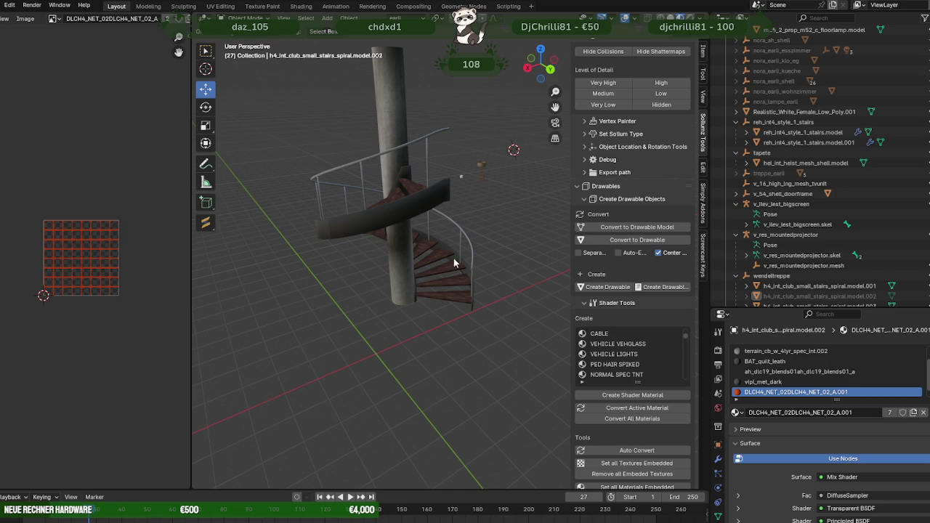
middle_drag(452, 260, 473, 265)
Unhide the separated net object and rename it 'glas'
click(856, 296)
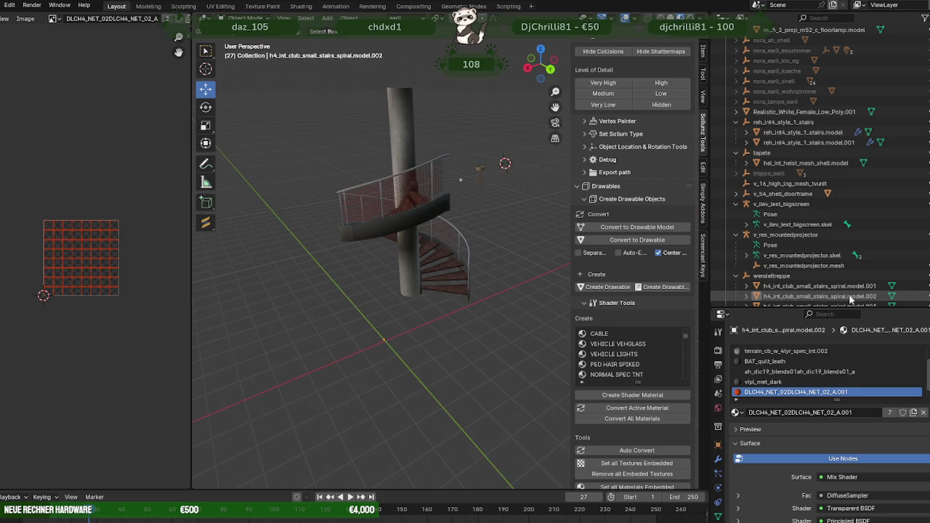
click(847, 298)
scroll(846, 298, down, 1)
key(F2)
text(glas)
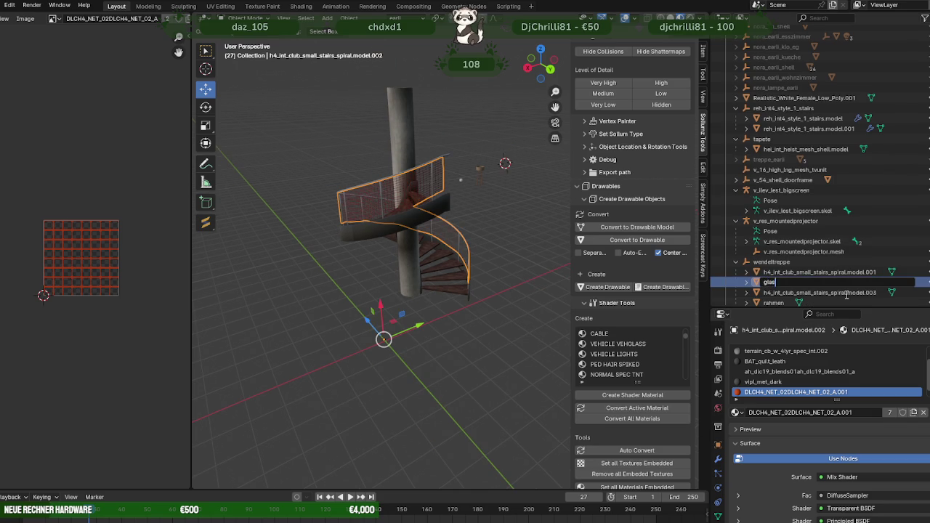
key(Return)
Check a few edges of glas in Edit Mode, then select the rahmen frame
scroll(488, 214, up, 1)
scroll(425, 207, up, 3)
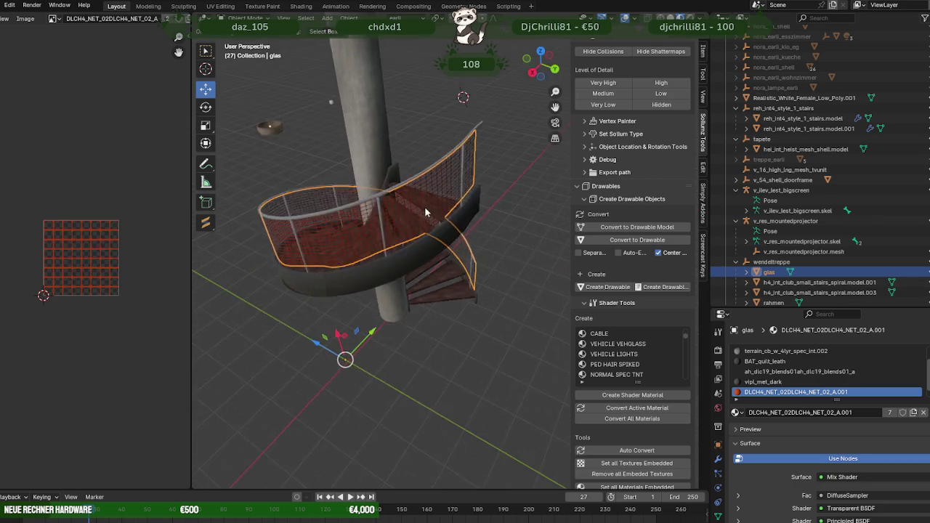
middle_drag(400, 191, 467, 207)
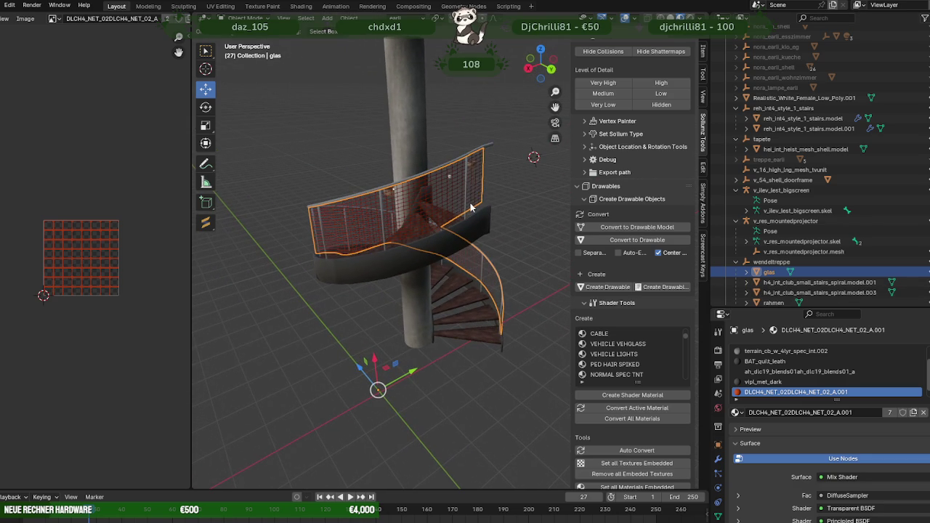
key(Tab)
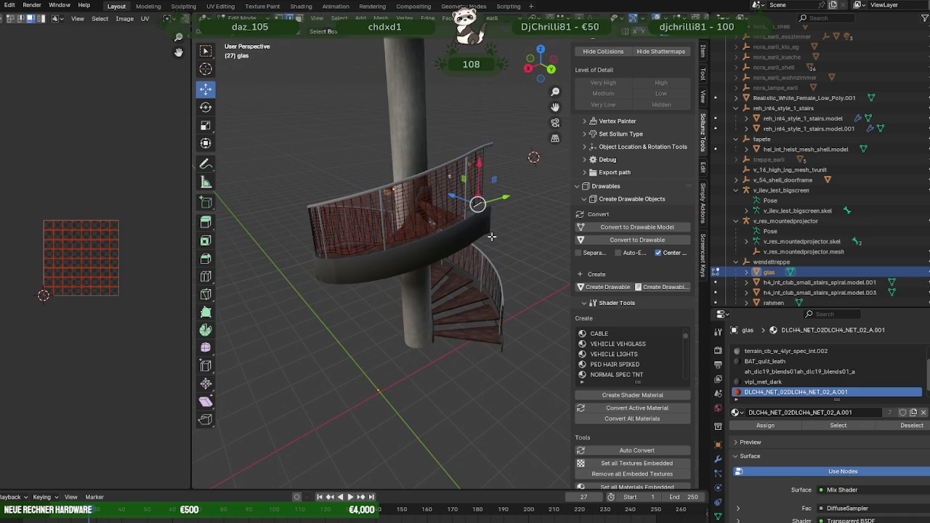
scroll(480, 237, up, 4)
scroll(446, 240, up, 2)
scroll(422, 235, up, 2)
mouse_move(411, 234)
middle_down()
mouse_move(409, 222)
mouse_move(400, 251)
mouse_move(444, 230)
mouse_move(436, 239)
middle_up()
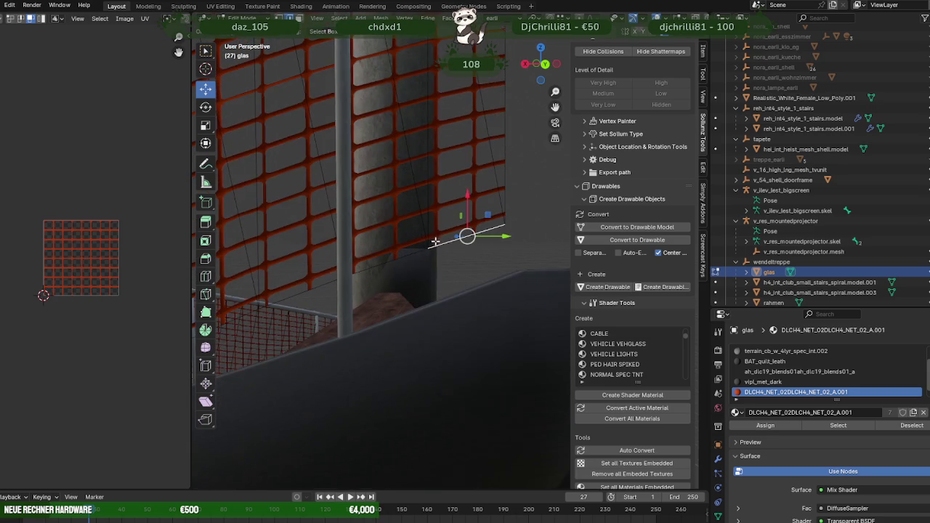
shift+click(377, 264)
shift+click(304, 294)
mouse_move(304, 293)
middle_down()
mouse_move(326, 269)
mouse_move(344, 272)
mouse_move(386, 298)
mouse_move(407, 326)
middle_up()
key(Tab)
click(418, 326)
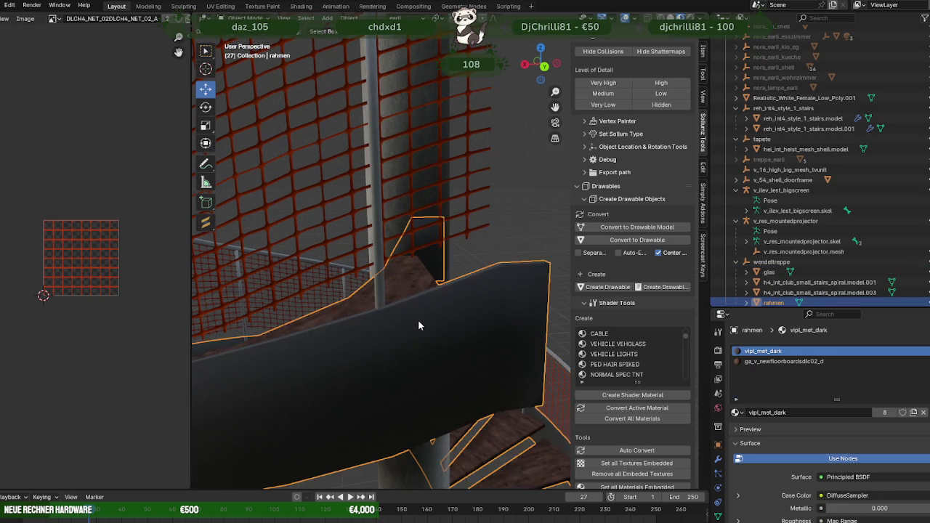
In Edit Mode on rahmen, select the shortest edge path along the frame's top
key(Tab)
click(456, 282)
mouse_move(455, 282)
middle_down()
mouse_move(427, 285)
mouse_move(438, 301)
mouse_move(490, 308)
mouse_move(452, 320)
middle_up()
click(444, 289)
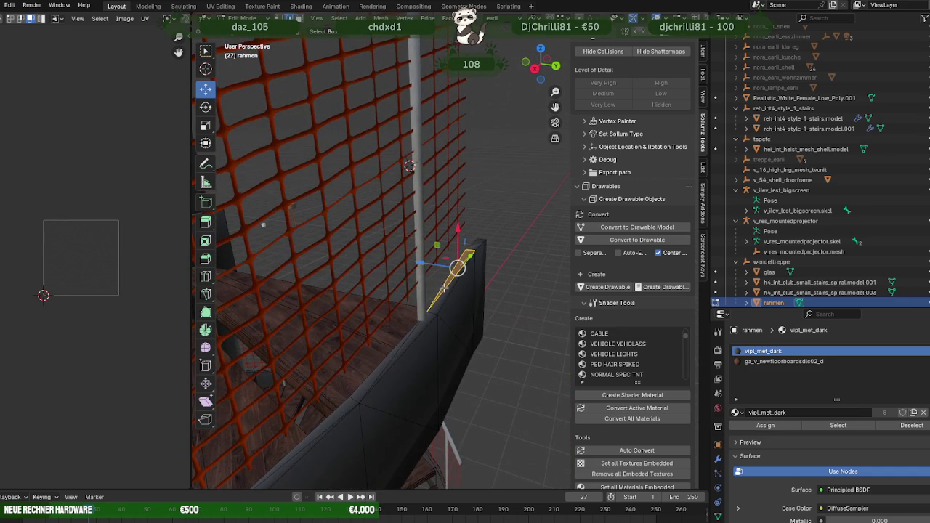
click(444, 287)
middle_drag(436, 305, 407, 320)
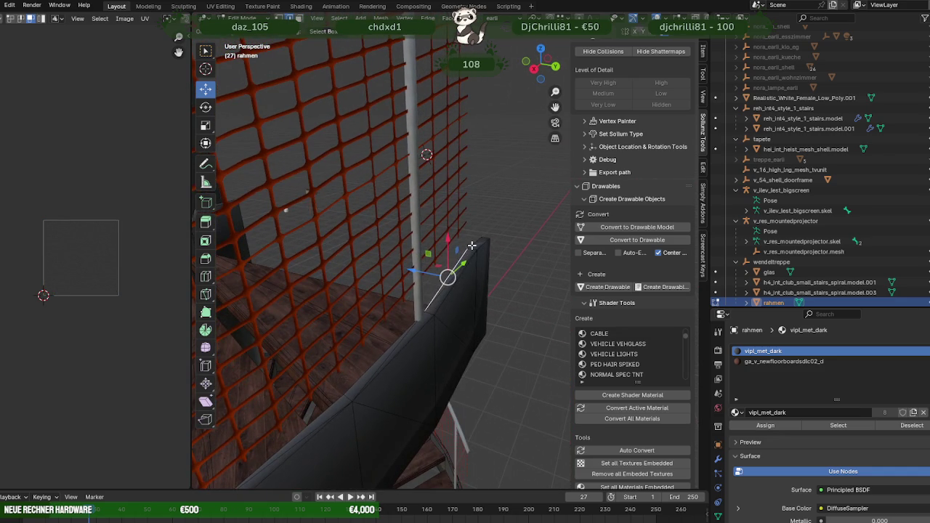
ctrl+click(356, 376)
Zoom in on the railing, shift the selection and nudge a frame-edge vertex
middle_drag(356, 376, 499, 281)
middle_drag(324, 362, 503, 323)
middle_drag(495, 356, 529, 330)
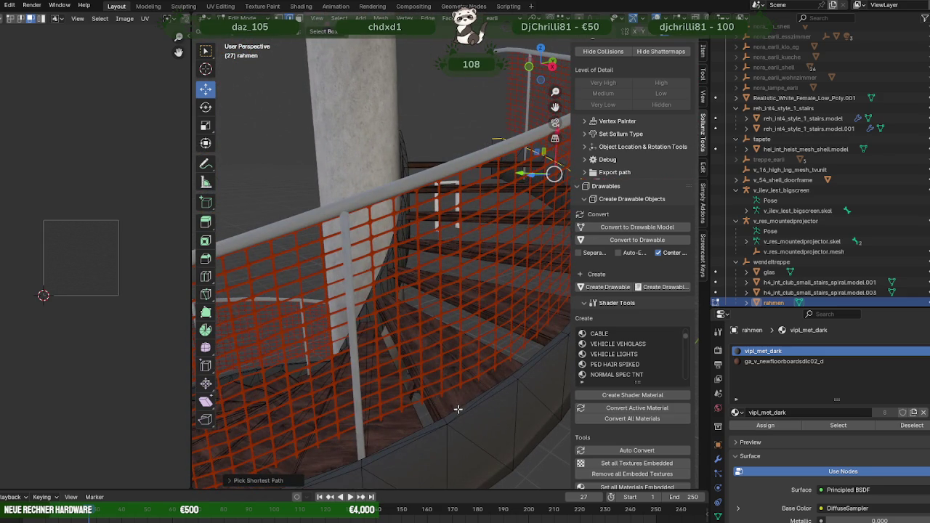
scroll(425, 409, down, 4)
scroll(454, 385, up, 4)
mouse_move(425, 409)
middle_down()
mouse_move(454, 385)
mouse_move(467, 391)
middle_up()
scroll(467, 393, up, 2)
scroll(467, 394, down, 6)
scroll(468, 392, up, 3)
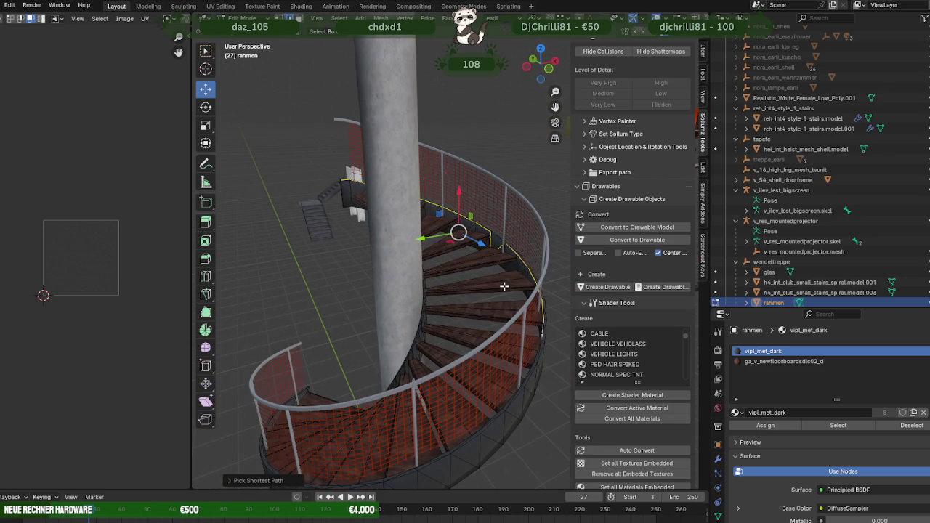
scroll(506, 241, up, 2)
scroll(450, 305, up, 2)
scroll(406, 373, up, 2)
scroll(413, 388, up, 2)
scroll(424, 313, up, 3)
mouse_move(424, 314)
middle_down()
mouse_move(499, 298)
mouse_move(471, 273)
middle_up()
drag(470, 273, 444, 266)
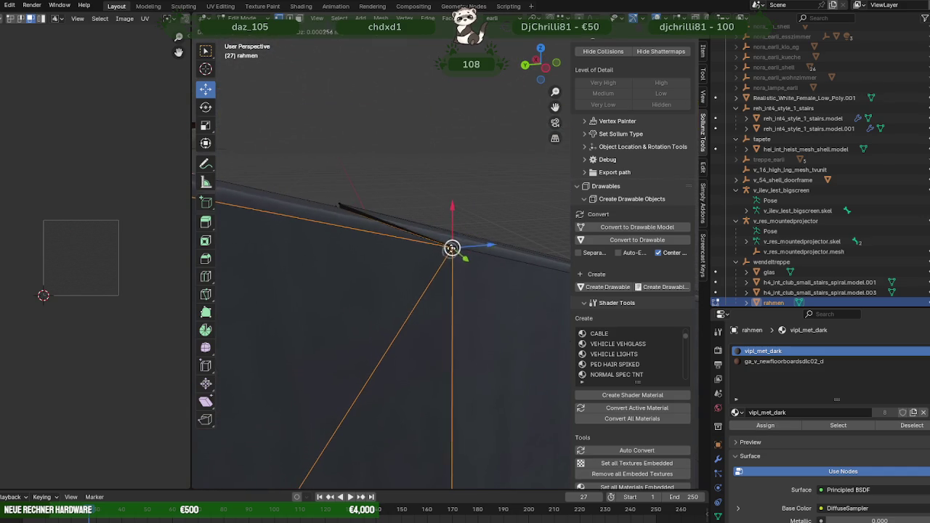
click(335, 208)
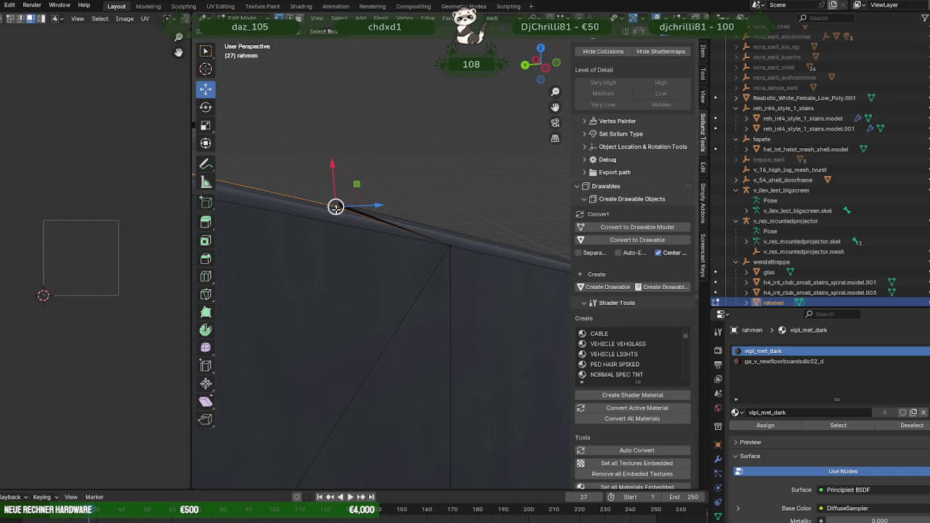
drag(336, 204, 338, 206)
Select a vertical frame edge, centre on it, and move it slightly down
mouse_move(339, 206)
middle_down()
mouse_move(426, 326)
mouse_move(446, 339)
mouse_move(441, 114)
mouse_move(442, 253)
mouse_move(492, 189)
mouse_move(402, 322)
middle_up()
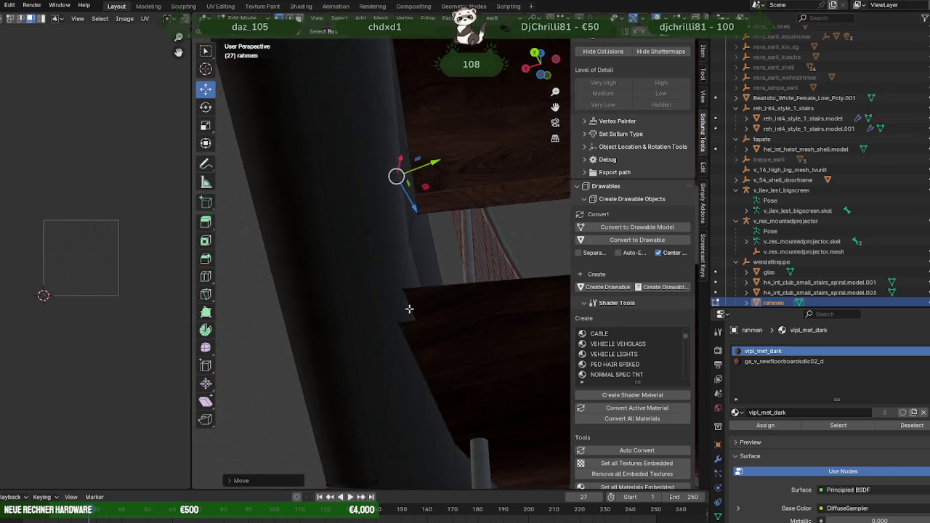
click(405, 361)
key(KP_Decimal)
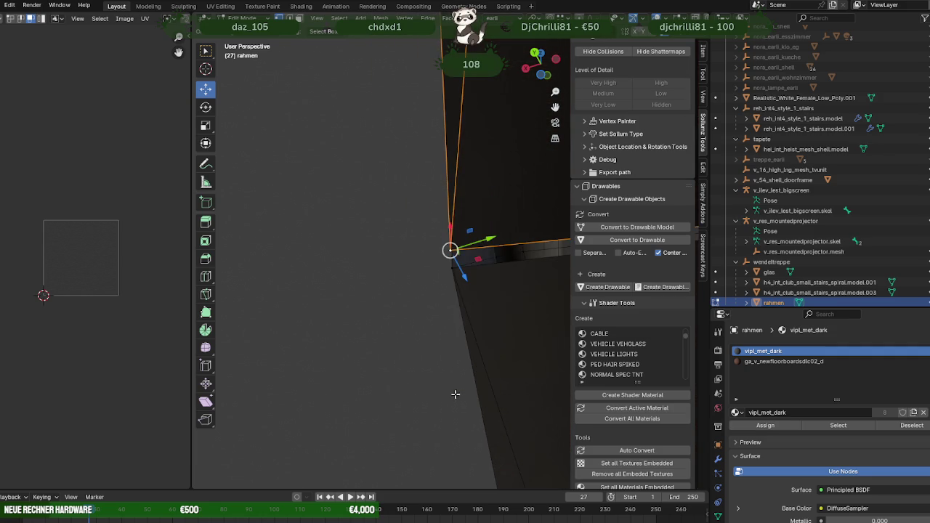
drag(450, 249, 449, 275)
middle_drag(449, 274, 343, 269)
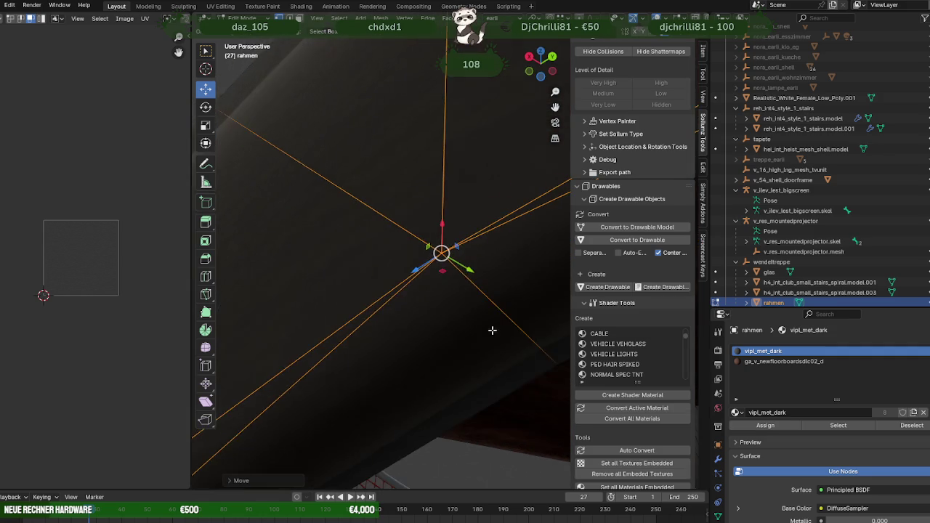
mouse_move(450, 316)
middle_down()
mouse_move(467, 324)
mouse_move(424, 324)
mouse_move(397, 292)
mouse_move(533, 349)
mouse_move(365, 235)
middle_up()
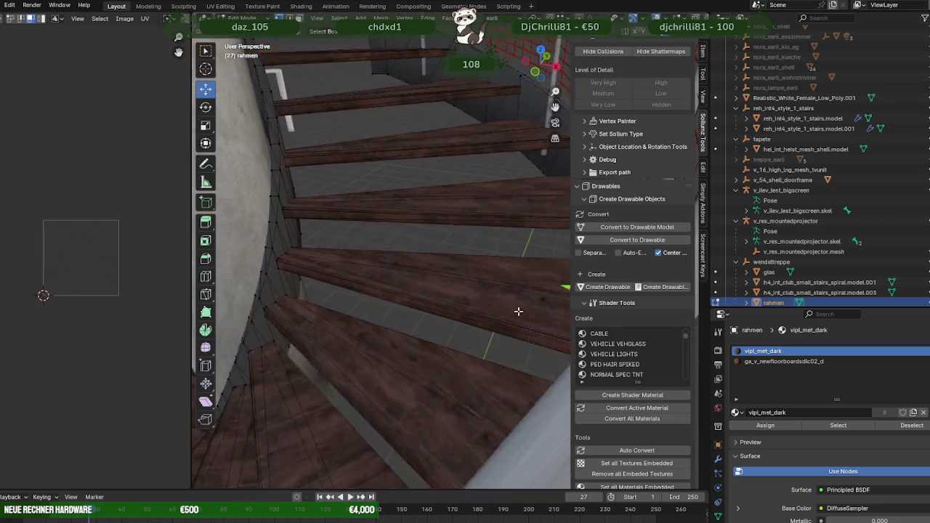
Move the selected frame vertex up and to the left to meet the column
mouse_move(395, 256)
middle_down()
mouse_move(474, 316)
mouse_move(421, 289)
mouse_move(404, 324)
middle_up()
middle_drag(473, 360, 467, 271)
drag(451, 256, 450, 250)
mouse_move(479, 211)
middle_down()
mouse_move(492, 251)
mouse_move(450, 161)
middle_up()
drag(465, 80, 434, 75)
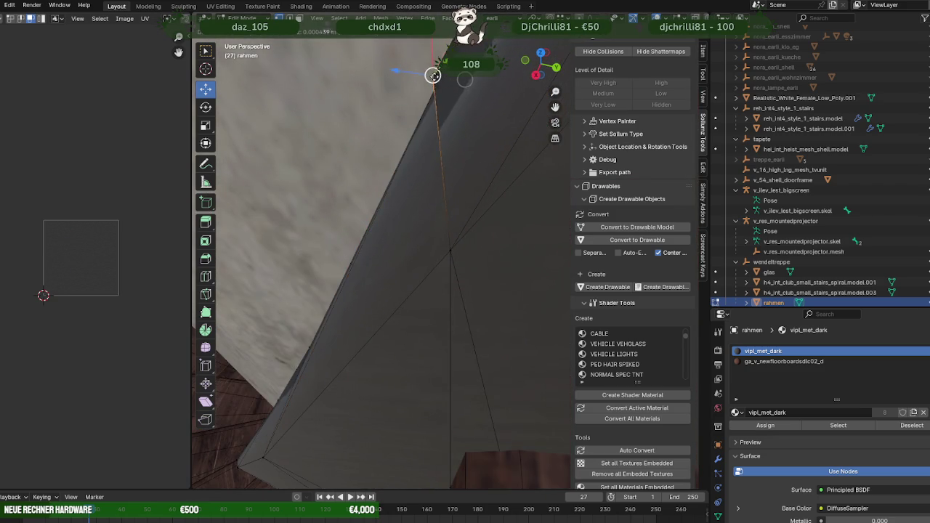
click(440, 77)
mouse_move(455, 135)
middle_down()
mouse_move(516, 270)
mouse_move(493, 255)
mouse_move(477, 342)
mouse_move(377, 216)
mouse_move(423, 243)
mouse_move(419, 174)
mouse_move(385, 206)
mouse_move(337, 195)
mouse_move(357, 187)
mouse_move(364, 211)
middle_up()
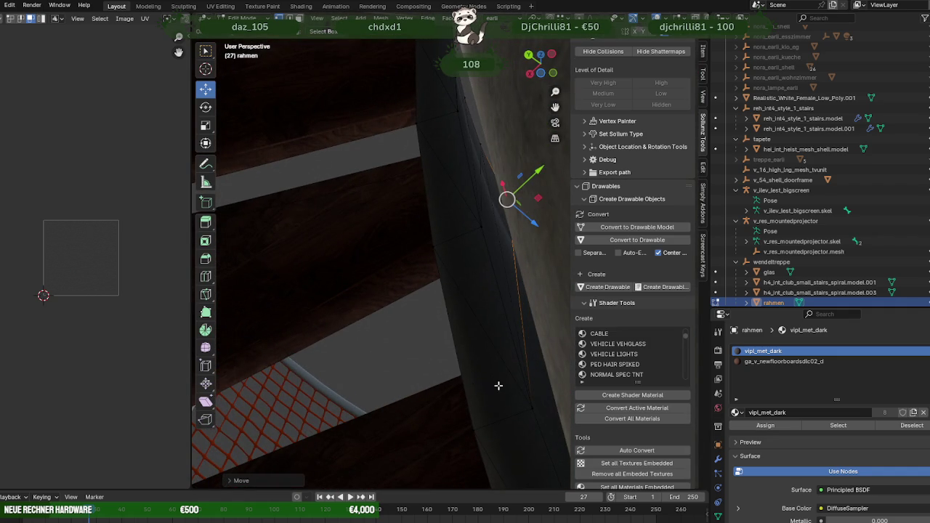
Select a low frame vertex and lower it along the Z axis
click(534, 409)
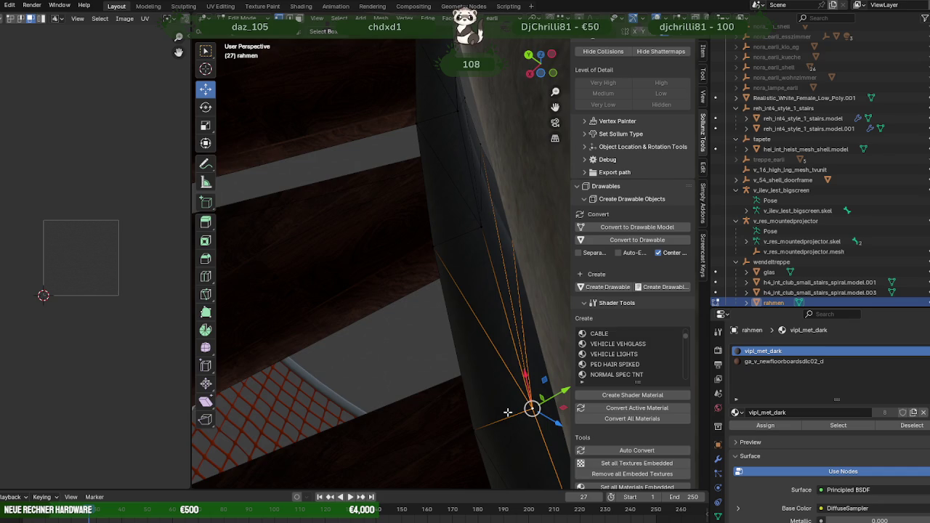
key(KP_Decimal)
mouse_move(421, 280)
middle_down()
mouse_move(402, 328)
mouse_move(361, 344)
middle_up()
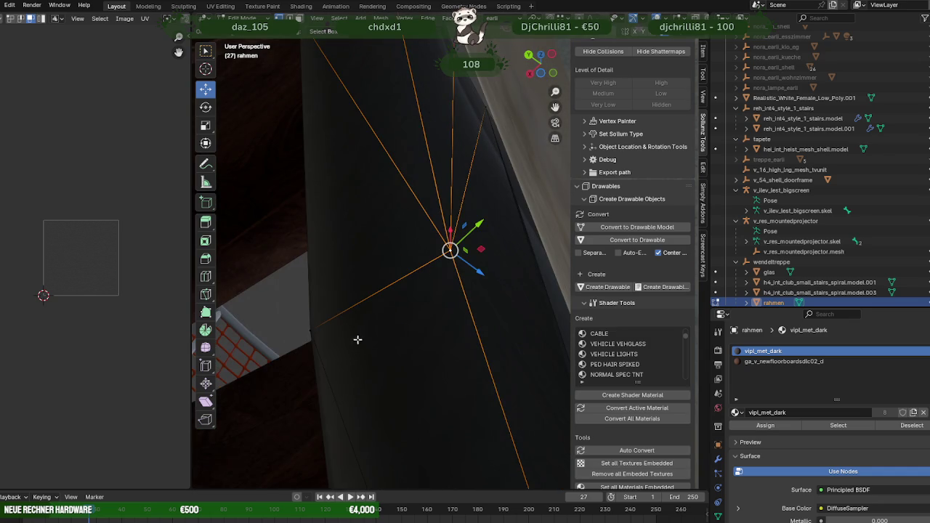
mouse_move(307, 329)
middle_down()
mouse_move(369, 349)
mouse_move(411, 276)
mouse_move(529, 284)
mouse_move(509, 287)
mouse_move(429, 254)
mouse_move(454, 302)
mouse_move(417, 327)
mouse_move(441, 322)
middle_up()
middle_drag(460, 366, 439, 252)
drag(438, 252, 463, 296)
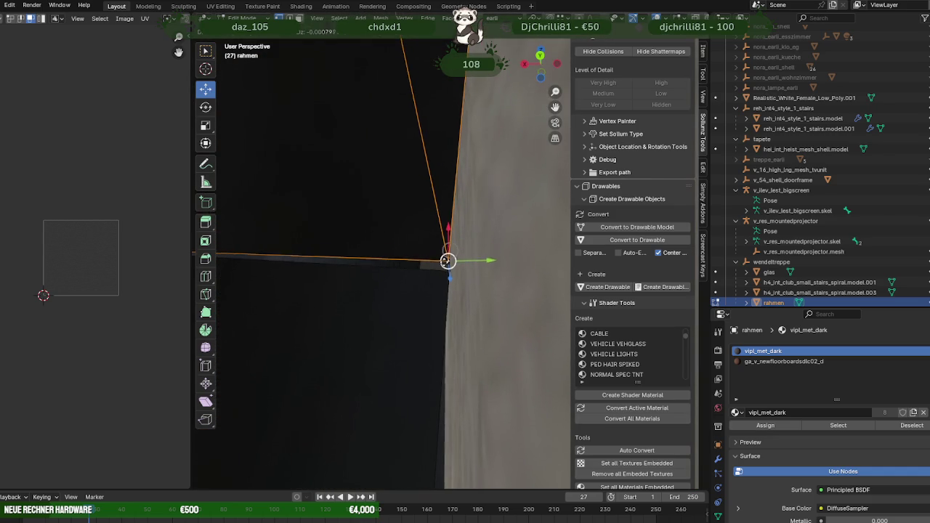
key(g)
key(z)
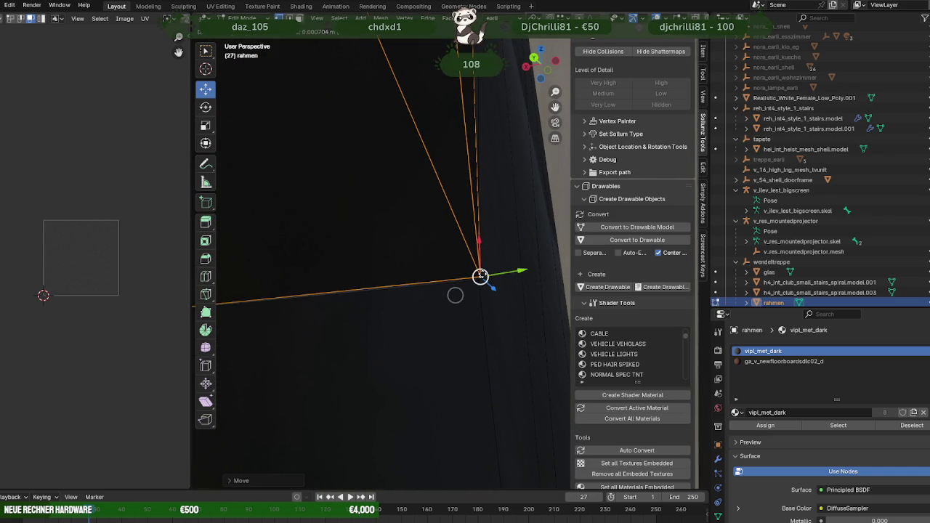
Check the red-grid railing wall, then leave and re-enter Edit Mode
mouse_move(446, 310)
middle_down()
mouse_move(335, 303)
mouse_move(363, 269)
mouse_move(494, 250)
mouse_move(533, 259)
mouse_move(439, 271)
mouse_move(420, 233)
mouse_move(469, 287)
mouse_move(363, 291)
middle_up()
key(Tab)
scroll(450, 288, down, 5)
key(Tab)
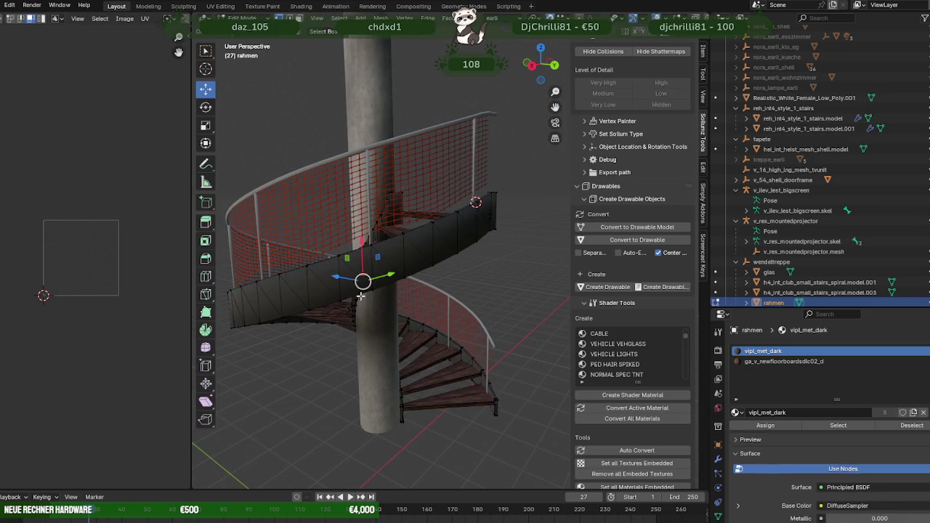
Select all the frame geometry, flip its normals, and re-enter Edit Mode
key(a)
key(alt+n)
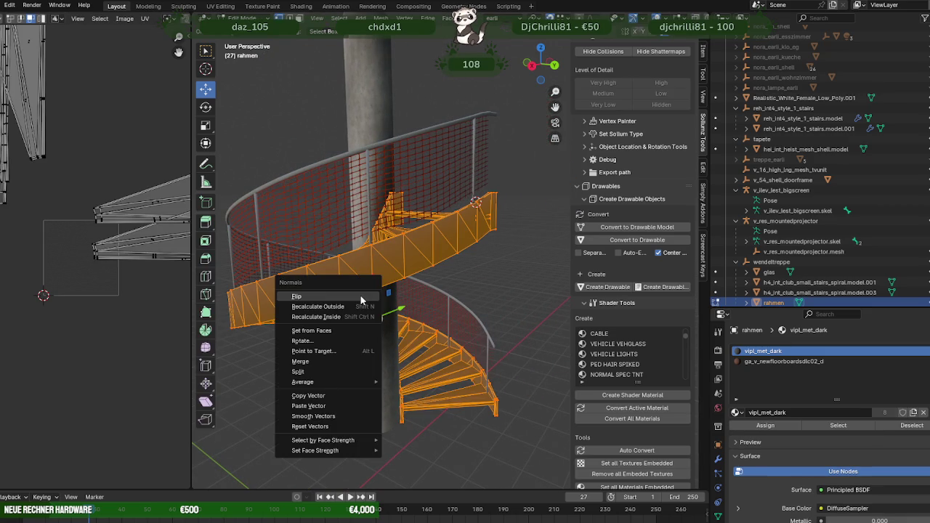
click(307, 429)
key(Tab)
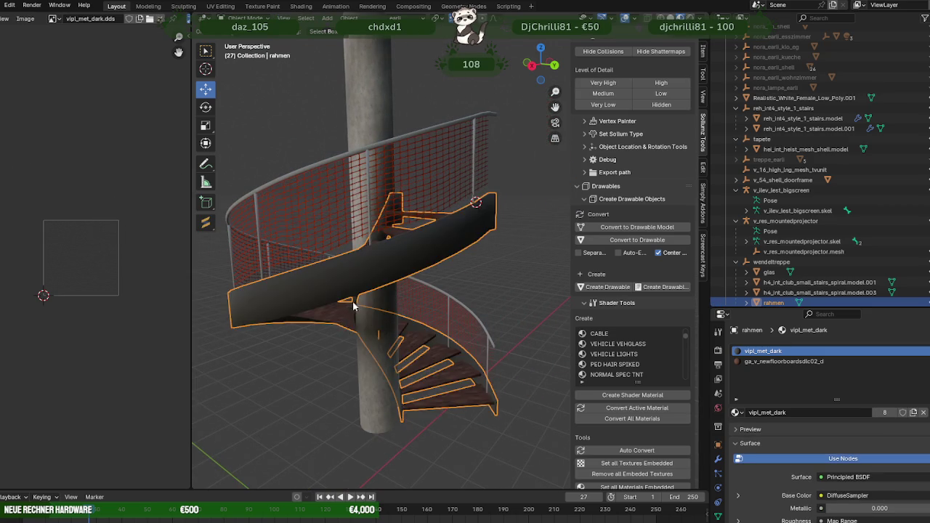
scroll(399, 283, up, 3)
mouse_move(399, 283)
middle_down()
mouse_move(462, 268)
mouse_move(375, 314)
mouse_move(468, 287)
middle_up()
key(Tab)
key(Tab)
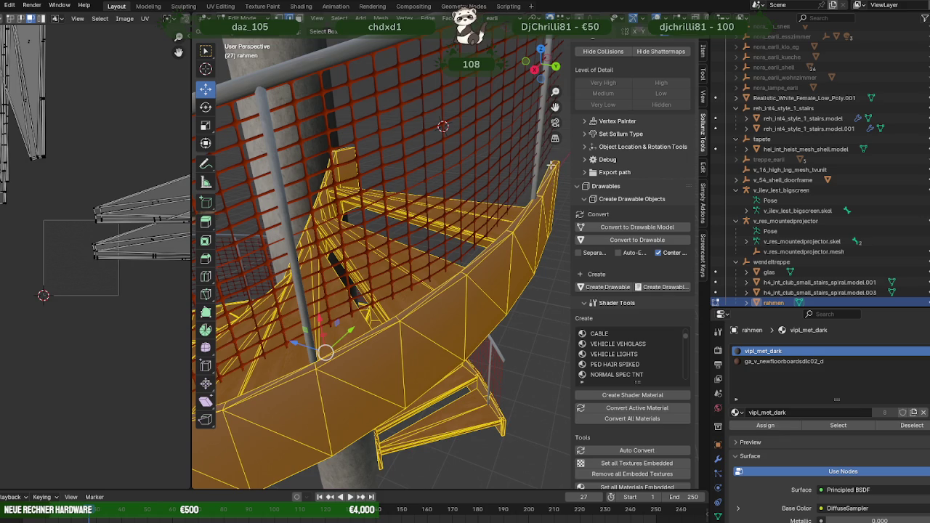
Select the frame's top edge path along the stair curve and extrude it
click(552, 166)
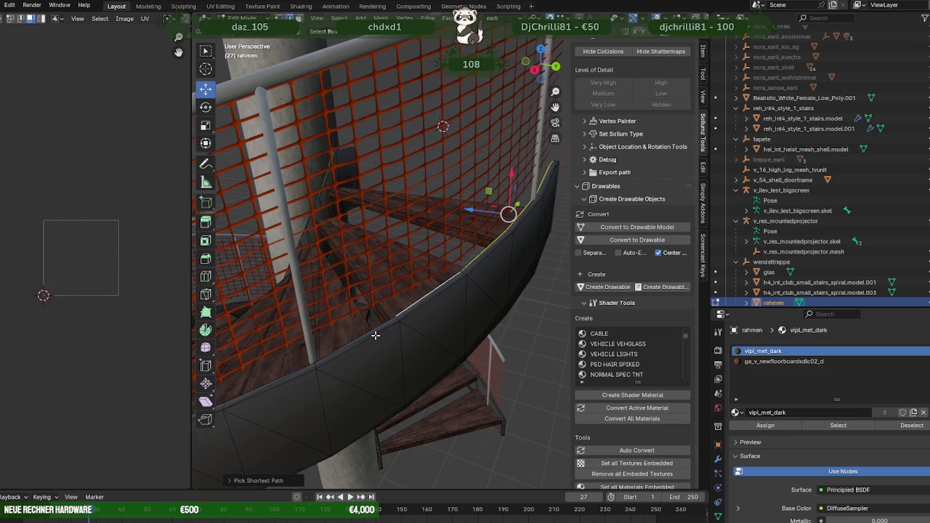
scroll(375, 335, down, 5)
middle_drag(390, 324, 443, 318)
scroll(460, 313, up, 3)
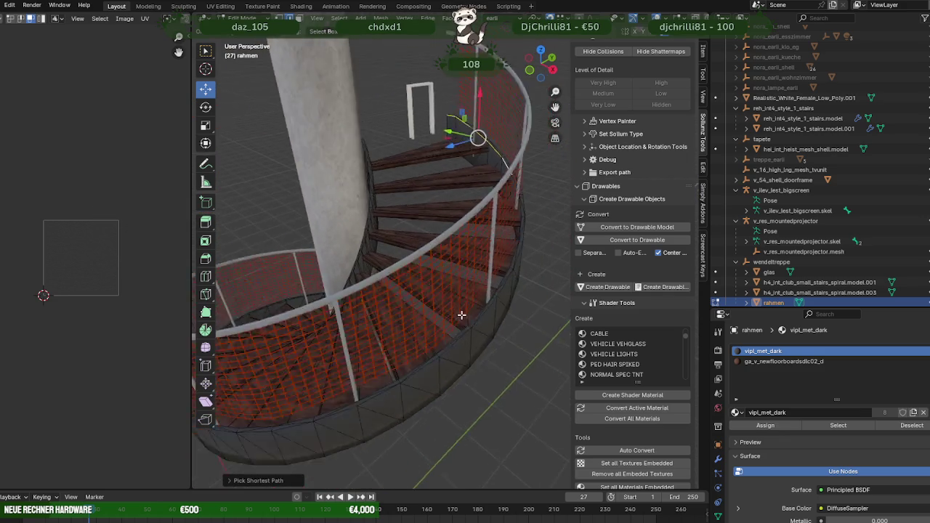
scroll(460, 313, up, 3)
mouse_move(491, 380)
middle_down()
mouse_move(448, 303)
mouse_move(484, 330)
mouse_move(375, 424)
middle_up()
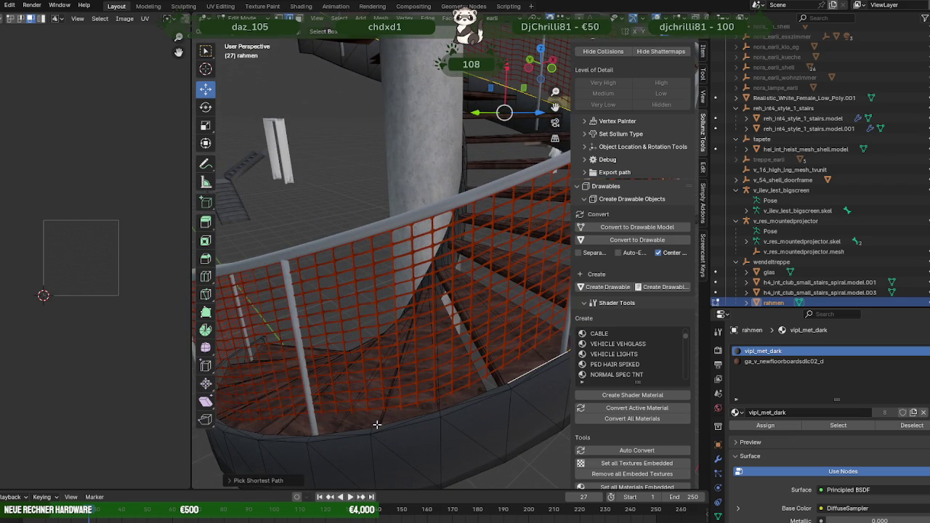
mouse_move(354, 422)
middle_down()
mouse_move(380, 415)
mouse_move(370, 448)
mouse_move(386, 465)
middle_up()
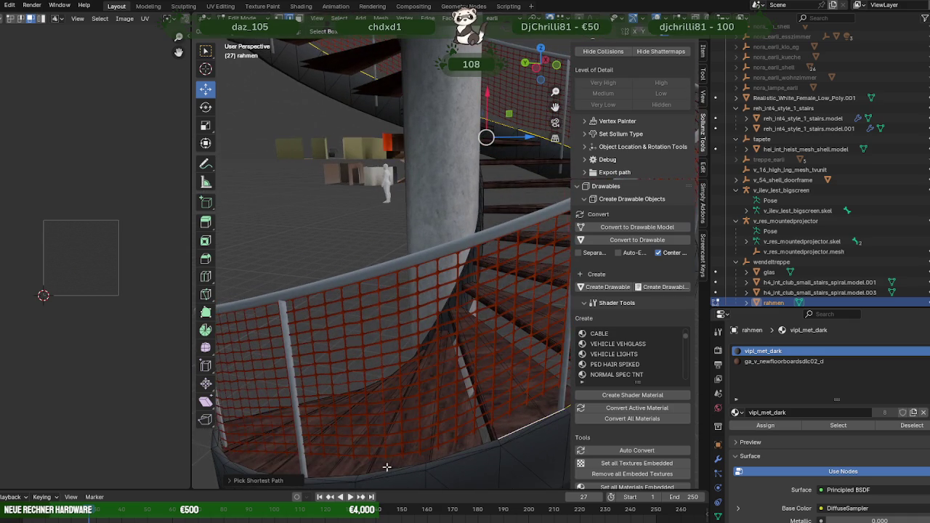
mouse_move(332, 461)
middle_down()
mouse_move(407, 465)
mouse_move(428, 442)
middle_up()
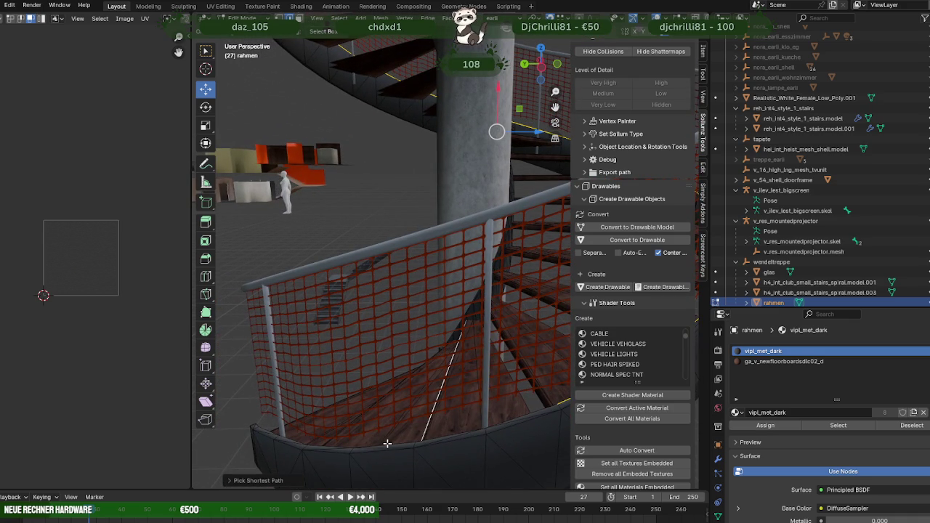
middle_drag(451, 442, 389, 441)
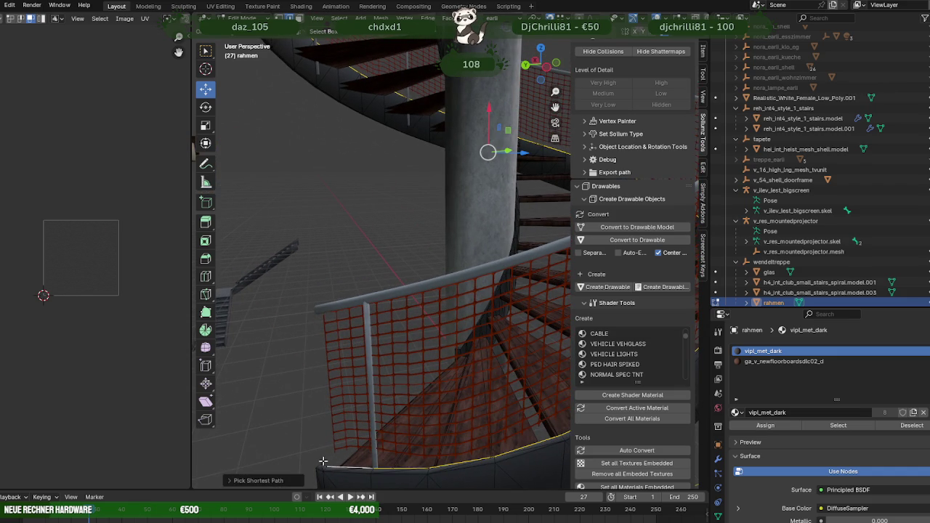
scroll(325, 463, down, 4)
middle_drag(324, 464, 367, 361)
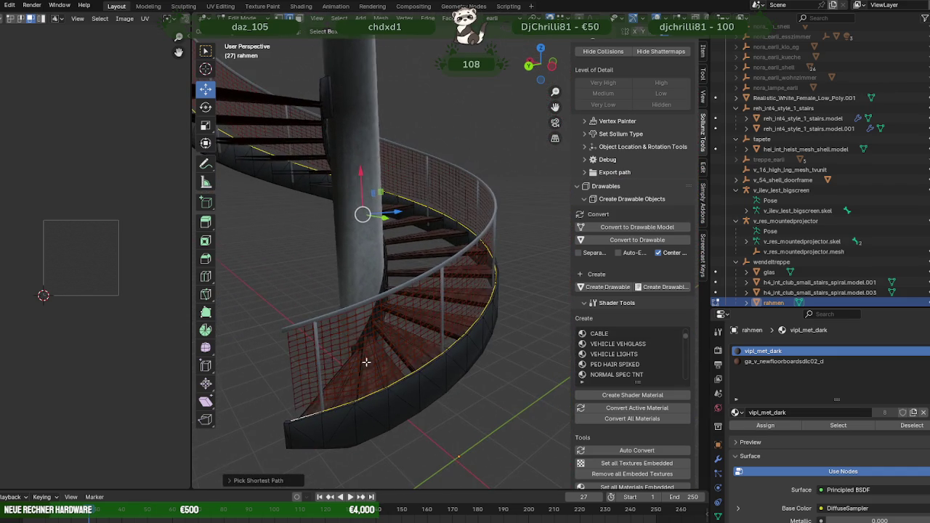
key(e)
scroll(389, 245, down, 3)
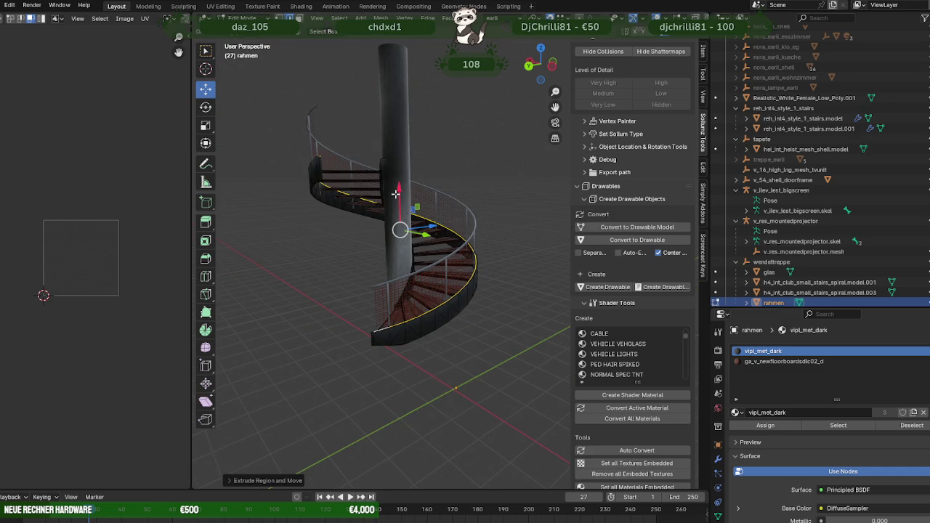
Raise the extruded edge straight up along Z into a tall wall
key(g)
key(z)
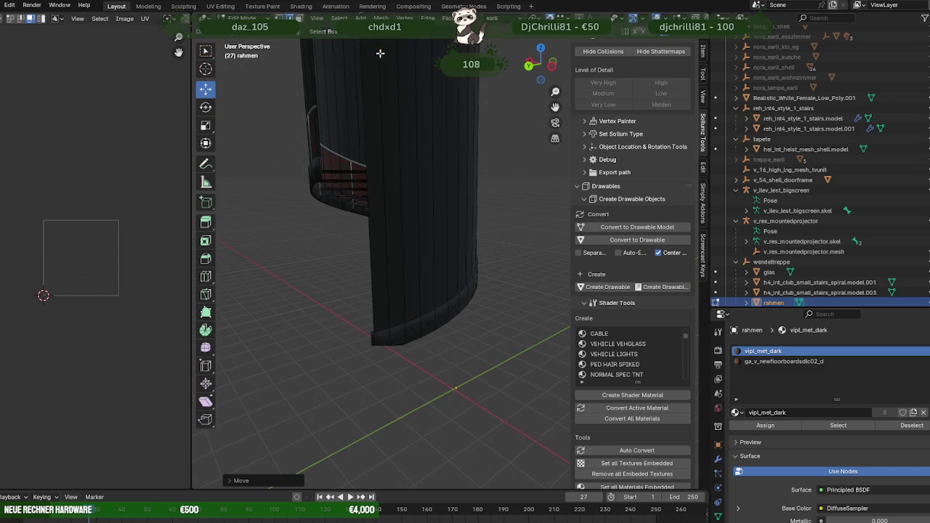
click(456, 214)
mouse_move(456, 214)
middle_down()
mouse_move(452, 199)
mouse_move(371, 139)
middle_up()
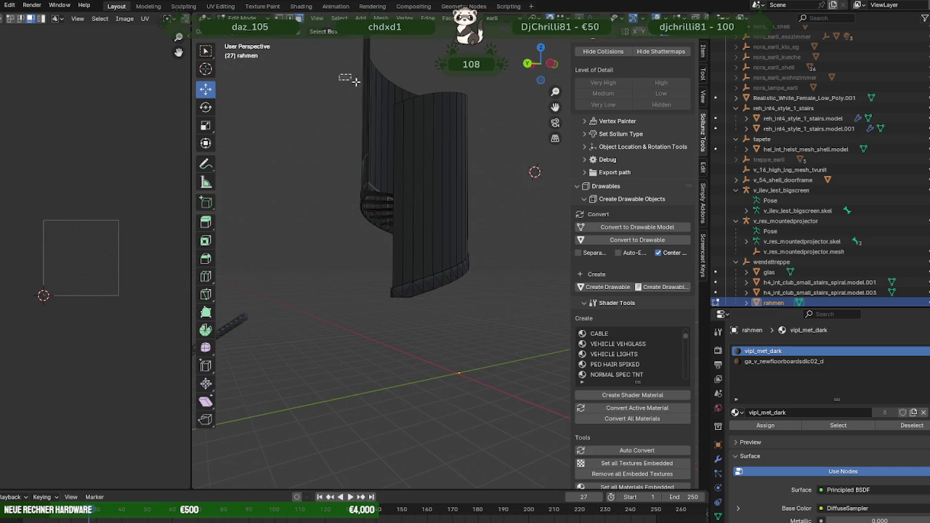
Box-select the new wall faces and separate them into rahmen.001
drag(339, 74, 438, 102)
middle_drag(438, 102, 444, 147)
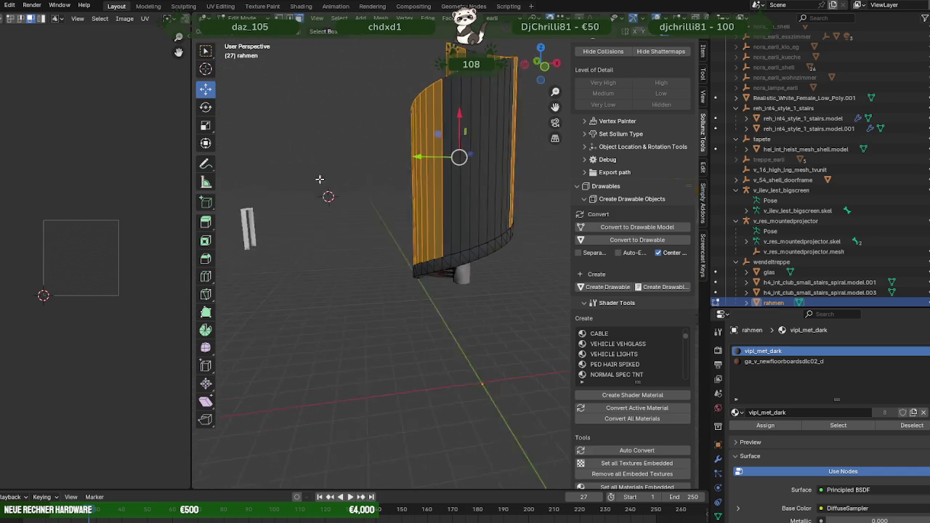
drag(391, 48, 509, 124)
mouse_move(520, 143)
middle_down()
mouse_move(407, 146)
mouse_move(564, 166)
mouse_move(450, 131)
middle_up()
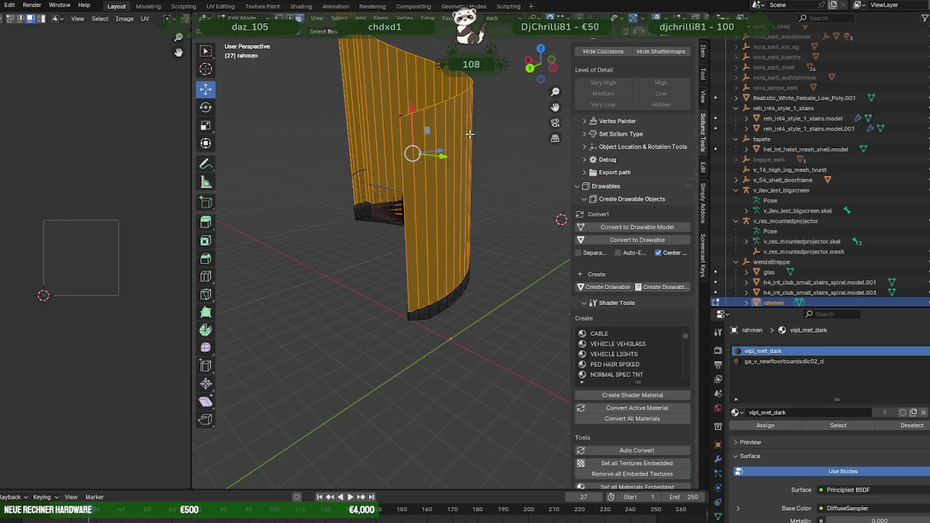
key(ctrl+f)
mouse_move(439, 186)
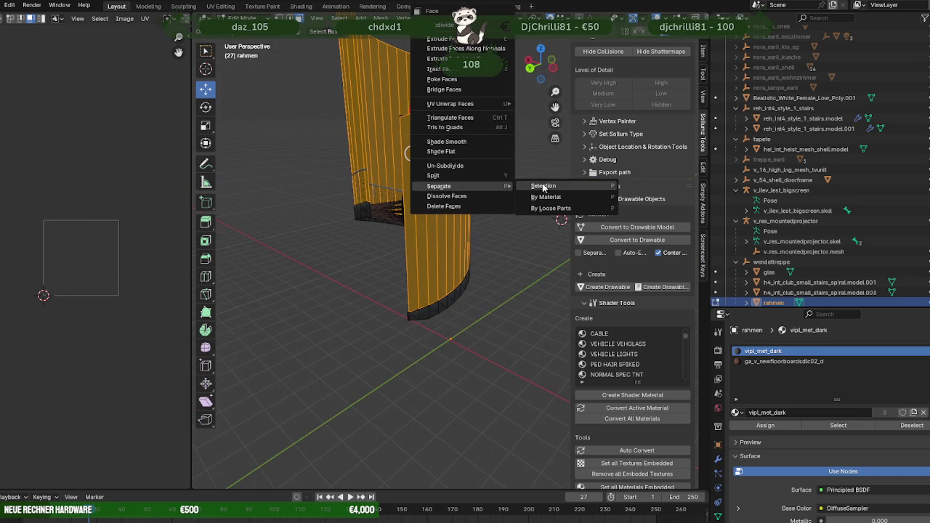
click(544, 186)
In Object Mode, select rahmen.001 and hide all other objects
key(Tab)
click(449, 144)
key(shift+h)
mouse_move(446, 213)
middle_down()
mouse_move(488, 184)
mouse_move(463, 191)
mouse_move(453, 230)
mouse_move(472, 273)
middle_up()
scroll(460, 218, up, 3)
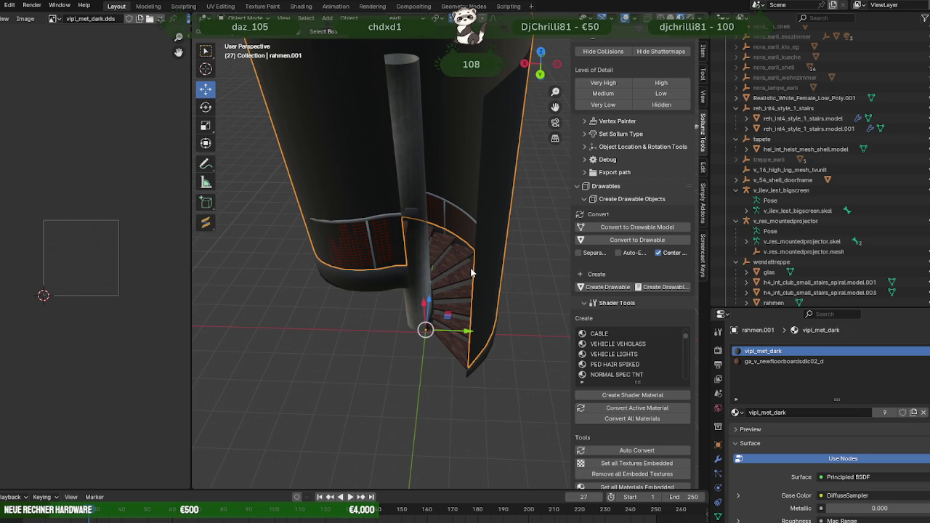
In rahmen.001's edit mode, box-select the wall's upper vertices in wireframe view
mouse_move(472, 272)
middle_down()
mouse_move(402, 222)
mouse_move(446, 156)
mouse_move(414, 145)
mouse_move(441, 199)
middle_up()
key(Tab)
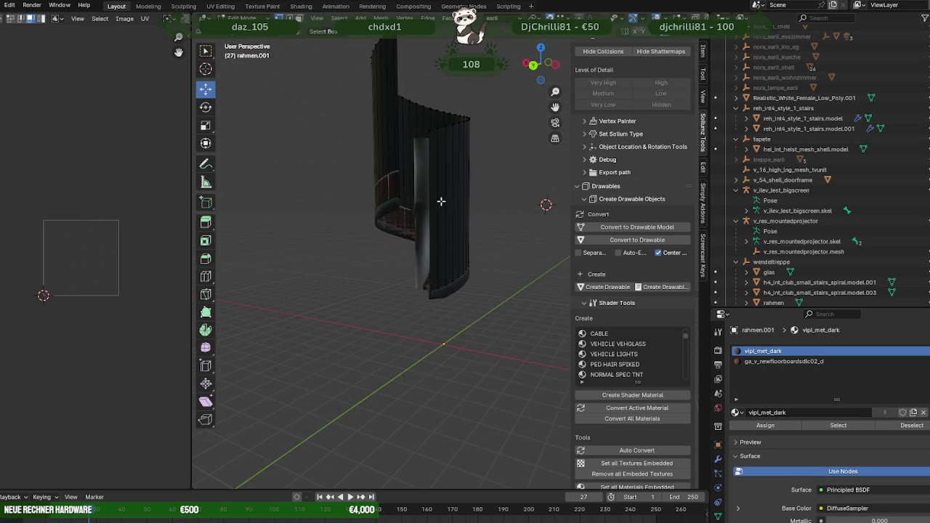
key(shift+z)
scroll(439, 194, down, 2)
drag(357, 80, 462, 184)
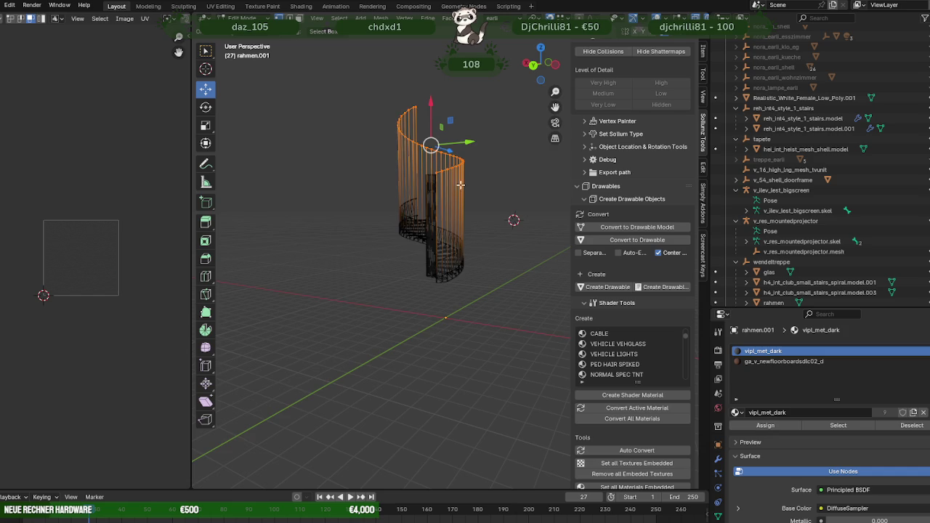
key(shift+z)
scroll(462, 184, up, 3)
scroll(481, 201, up, 2)
scroll(454, 206, down, 1)
scroll(454, 206, down, 2)
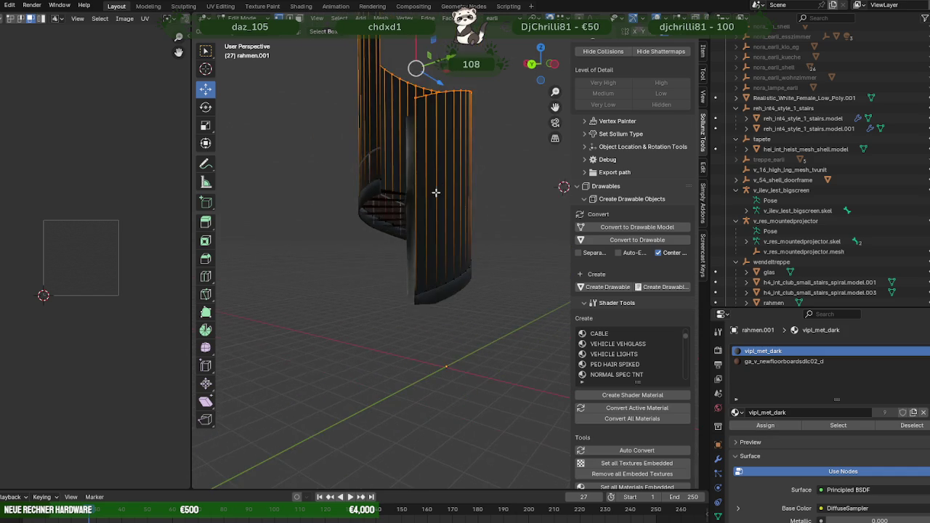
Move the top vertices down along Z to railing height and exit edit mode
middle_drag(439, 187, 425, 295)
drag(427, 80, 371, 236)
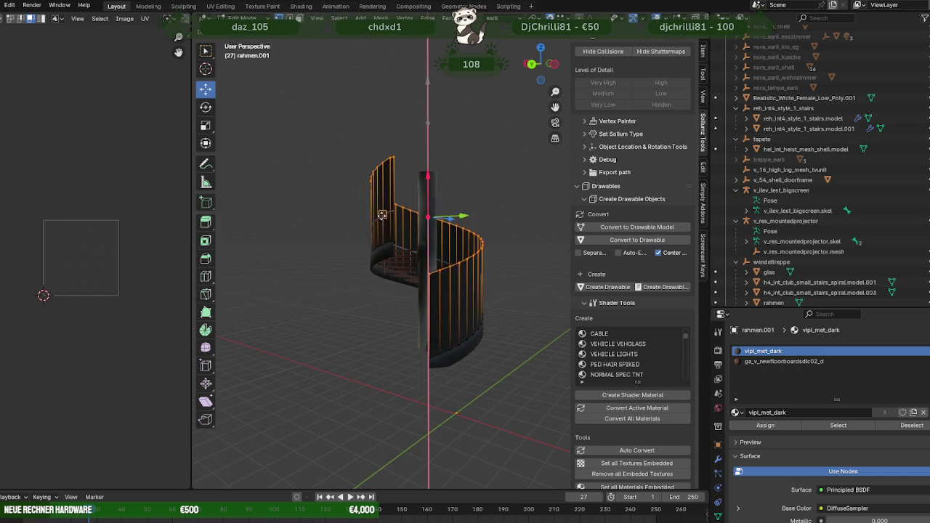
scroll(370, 236, up, 3)
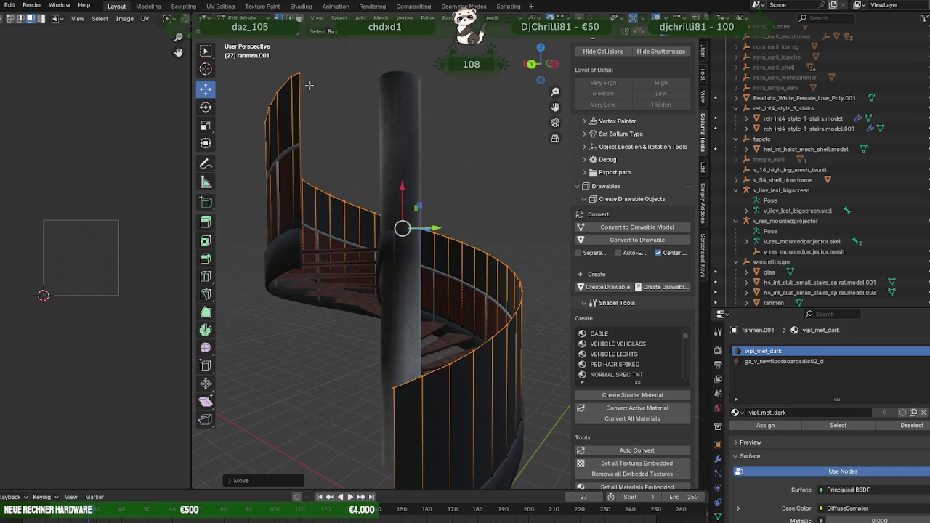
mouse_move(303, 143)
middle_down()
mouse_move(338, 146)
mouse_move(354, 103)
middle_up()
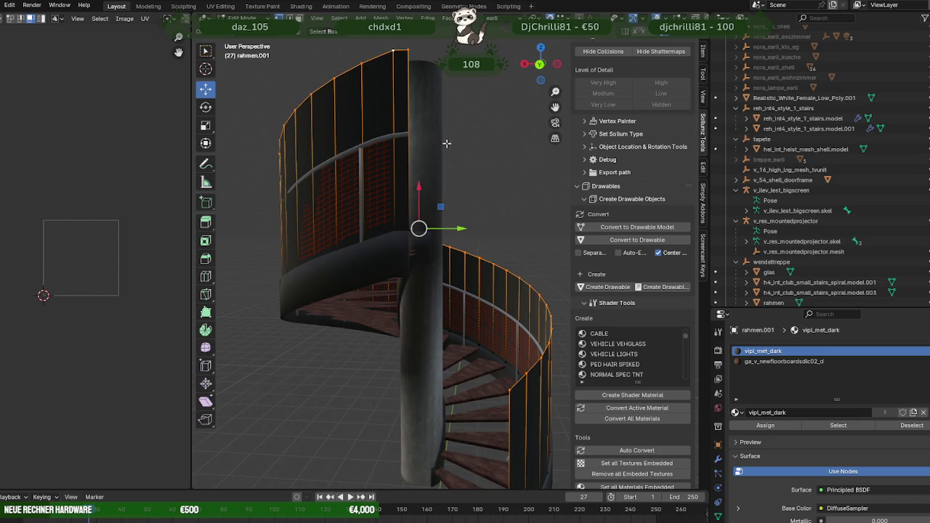
drag(419, 187, 390, 218)
click(391, 219)
mouse_move(391, 220)
middle_down()
mouse_move(530, 245)
mouse_move(444, 355)
mouse_move(482, 317)
middle_up()
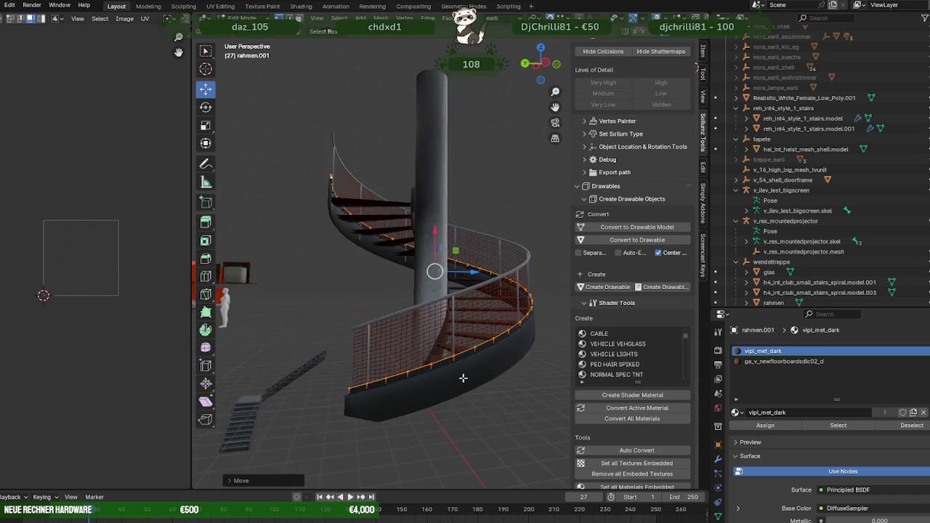
key(Tab)
click(479, 317)
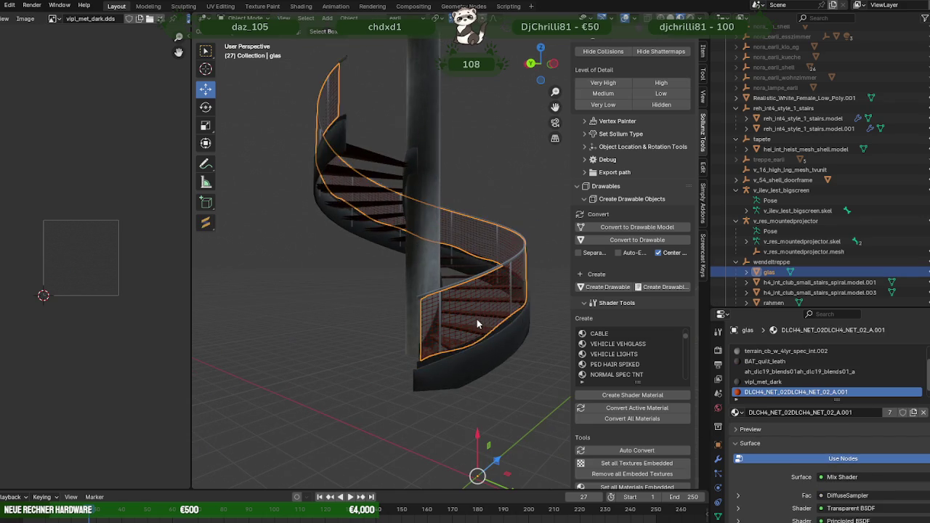
key(Tab)
key(KP_Decimal)
mouse_move(415, 327)
middle_down()
mouse_move(462, 267)
mouse_move(387, 218)
mouse_move(469, 284)
middle_up()
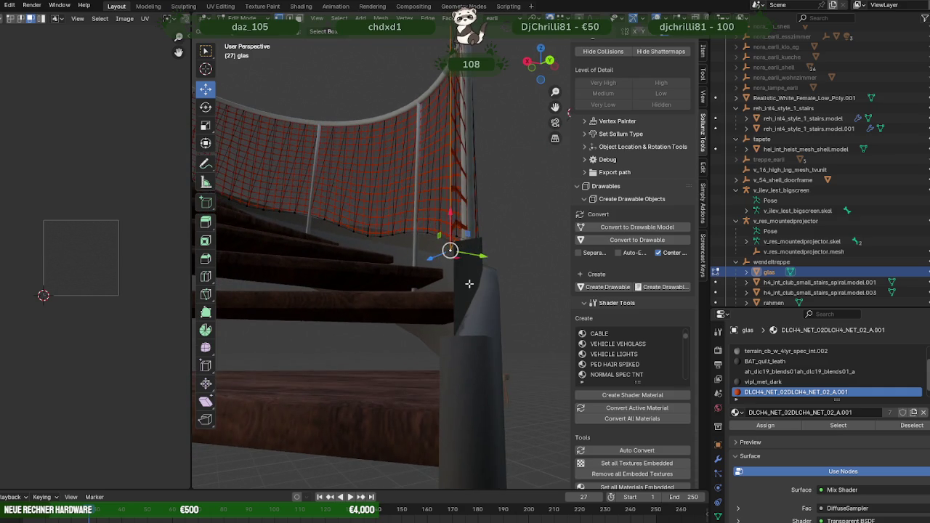
key(Tab)
click(464, 277)
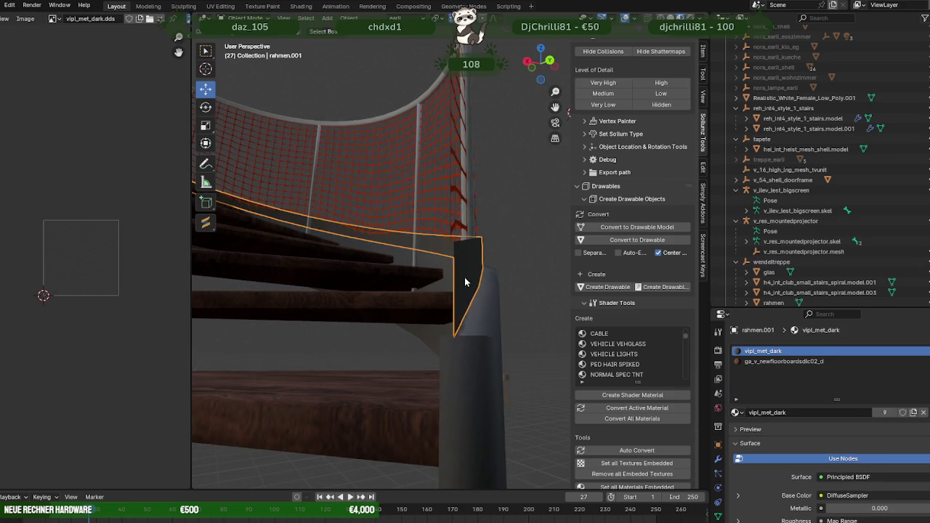
key(Tab)
mouse_move(464, 277)
middle_down()
mouse_move(445, 275)
mouse_move(452, 270)
mouse_move(469, 293)
middle_up()
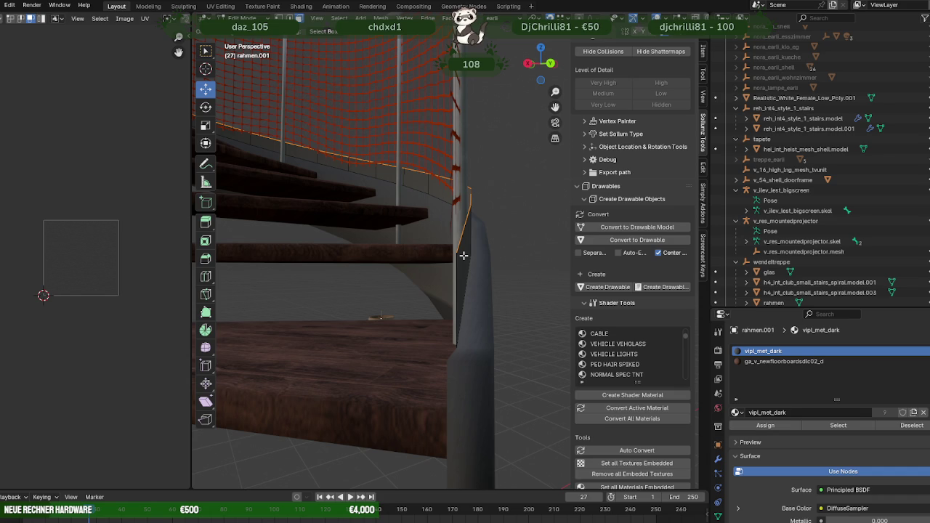
mouse_move(463, 256)
middle_down()
mouse_move(509, 272)
mouse_move(545, 257)
mouse_move(576, 271)
mouse_move(466, 307)
mouse_move(415, 301)
mouse_move(422, 274)
middle_up()
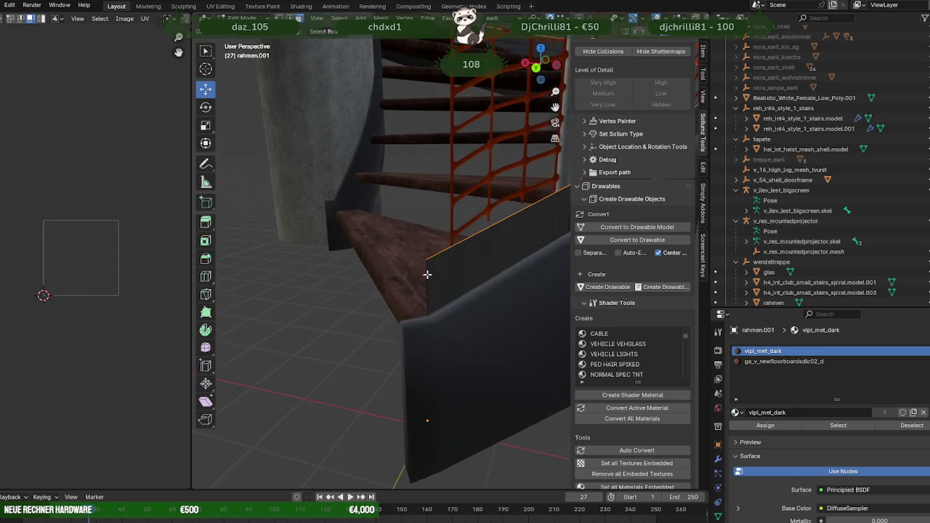
scroll(422, 274, down, 1)
scroll(423, 277, down, 1)
mouse_move(509, 278)
middle_down()
mouse_move(506, 247)
mouse_move(507, 291)
mouse_move(499, 293)
middle_up()
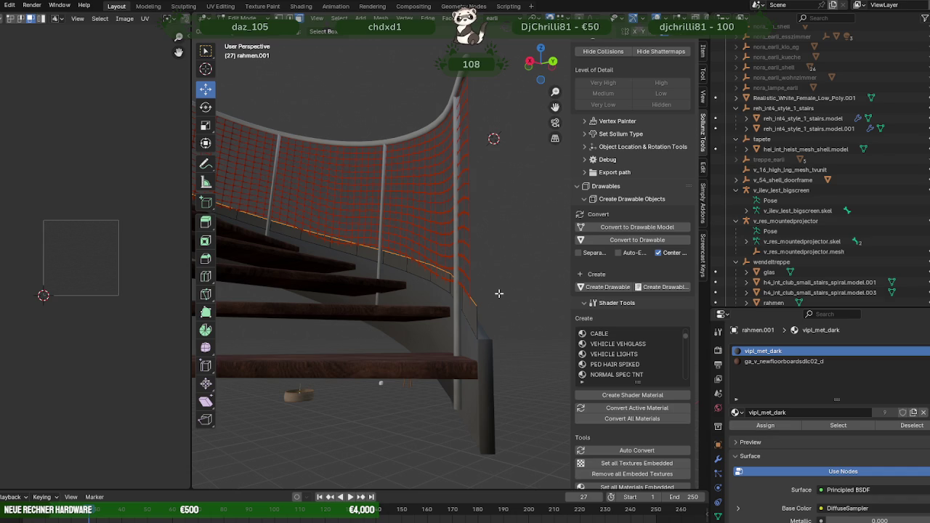
Press Alt+Tab to show the switcher of open windows
key(alt+Tab)
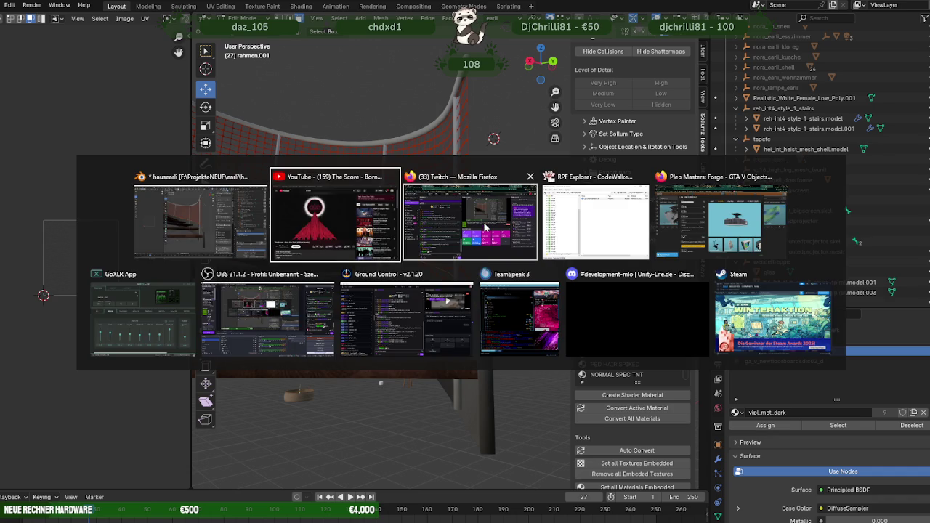
In Firefox, close the detail view and search 'mooerne wendeltreppe glas' in a new tab
click(749, 224)
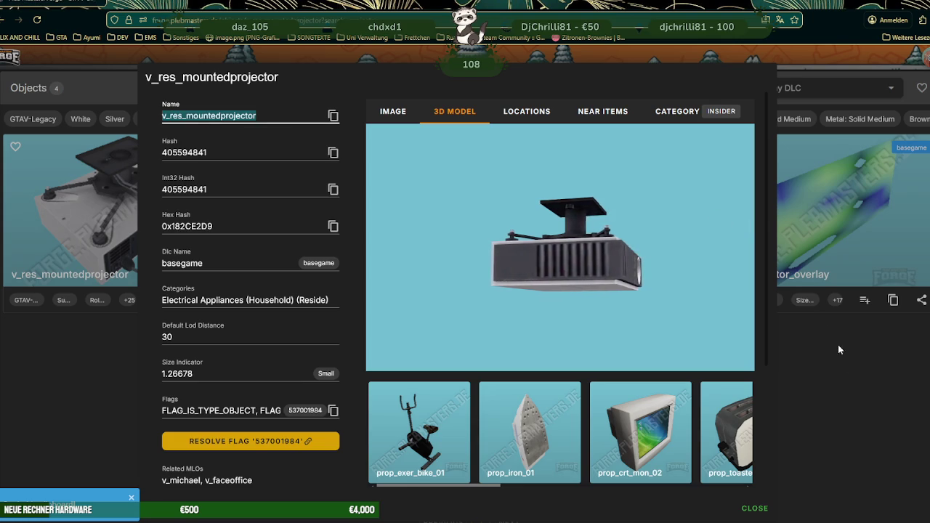
key(Escape)
key(ctrl+t)
click(257, 85)
text(mooerne we)
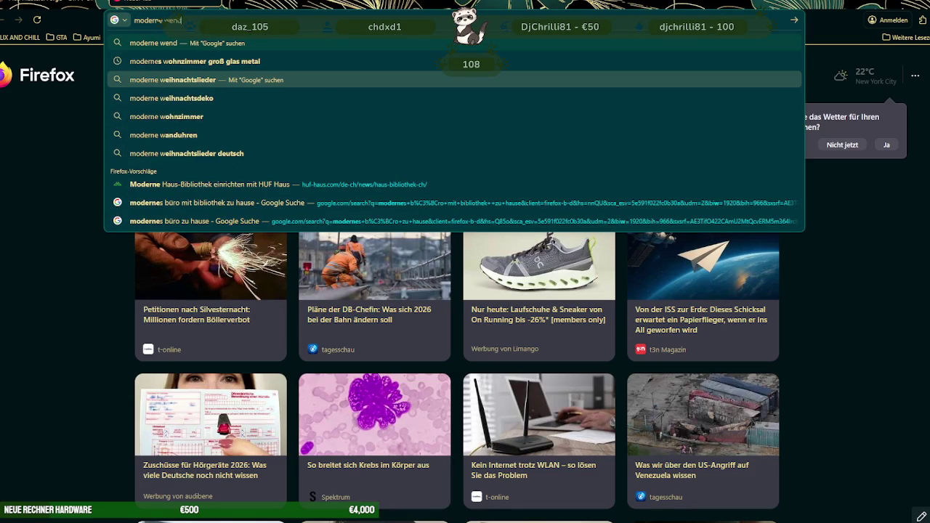
text(ndeltreppe )
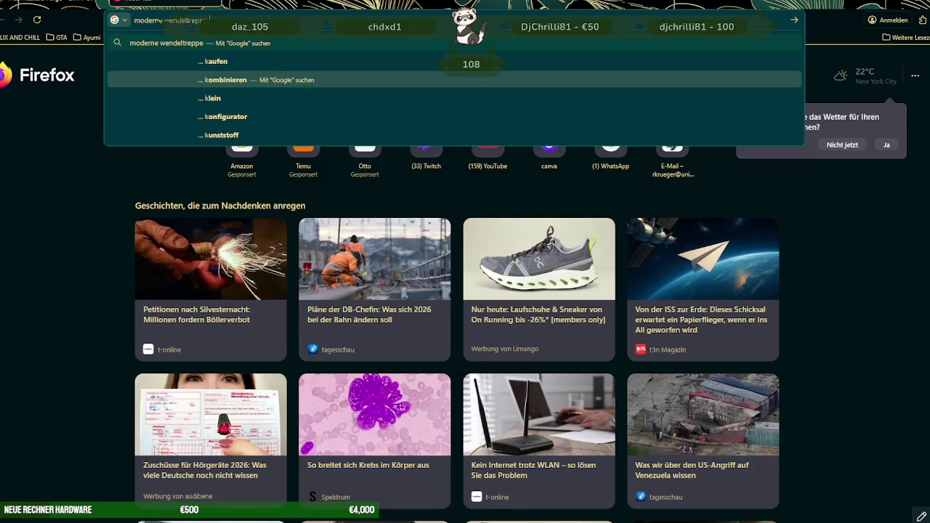
text(glas)
key(Return)
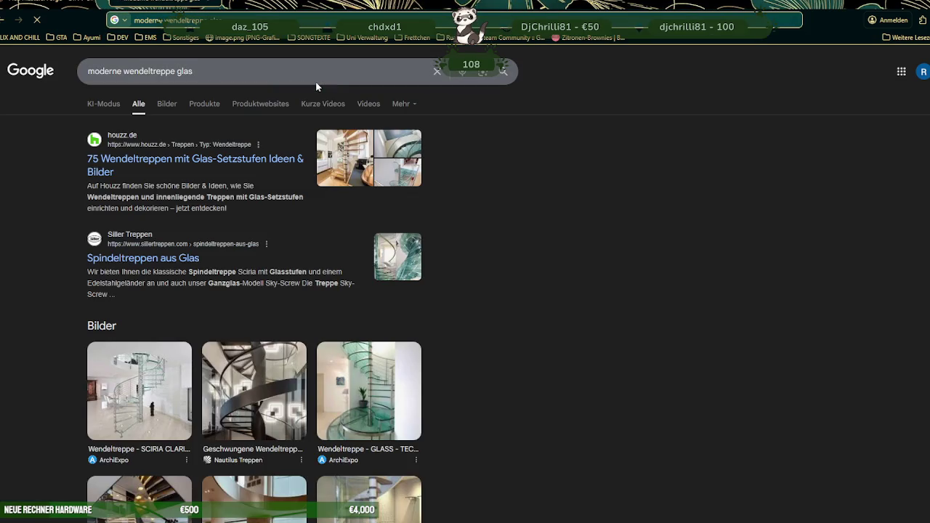
Preview the dark curved spiral staircase image in the image results, then return to Blender
click(161, 106)
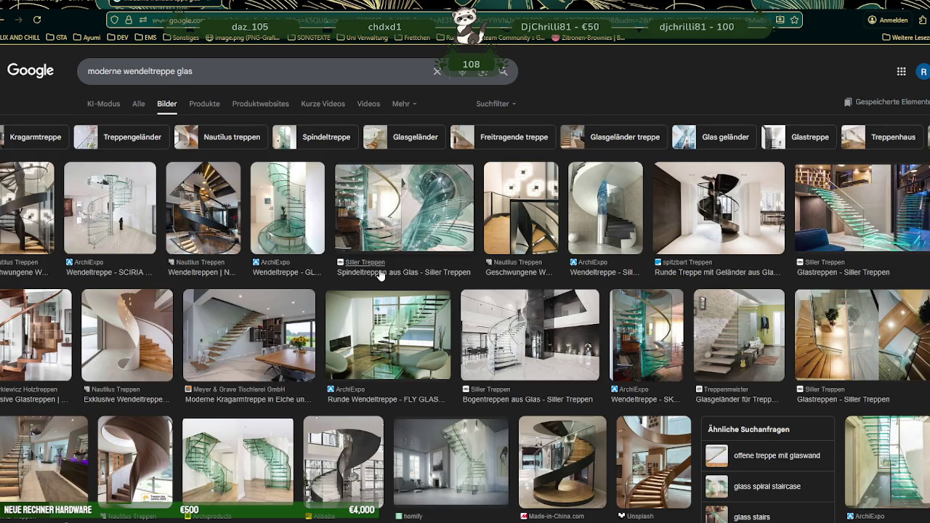
click(7, 180)
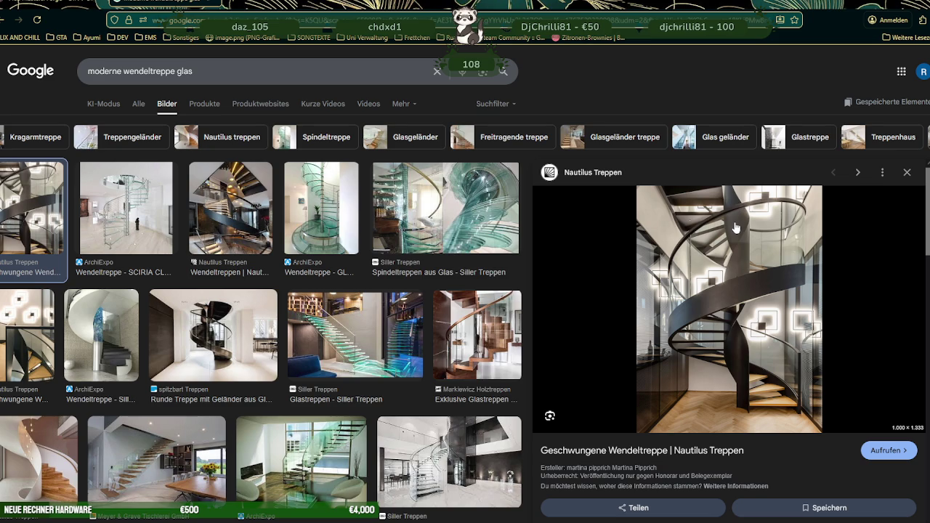
key(alt+Tab)
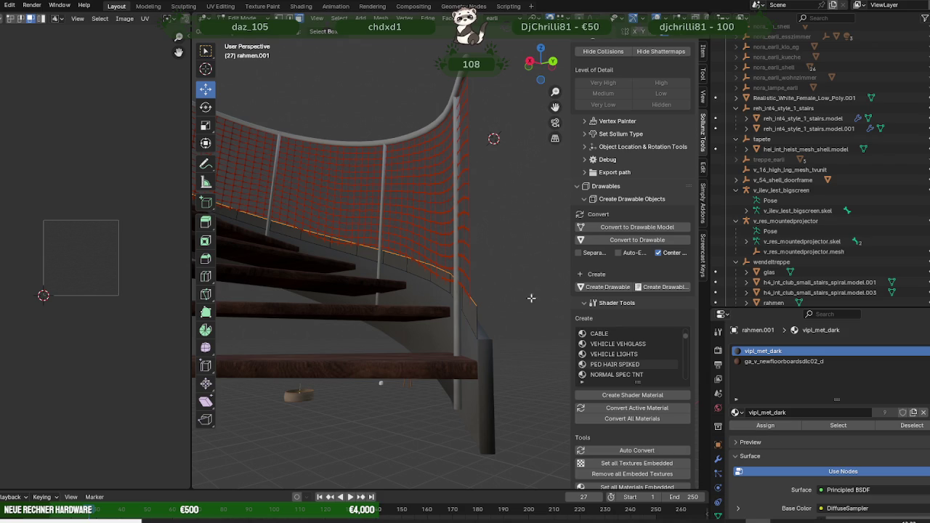
Edit the rahmen frame, select all, merge vertices by distance and reset the normal vectors
mouse_move(482, 322)
middle_down()
mouse_move(465, 313)
mouse_move(447, 337)
mouse_move(477, 353)
mouse_move(492, 373)
mouse_move(484, 376)
mouse_move(459, 326)
mouse_move(453, 271)
mouse_move(461, 289)
mouse_move(486, 291)
mouse_move(480, 306)
mouse_move(487, 312)
mouse_move(405, 315)
mouse_move(488, 308)
mouse_move(393, 357)
mouse_move(438, 307)
mouse_move(403, 307)
mouse_move(439, 307)
mouse_move(448, 337)
middle_up()
key(alt+q)
ctrl+click(486, 320)
key(a)
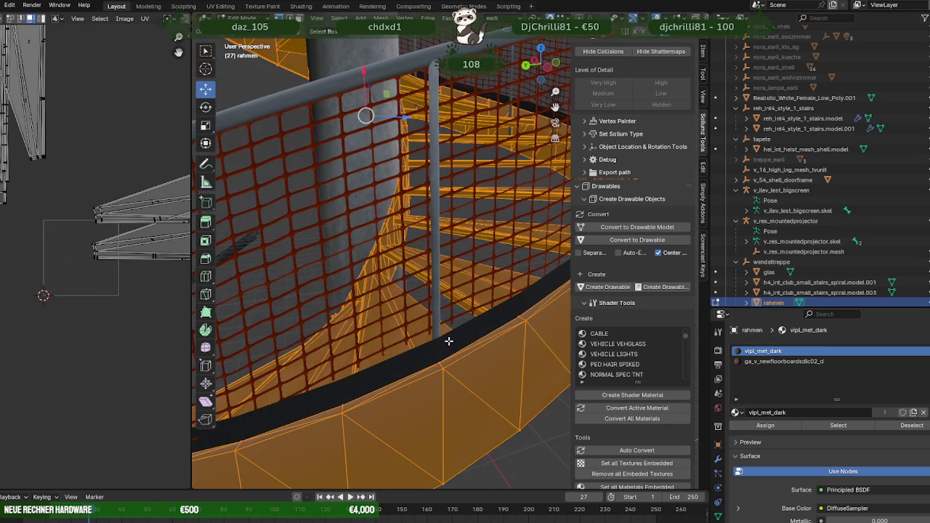
key(ctrl+v)
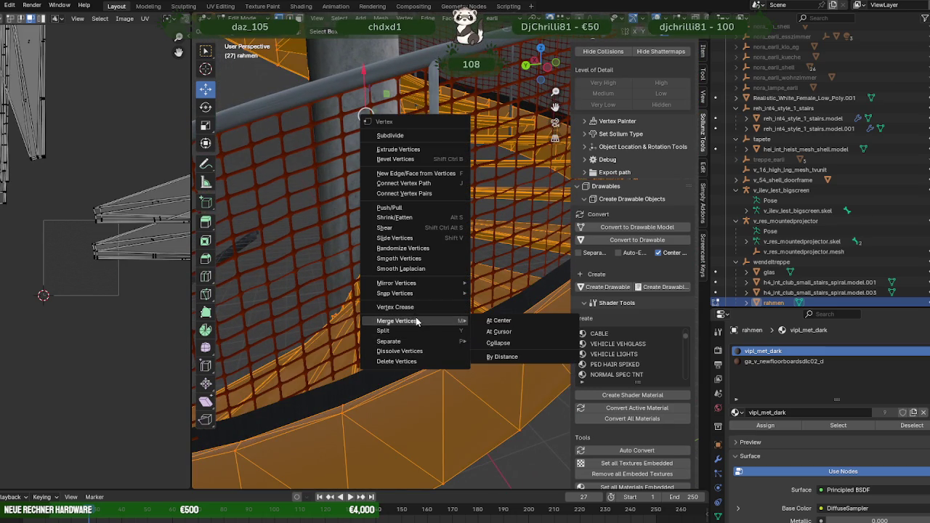
click(503, 356)
key(alt+n)
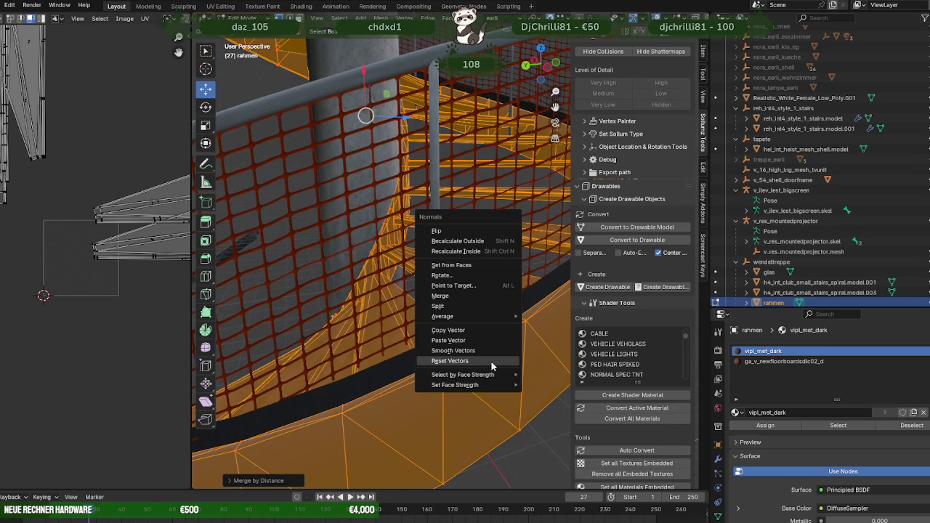
click(270, 359)
Start picking the shortest edge path along the frame's top rim
mouse_move(417, 373)
middle_down()
mouse_move(442, 365)
mouse_move(427, 357)
mouse_move(479, 421)
mouse_move(409, 411)
middle_up()
click(427, 363)
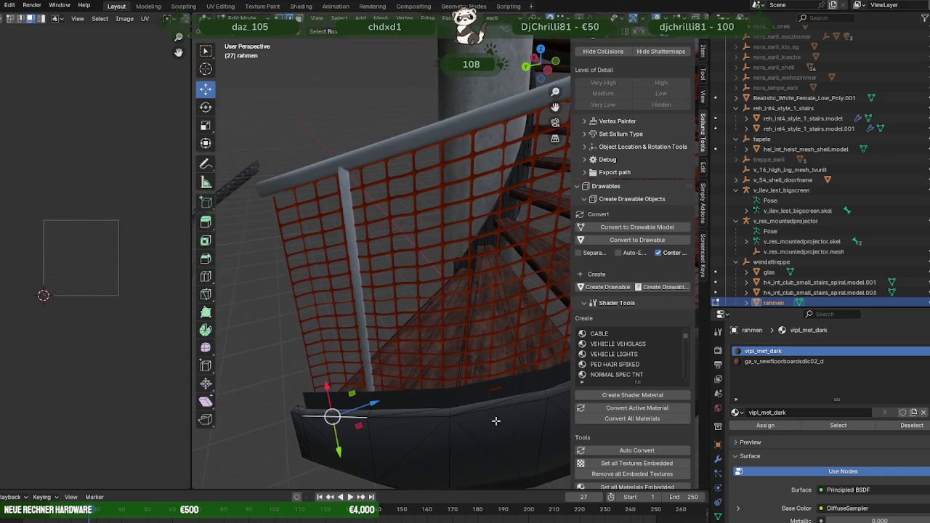
ctrl+click(409, 412)
scroll(425, 337, up, 3)
middle_drag(425, 336, 426, 341)
mouse_move(490, 327)
middle_down()
mouse_move(424, 349)
mouse_move(424, 290)
mouse_move(446, 298)
middle_up()
ctrl+click(434, 280)
mouse_move(373, 326)
middle_down()
mouse_move(353, 327)
mouse_move(356, 314)
middle_up()
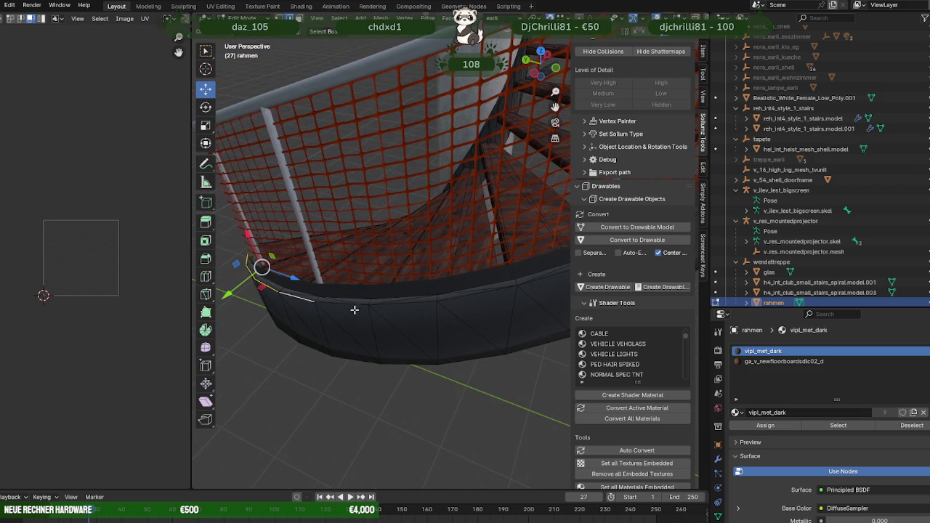
mouse_move(473, 302)
middle_down()
mouse_move(452, 346)
mouse_move(380, 337)
mouse_move(421, 327)
mouse_move(413, 288)
mouse_move(396, 300)
middle_up()
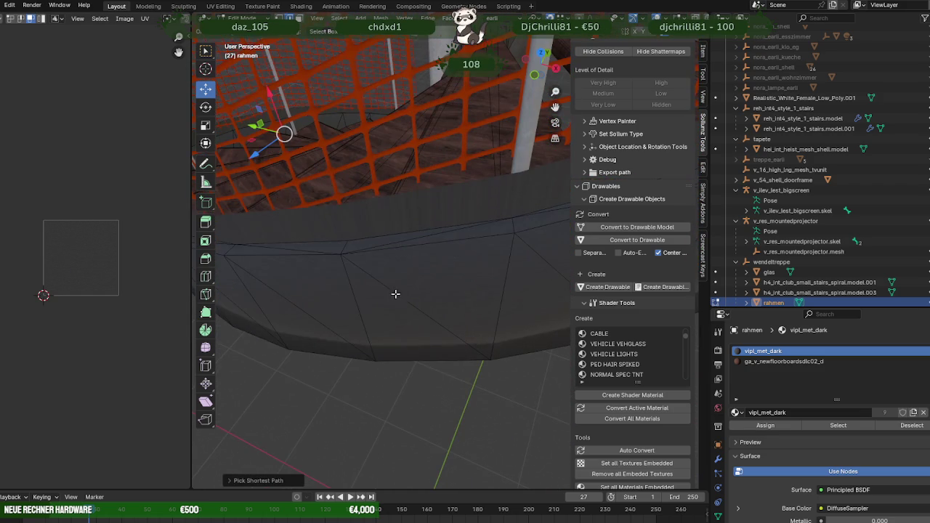
ctrl+click(404, 256)
Extend the rim edge selection further along the frame's top edge
mouse_move(312, 277)
middle_down()
mouse_move(341, 287)
mouse_move(310, 291)
mouse_move(387, 287)
mouse_move(353, 308)
mouse_move(407, 306)
mouse_move(405, 295)
mouse_move(426, 301)
mouse_move(477, 266)
mouse_move(437, 260)
mouse_move(455, 292)
mouse_move(457, 277)
mouse_move(476, 276)
mouse_move(463, 251)
mouse_move(440, 269)
middle_up()
ctrl+click(432, 296)
ctrl+click(439, 281)
ctrl+click(462, 274)
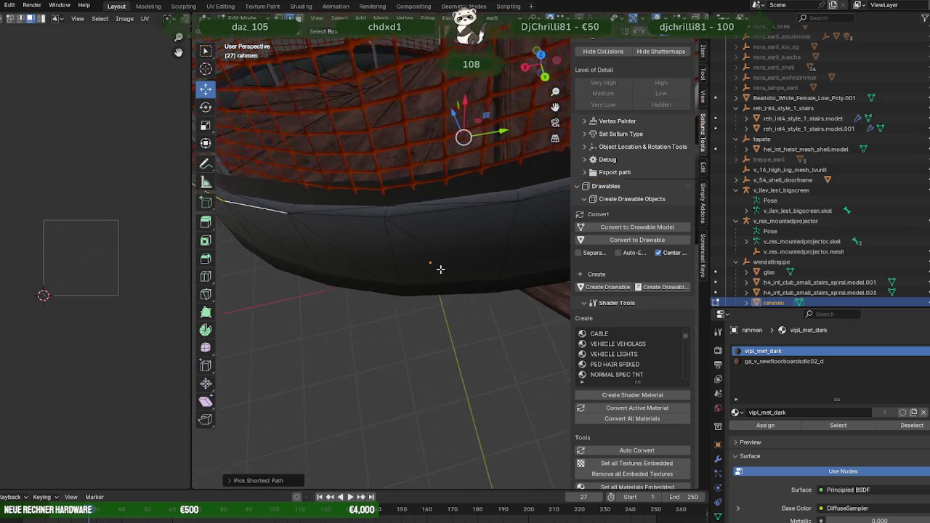
ctrl+click(473, 241)
mouse_move(473, 242)
middle_down()
mouse_move(434, 253)
mouse_move(444, 258)
mouse_move(432, 241)
mouse_move(440, 237)
middle_up()
scroll(450, 267, down, 3)
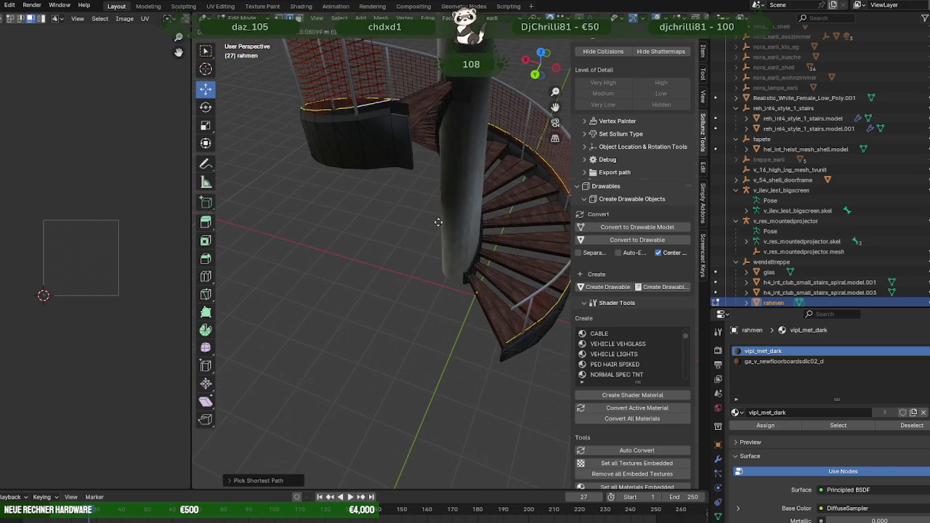
Extrude the selected rim edges straight up along Z into a tall curved wall
scroll(440, 237, down, 4)
key(e)
key(z)
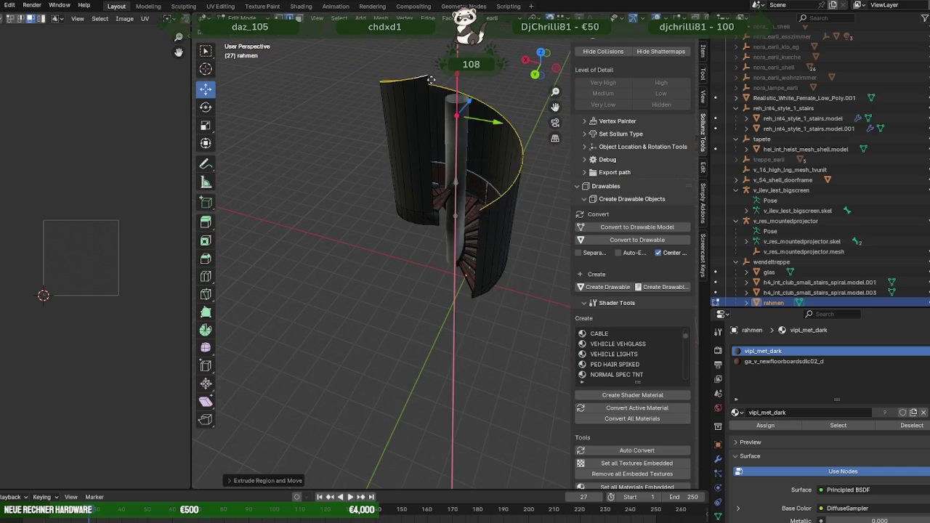
click(433, 149)
middle_drag(433, 149, 487, 191)
Select the whole curved wall using see-through display
key(alt+a)
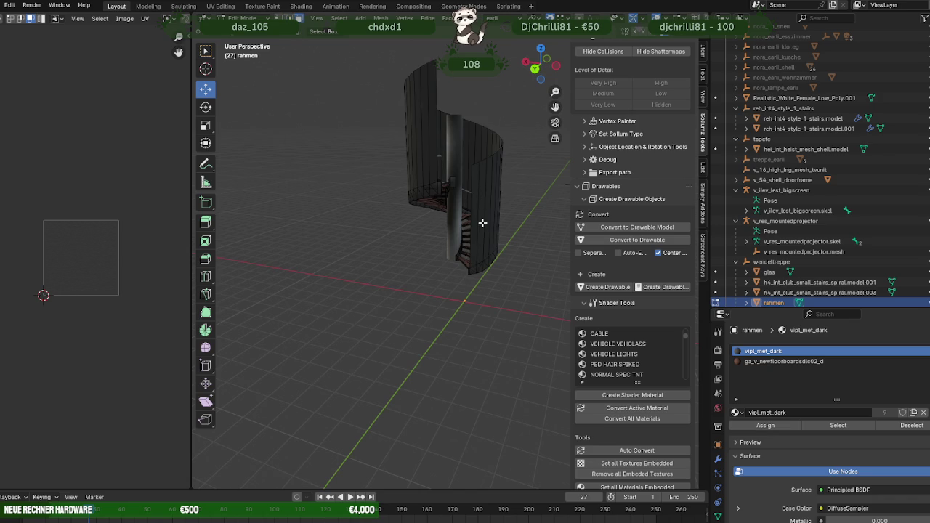
key(shift+z)
mouse_move(482, 223)
middle_down()
mouse_move(457, 196)
mouse_move(472, 174)
mouse_move(446, 178)
middle_up()
mouse_move(383, 80)
mouse_down()
mouse_move(442, 138)
mouse_move(457, 141)
mouse_up()
middle_drag(457, 141, 555, 170)
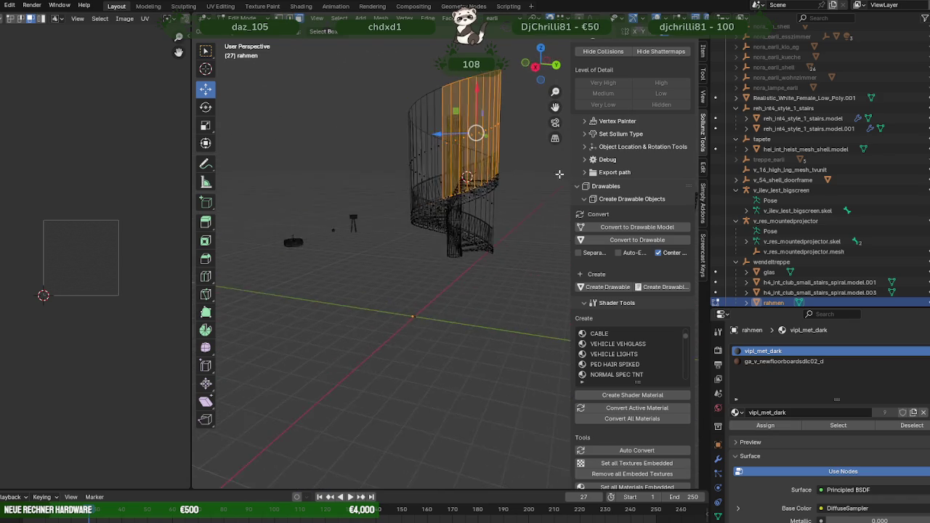
drag(381, 93, 468, 169)
mouse_move(468, 169)
middle_down()
mouse_move(494, 182)
mouse_move(521, 153)
mouse_move(363, 113)
middle_up()
mouse_move(363, 113)
mouse_down()
mouse_move(487, 167)
mouse_move(489, 218)
mouse_up()
mouse_move(488, 218)
middle_down()
mouse_move(459, 189)
mouse_move(493, 214)
middle_up()
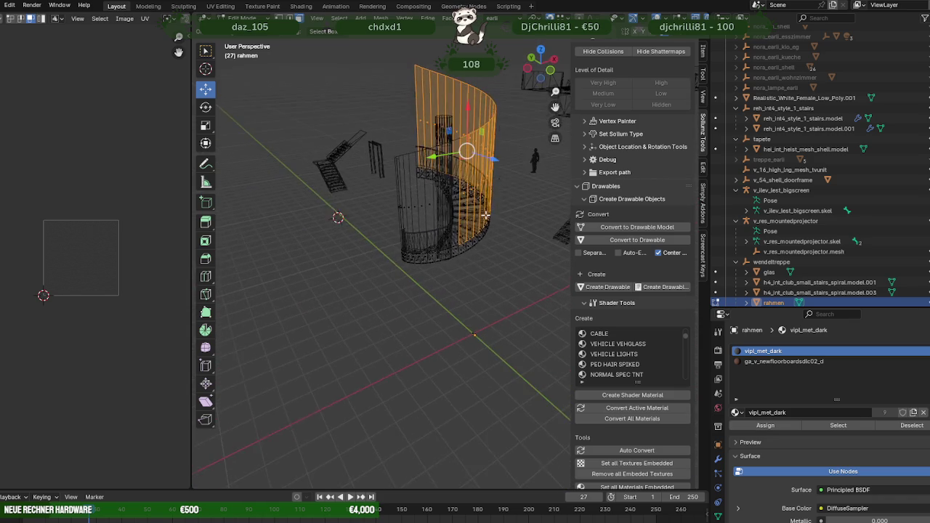
drag(440, 214, 385, 194)
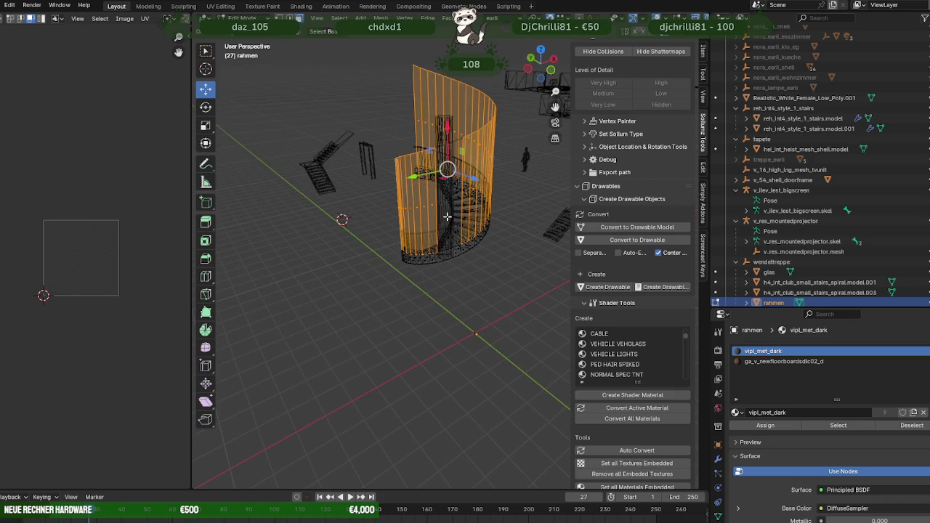
key(alt+z)
mouse_move(451, 207)
middle_down()
mouse_move(574, 205)
mouse_move(418, 247)
middle_up()
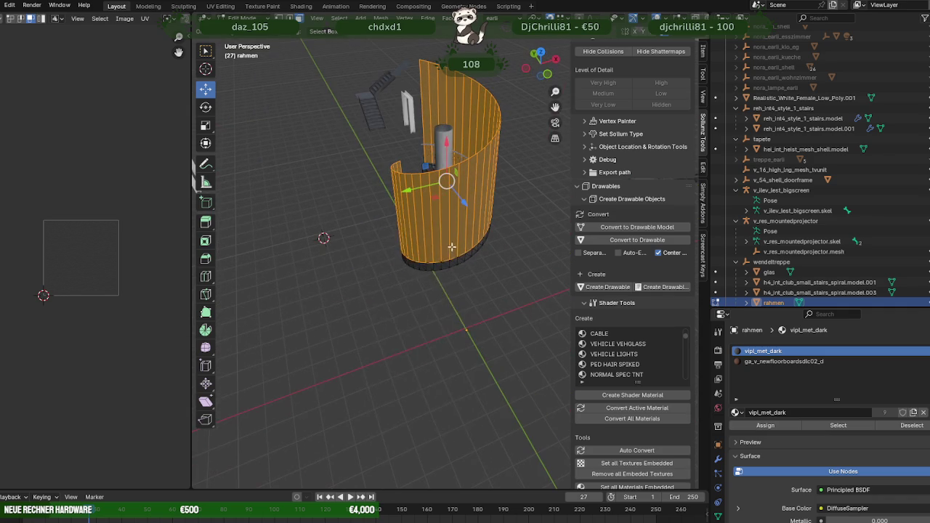
Separate the selected wall into its own object, rahmen.002, and edit its mesh
right_click(418, 247)
click(498, 407)
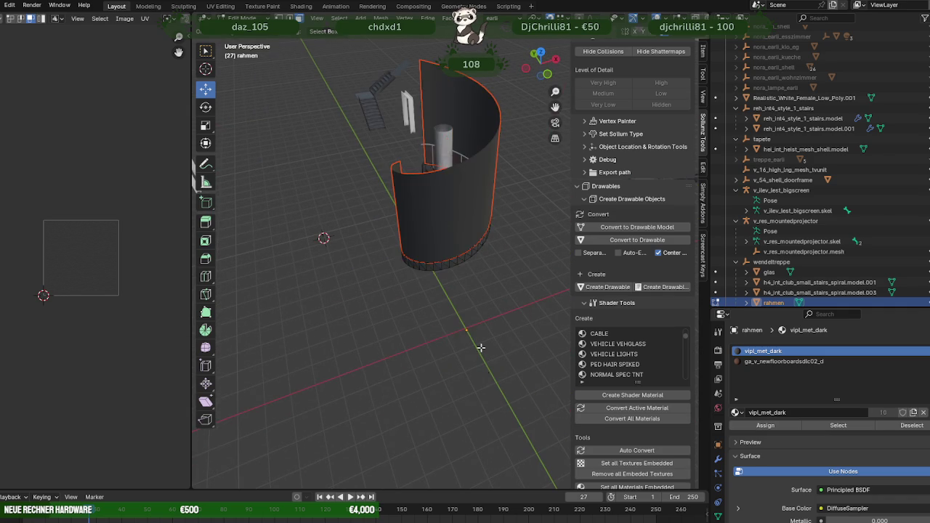
key(Tab)
click(431, 204)
key(Tab)
key(Tab)
middle_drag(432, 204, 395, 124)
Select the new wall's geometry and try lowering it to stair level, then undo
key(alt+z)
key(alt+z)
drag(375, 94, 494, 197)
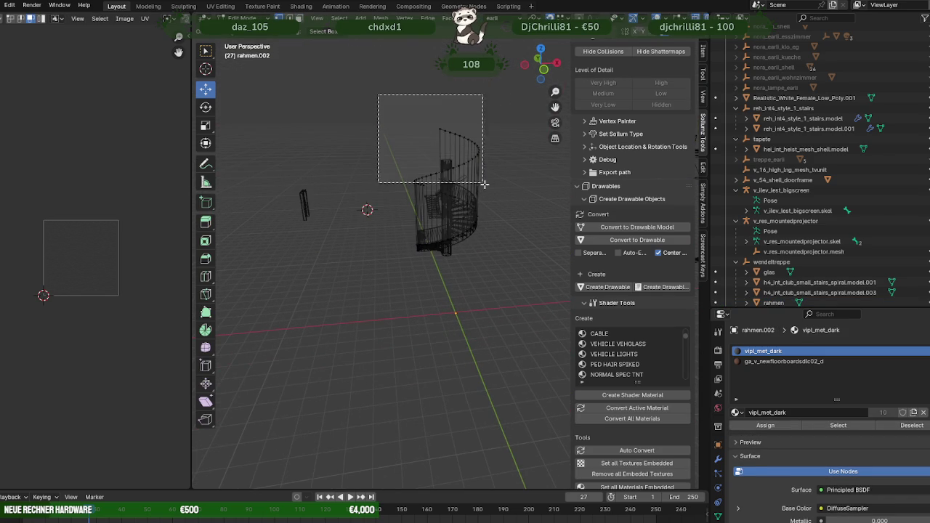
scroll(437, 184, up, 5)
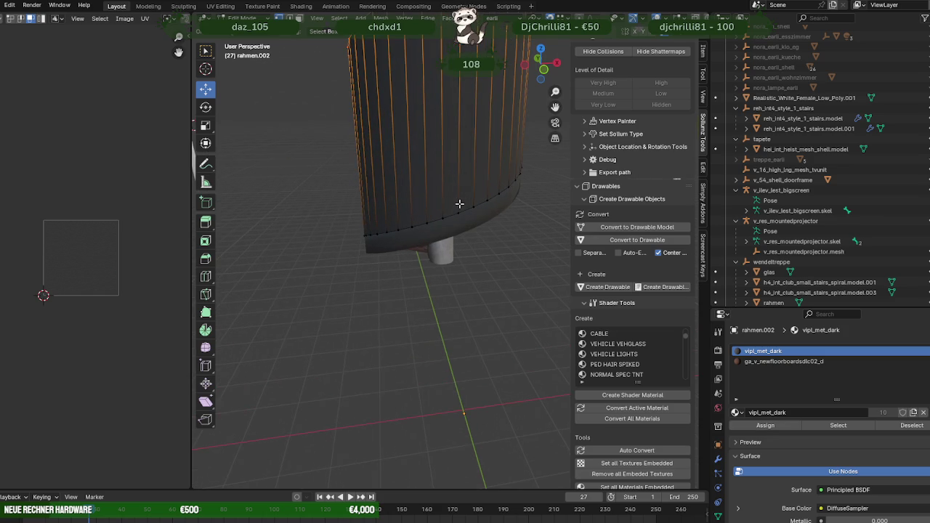
mouse_move(358, 211)
middle_down()
mouse_move(329, 239)
mouse_move(445, 124)
middle_up()
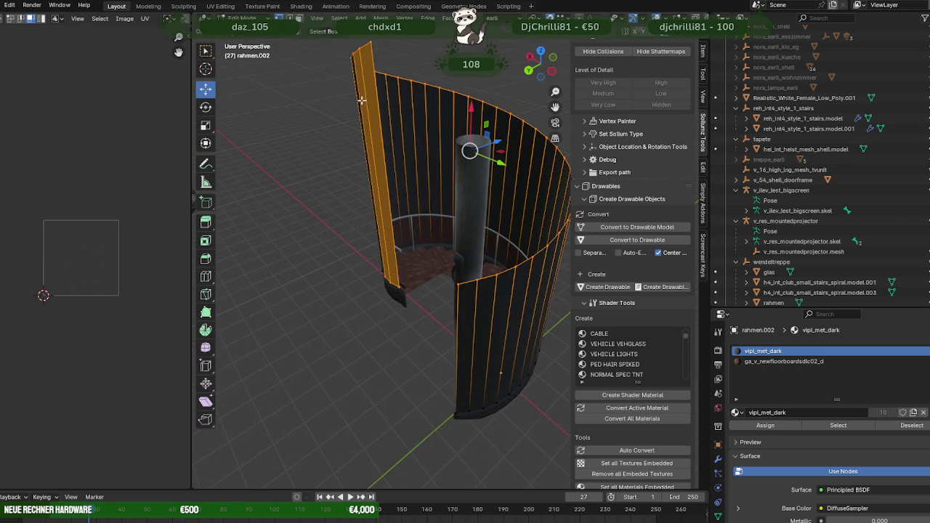
drag(471, 112, 415, 313)
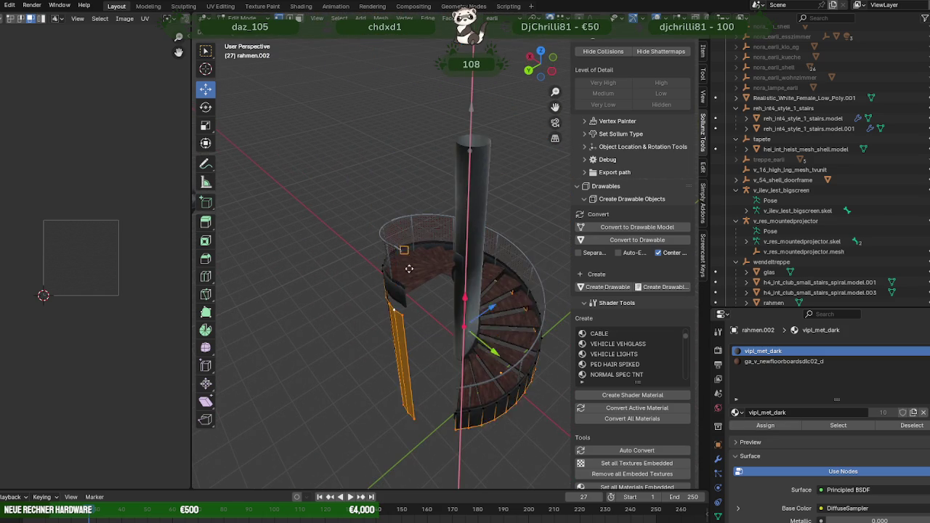
key(ctrl+z)
key(shift+z)
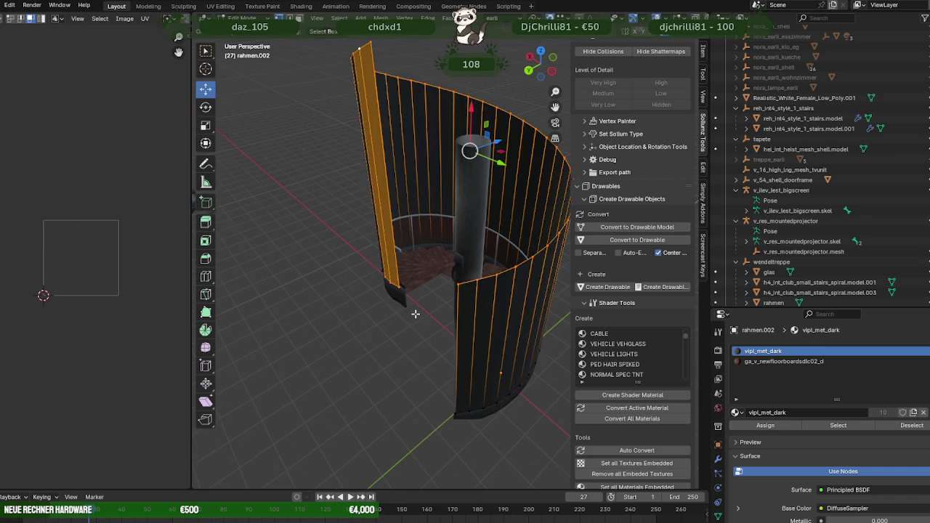
scroll(429, 325, down, 3)
mouse_move(430, 325)
middle_down()
mouse_move(465, 302)
mouse_move(457, 254)
mouse_move(444, 245)
mouse_move(426, 196)
mouse_move(521, 233)
mouse_move(461, 266)
mouse_move(451, 284)
mouse_move(427, 135)
middle_up()
scroll(487, 253, up, 3)
key(shift+z)
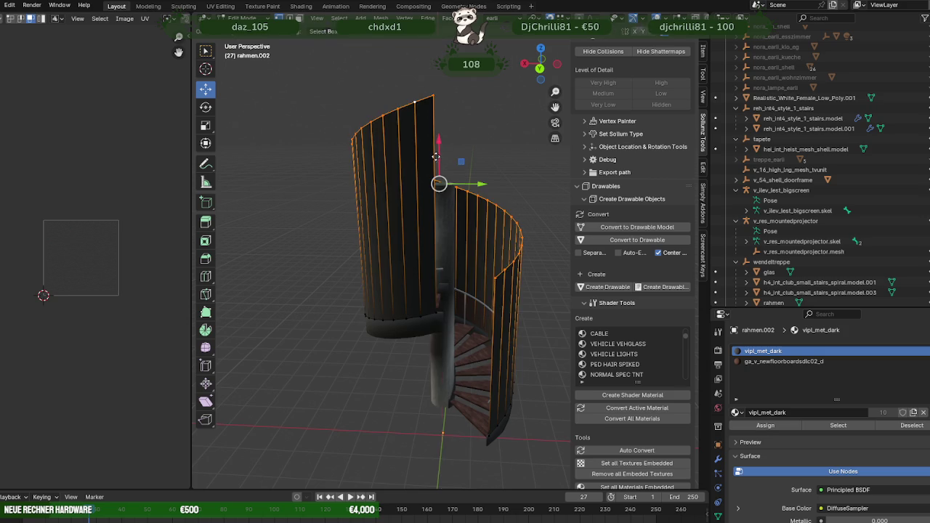
Lower the wall's top edge to railing height and snap the panel onto a railing vertex
drag(439, 148, 435, 307)
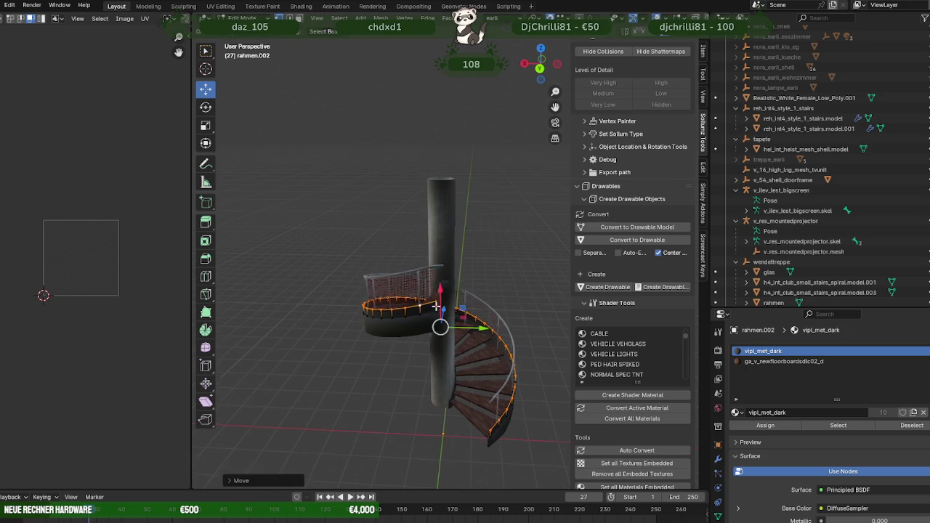
scroll(436, 307, up, 5)
middle_drag(436, 291, 415, 176)
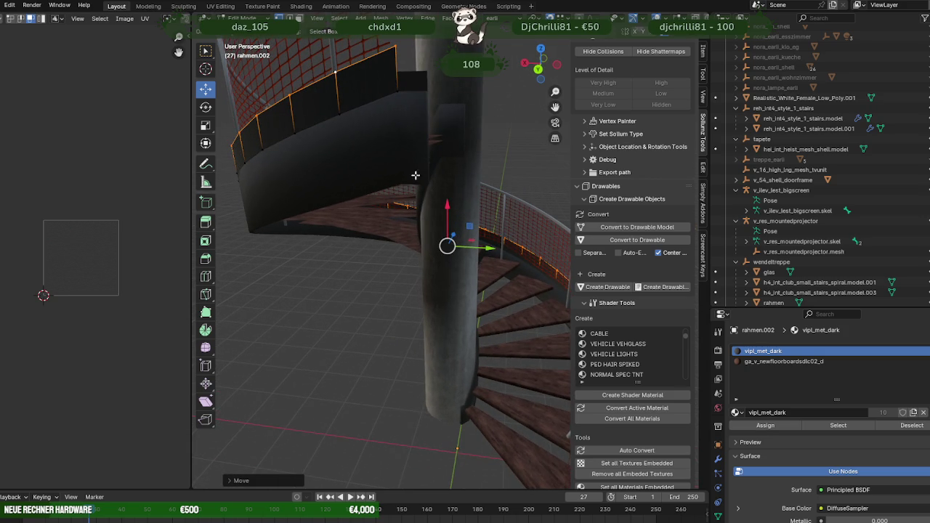
click(406, 67)
drag(454, 214, 394, 76)
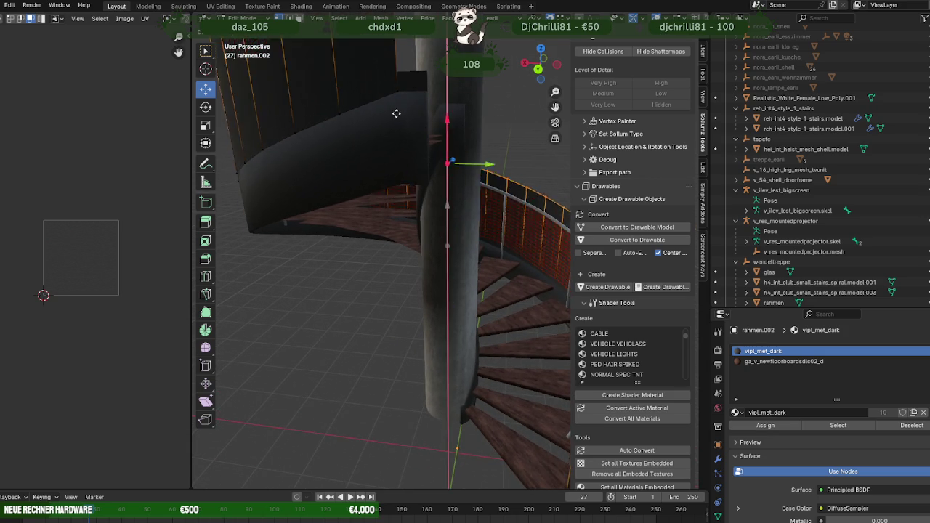
scroll(397, 73, down, 4)
mouse_move(469, 206)
middle_down()
mouse_move(358, 309)
mouse_move(390, 299)
mouse_move(373, 271)
middle_up()
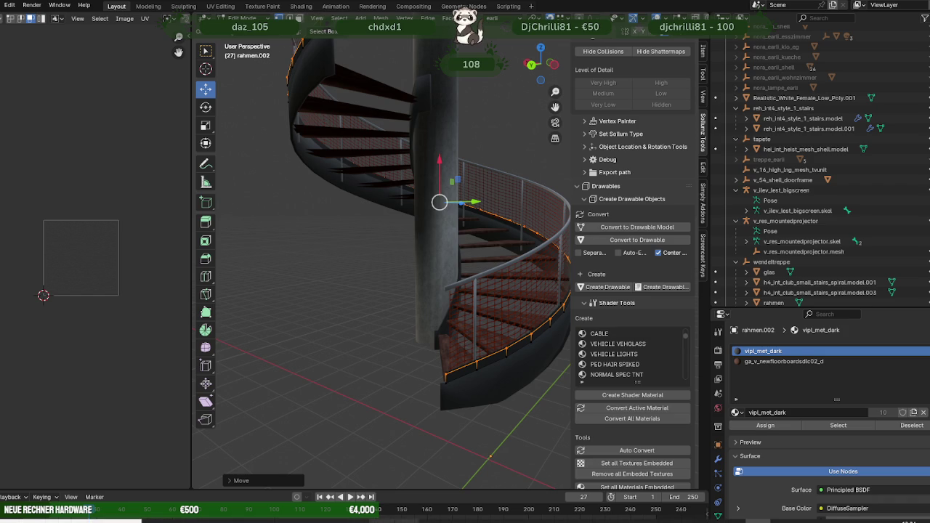
mouse_move(229, 518)
click(287, 493)
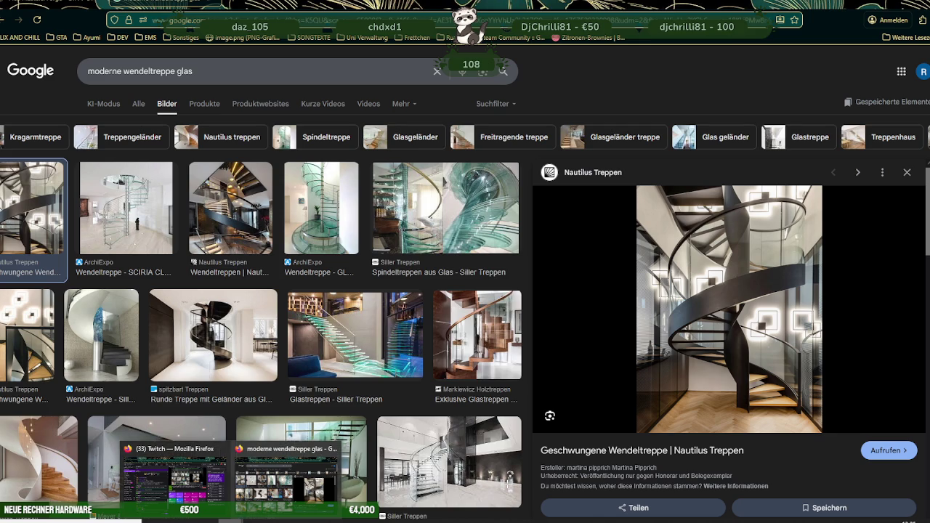
click(290, 517)
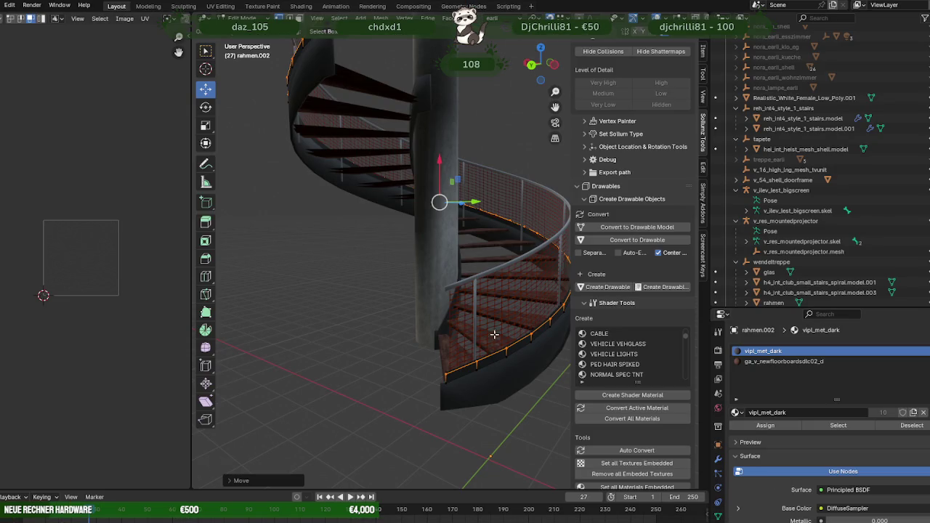
mouse_move(495, 342)
middle_down()
mouse_move(501, 349)
mouse_move(524, 330)
mouse_move(438, 392)
middle_up()
Leave edit mode and start editing the frame piece rahmen.001
scroll(513, 359, up, 4)
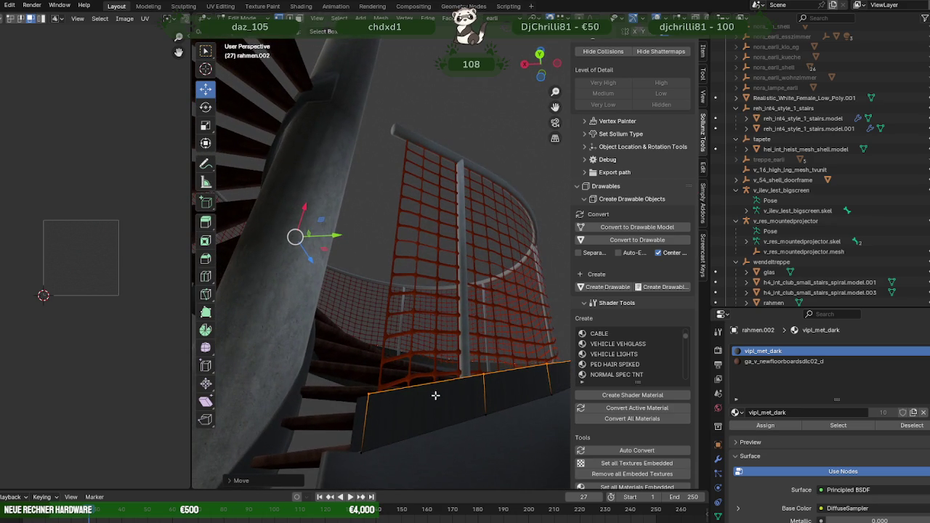
key(Tab)
key(Tab)
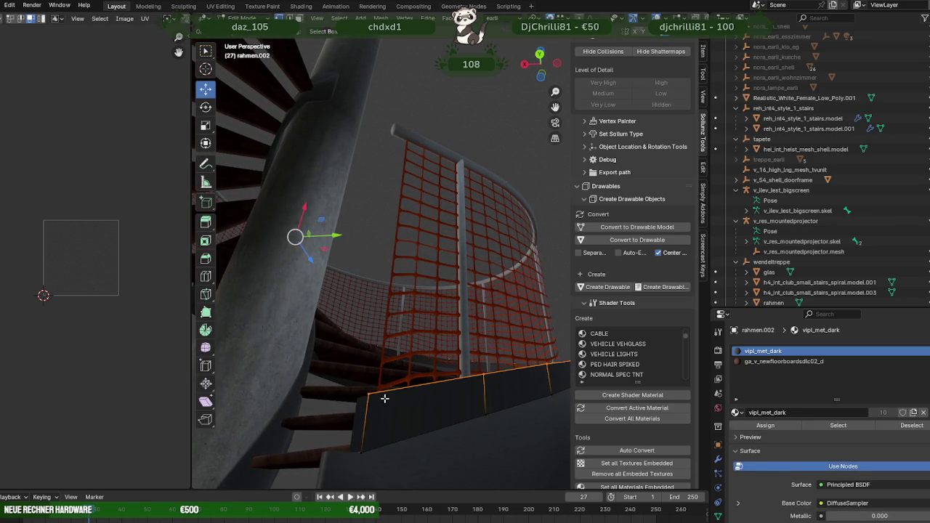
key(Tab)
click(359, 411)
key(Tab)
mouse_move(396, 402)
middle_down()
mouse_move(425, 402)
mouse_move(407, 436)
middle_up()
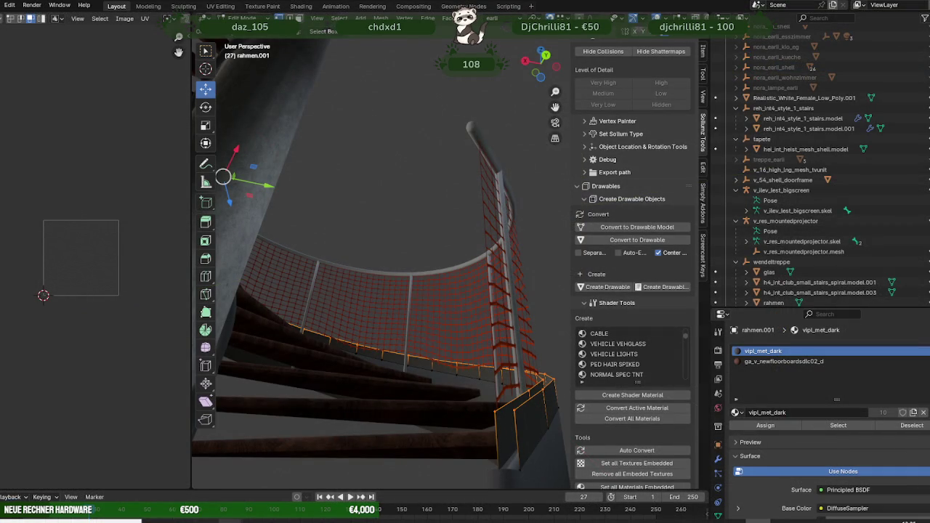
Check the glass spiral stair reference images in Firefox, then return to Blender
click(286, 491)
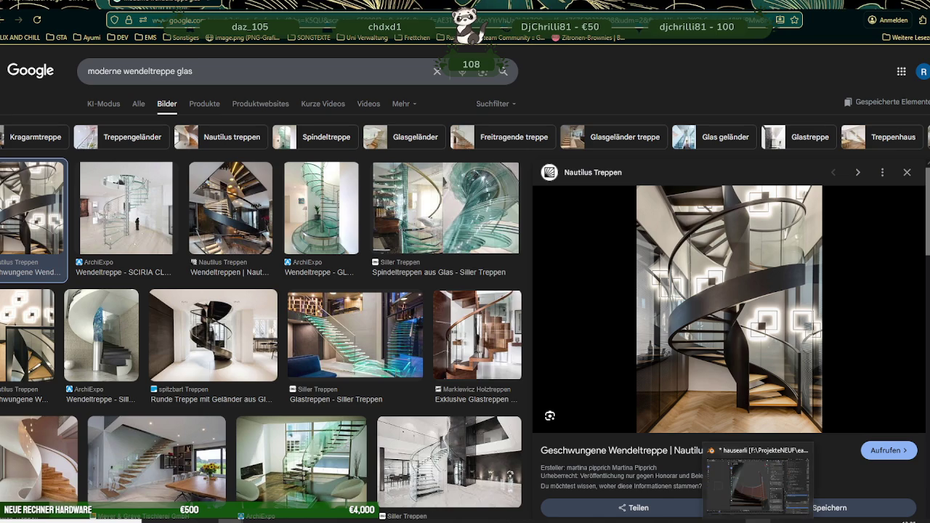
click(759, 465)
middle_drag(411, 232, 496, 361)
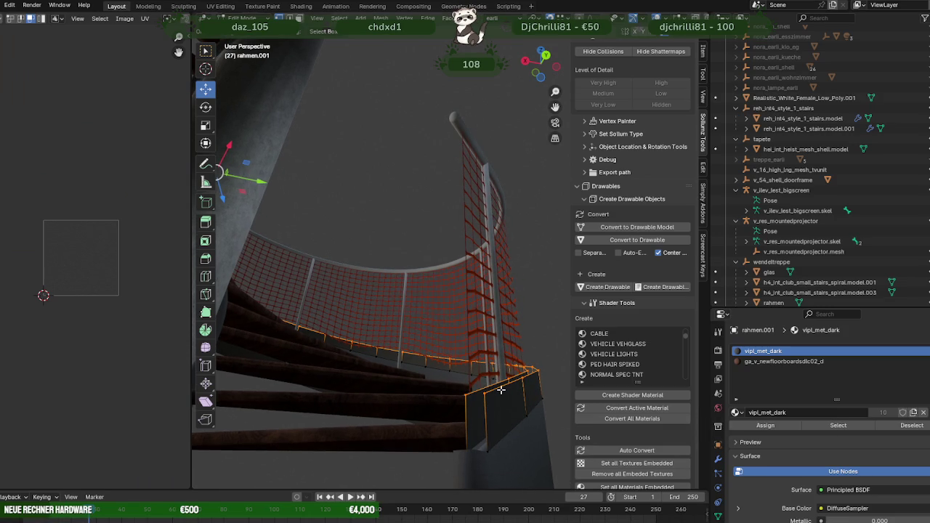
Link-select the rail pieces of the lower frame panel with Ctrl+L
mouse_move(398, 298)
middle_down()
mouse_move(388, 284)
mouse_move(378, 303)
middle_up()
key(ctrl+l)
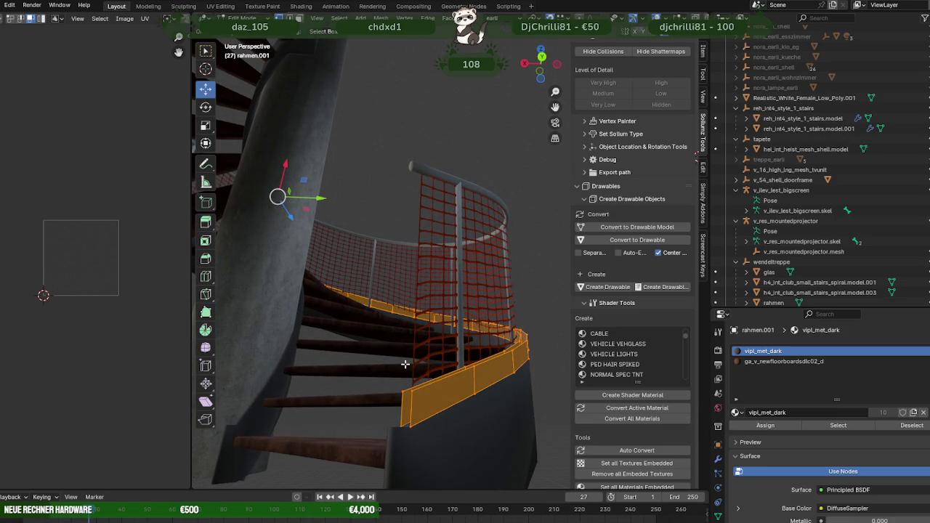
shift+click(411, 390)
key(ctrl+z)
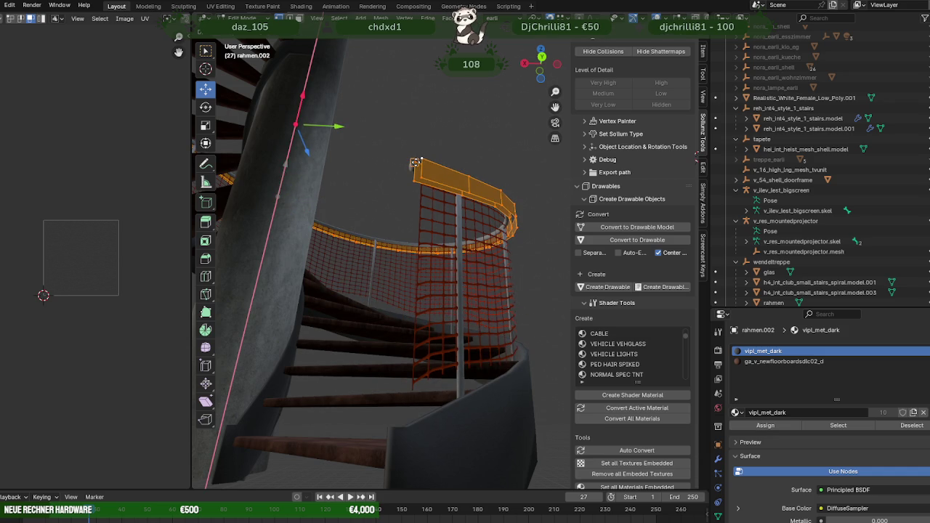
middle_drag(420, 193, 388, 209)
Try scaling the upper rail along its width, then undo the change
key(shift+space)
key(s)
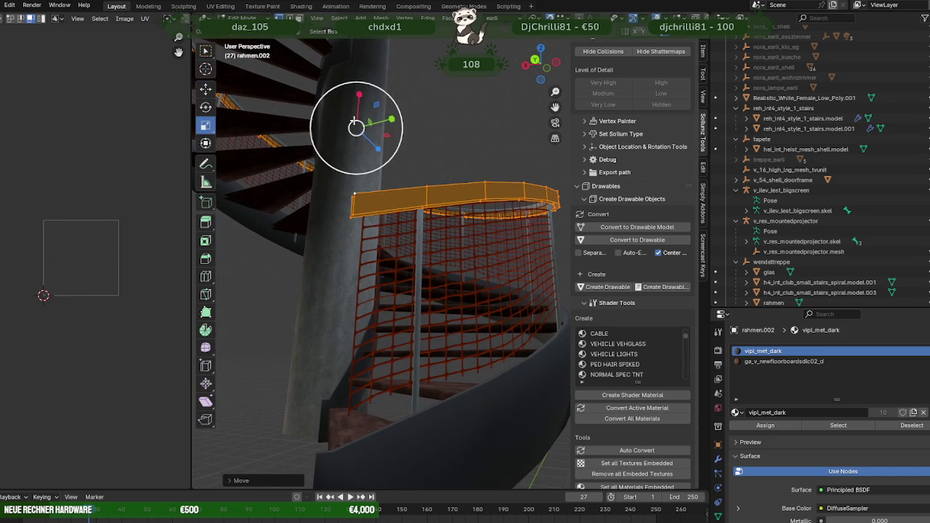
drag(357, 96, 358, 96)
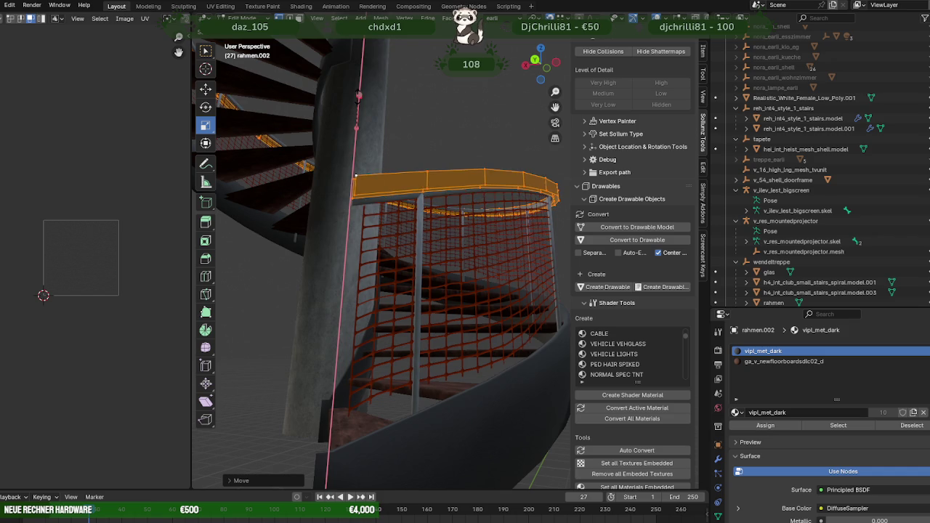
key(ctrl+z)
mouse_move(356, 129)
middle_down()
mouse_move(420, 165)
mouse_move(445, 166)
middle_up()
key(ctrl+z)
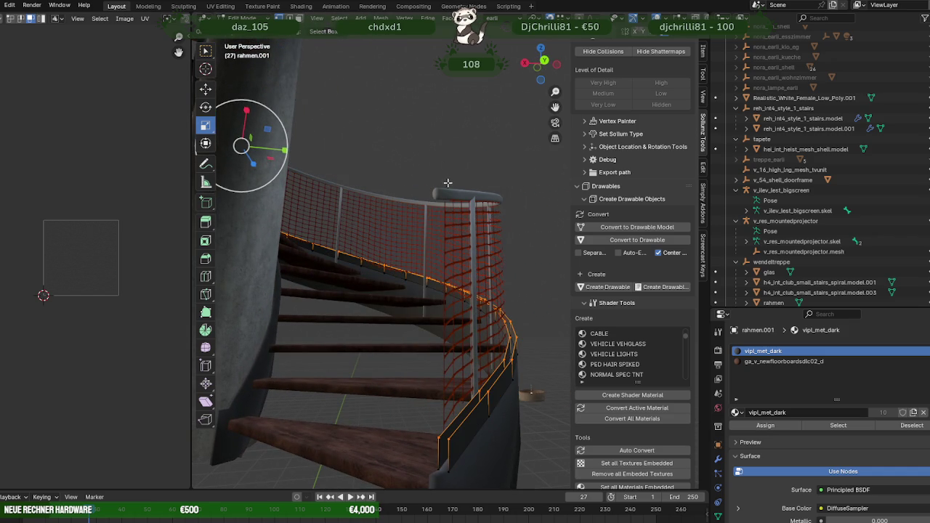
Duplicate the selected rail with Shift+D and lift the copy upward along Z
key(shift+space)
key(g)
mouse_move(412, 191)
middle_down()
mouse_move(348, 188)
mouse_move(338, 151)
middle_up()
drag(353, 134, 351, 138)
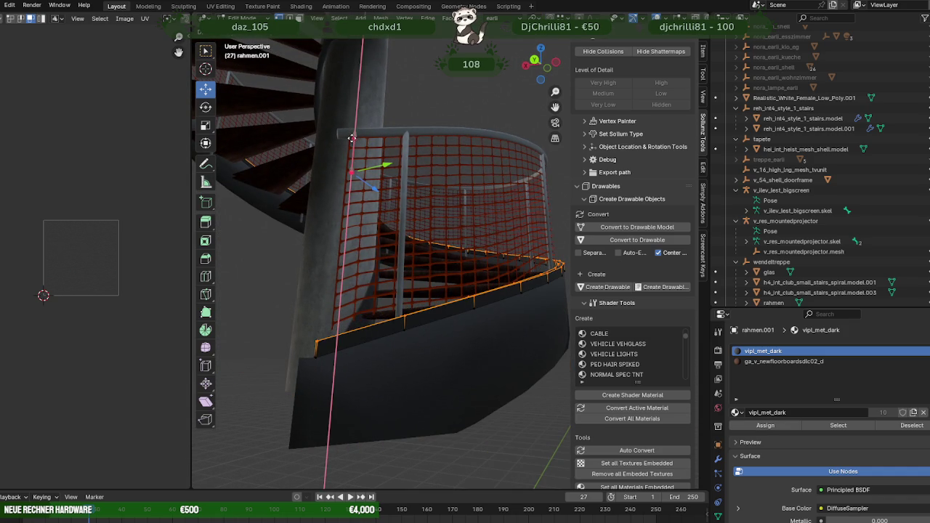
drag(352, 138, 352, 139)
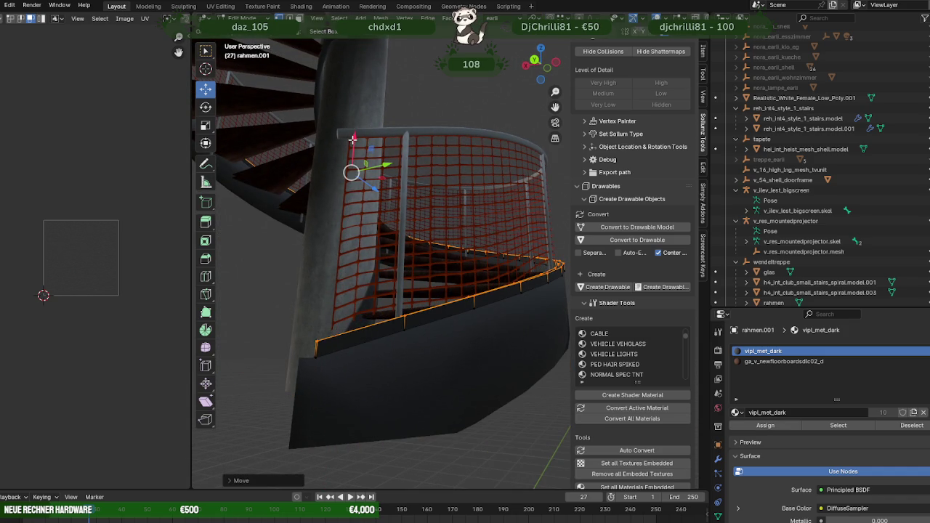
middle_drag(352, 145, 338, 316)
key(shift+d)
key(Escape)
mouse_move(335, 136)
mouse_down()
mouse_move(345, 125)
mouse_move(342, 87)
mouse_up()
Orbit and zoom around the staircase to check the duplicated rail on the top ring
scroll(374, 156, up, 2)
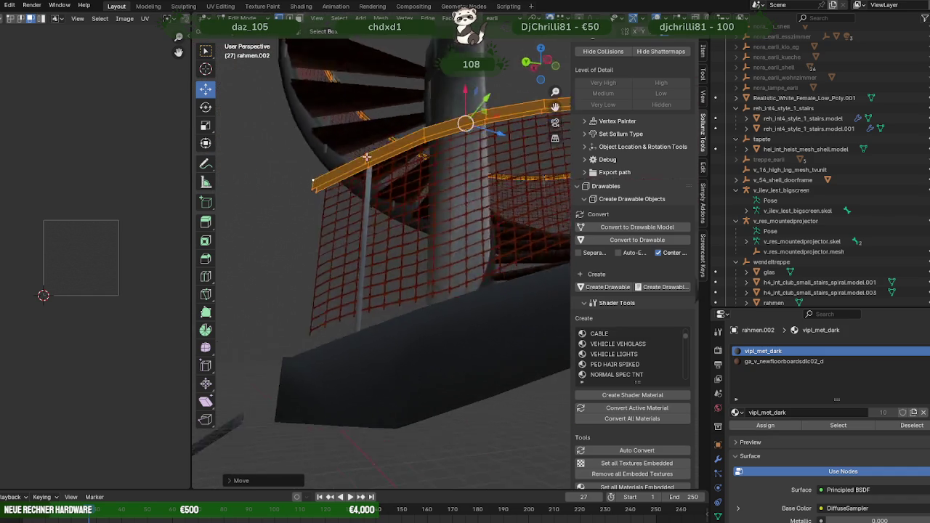
middle_drag(373, 157, 439, 252)
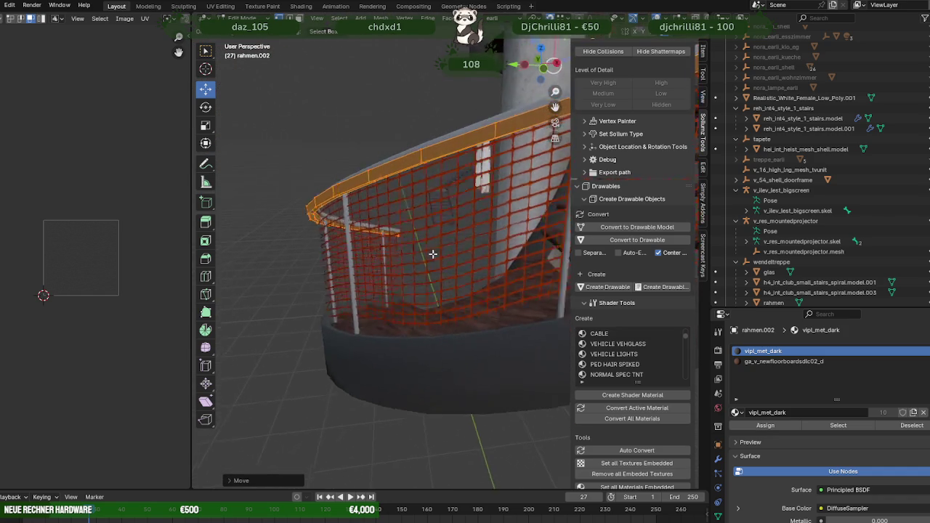
scroll(438, 252, down, 3)
mouse_move(439, 252)
middle_down()
mouse_move(343, 243)
mouse_move(473, 231)
mouse_move(449, 242)
middle_up()
scroll(411, 232, up, 3)
scroll(411, 232, up, 2)
scroll(443, 231, up, 2)
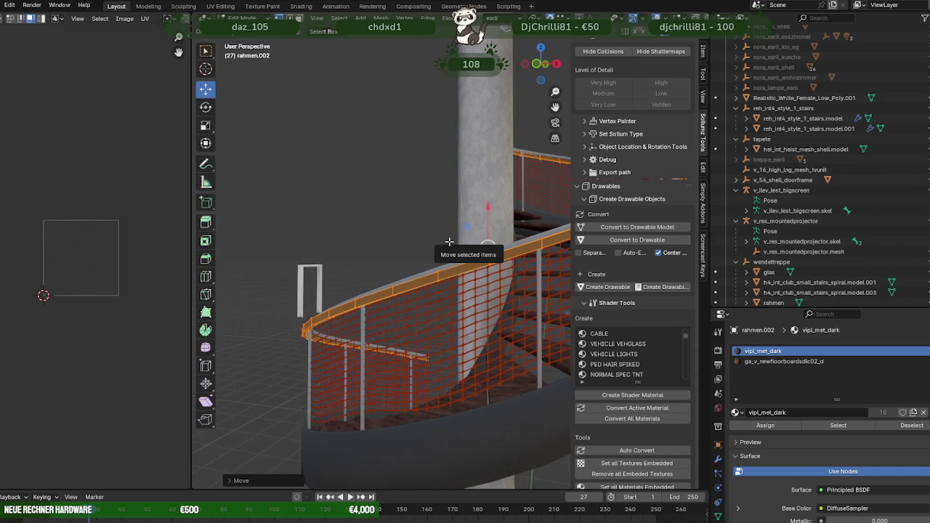
scroll(449, 242, down, 5)
mouse_move(449, 242)
middle_down()
mouse_move(367, 306)
mouse_move(392, 319)
mouse_move(407, 305)
middle_up()
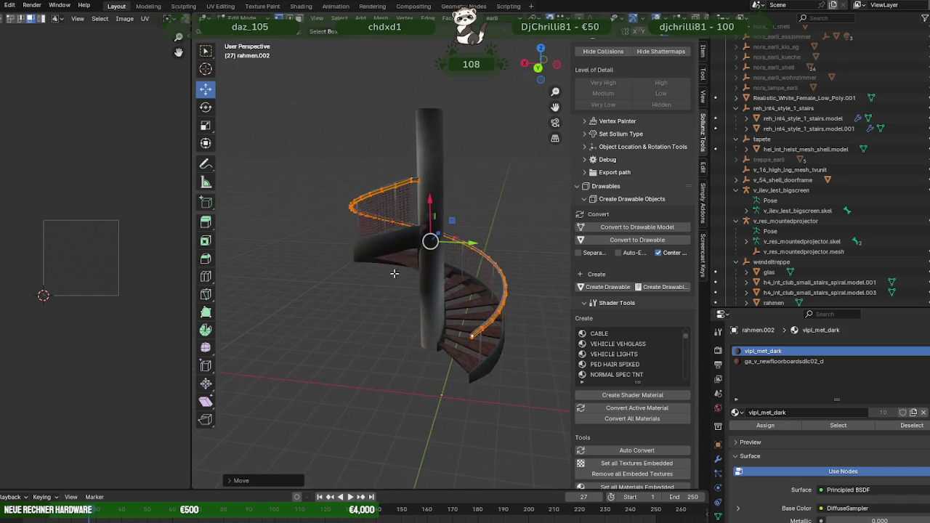
scroll(407, 305, up, 3)
mouse_move(390, 264)
middle_down()
mouse_move(291, 264)
mouse_move(421, 214)
mouse_move(438, 299)
mouse_move(385, 235)
mouse_move(401, 216)
mouse_move(372, 243)
mouse_move(367, 230)
mouse_move(410, 273)
mouse_move(352, 319)
middle_up()
Join the selected frame pieces into one object, rahmen.002
key(Tab)
right_click(315, 331)
click(304, 332)
key(Tab)
key(Tab)
Hide the glas net and the original stair railing model
click(346, 181)
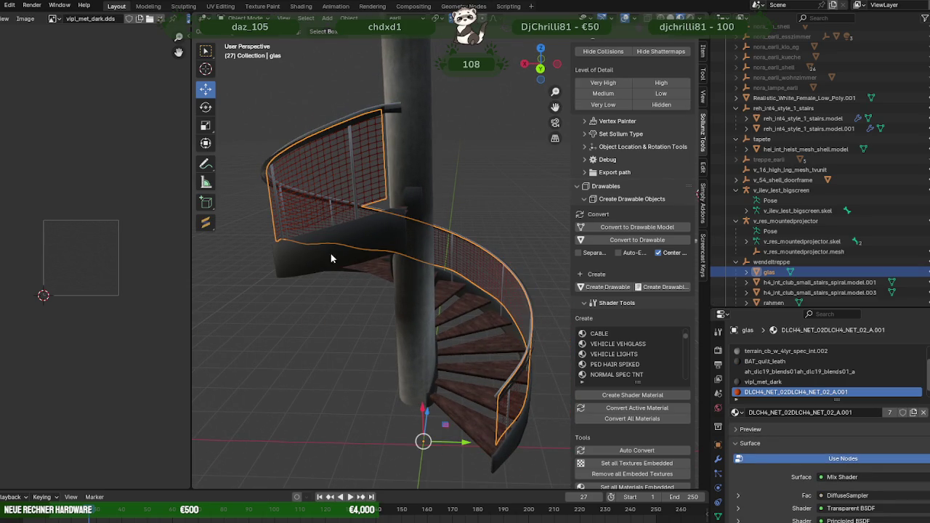
click(919, 272)
mouse_move(415, 230)
middle_down()
mouse_move(435, 217)
mouse_move(393, 180)
middle_up()
click(393, 181)
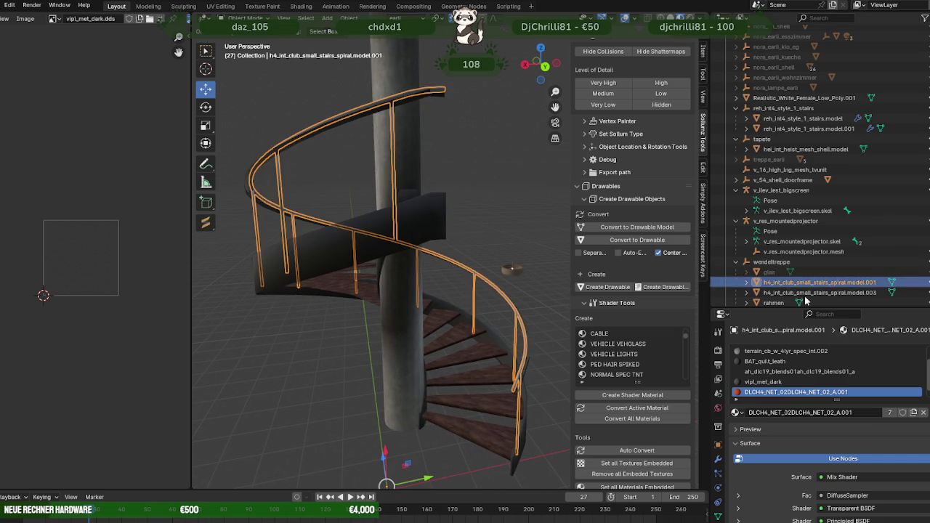
key(h)
Select the joined frame rail rahmen.002 and return to Edit Mode
mouse_move(461, 247)
middle_down()
mouse_move(480, 263)
mouse_move(480, 280)
mouse_move(473, 271)
middle_up()
click(452, 214)
key(Tab)
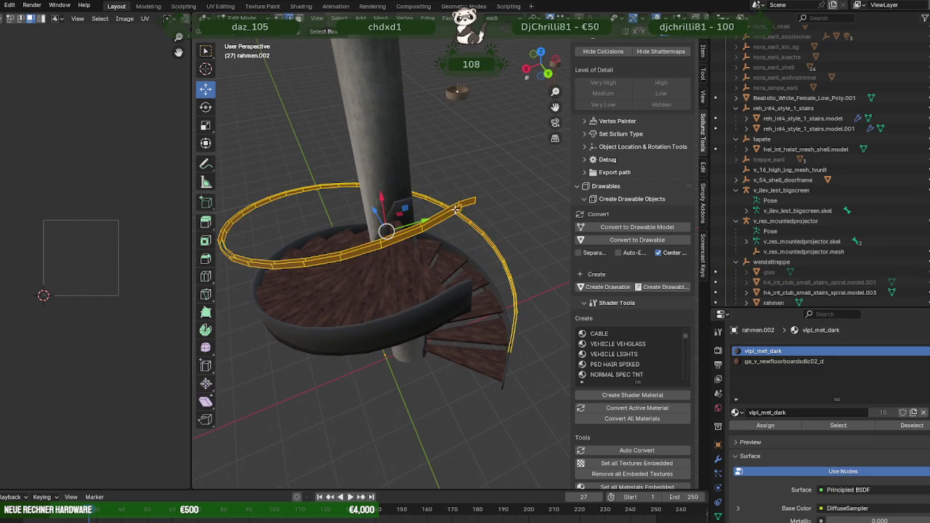
Select the end section of the rail and extrude it outward
click(454, 211)
click(473, 210)
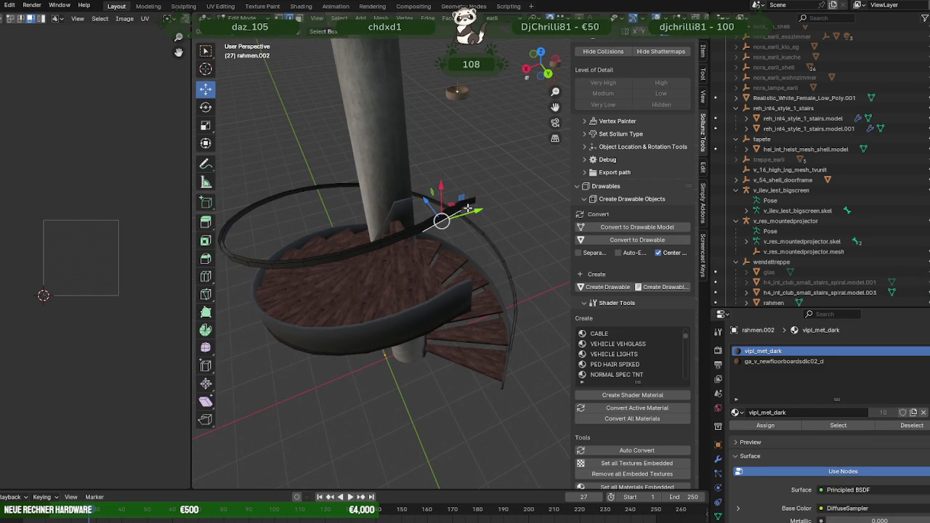
scroll(462, 211, up, 2)
scroll(468, 221, up, 2)
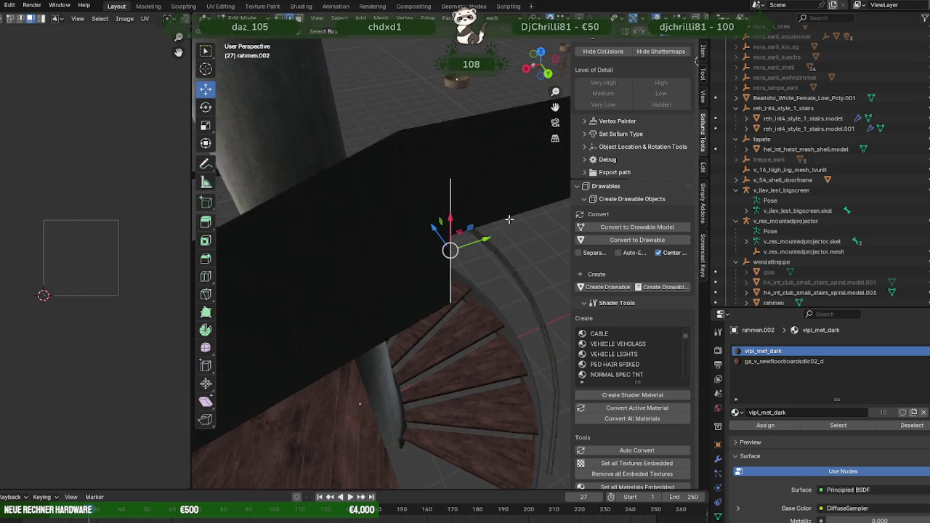
scroll(476, 233, up, 2)
mouse_move(476, 234)
middle_down()
mouse_move(465, 247)
mouse_move(419, 252)
middle_up()
key(e)
click(490, 251)
Lengthen the extruded beam end to the right
drag(441, 245, 516, 210)
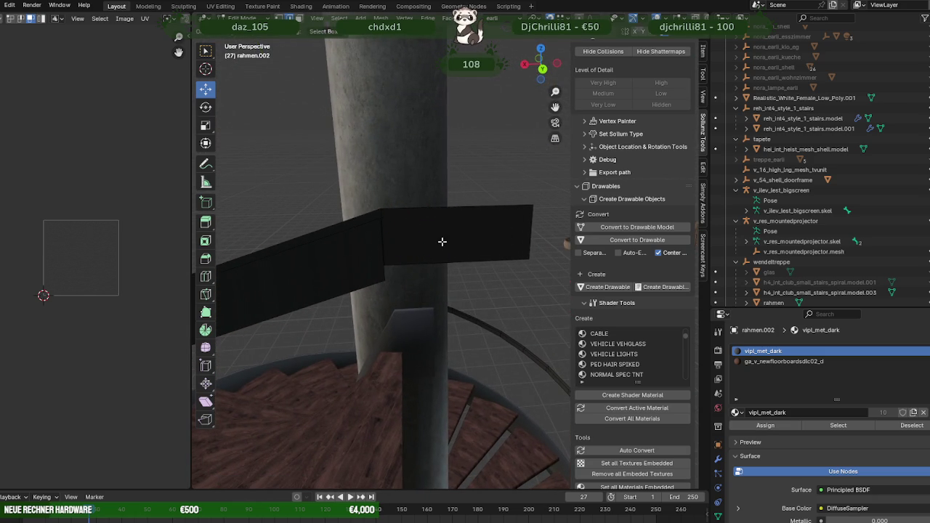
click(401, 258)
drag(415, 258, 540, 208)
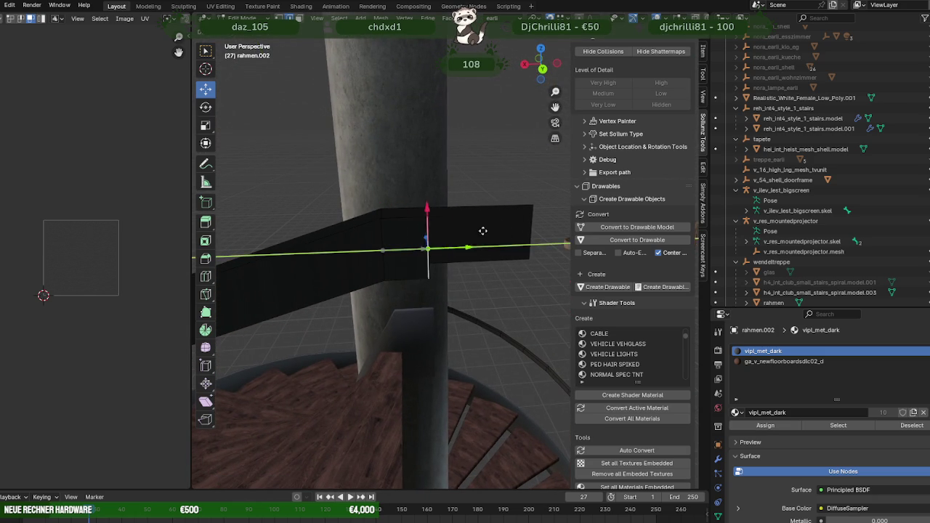
middle_drag(473, 218, 401, 201)
In wireframe display, lower the beam's long face slightly into place
click(390, 255)
key(shift+z)
mouse_move(377, 261)
middle_down()
mouse_move(415, 245)
mouse_move(431, 265)
middle_up()
click(418, 251)
drag(426, 197, 424, 209)
middle_drag(425, 244, 426, 248)
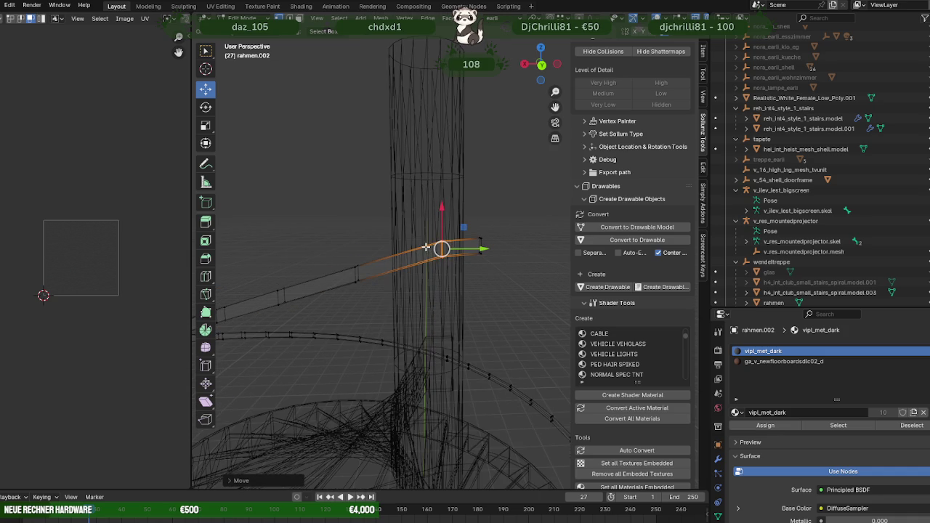
drag(425, 247, 426, 248)
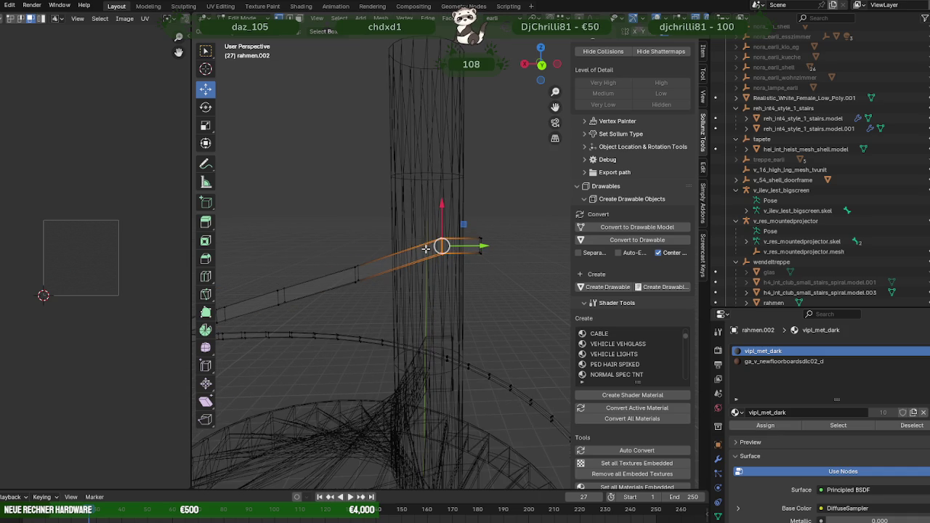
key(shift+z)
mouse_move(426, 249)
middle_down()
mouse_move(477, 310)
mouse_move(416, 334)
mouse_move(432, 218)
mouse_move(461, 264)
mouse_move(472, 227)
mouse_move(425, 193)
mouse_move(438, 251)
mouse_move(418, 265)
mouse_move(448, 210)
mouse_move(447, 304)
middle_up()
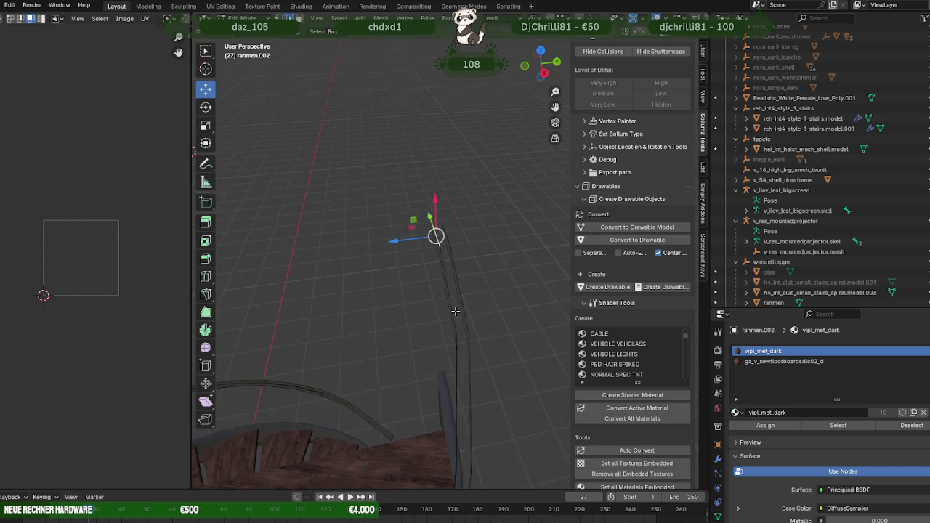
Extrude the top of the frame beam upward into a new face
mouse_move(455, 311)
middle_down()
mouse_move(410, 236)
mouse_move(415, 255)
middle_up()
key(e)
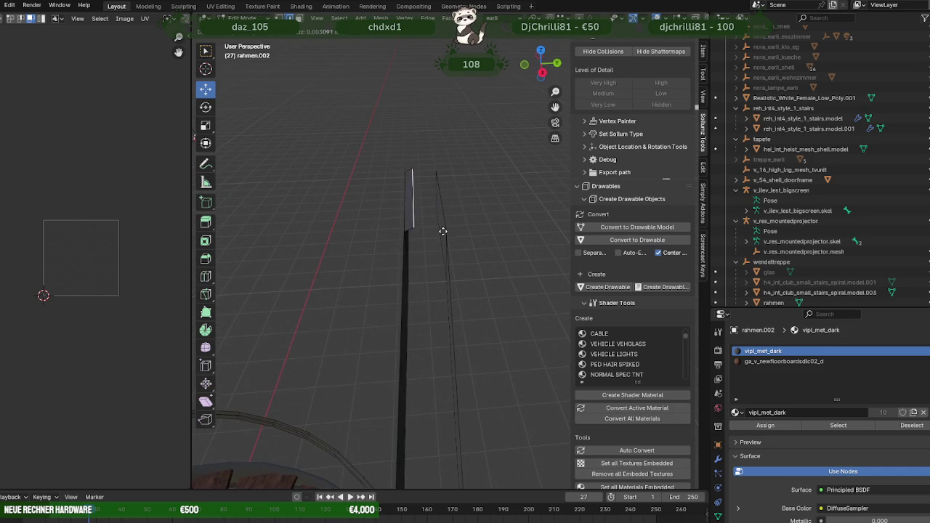
key(Escape)
drag(389, 201, 419, 186)
middle_drag(419, 186, 431, 205)
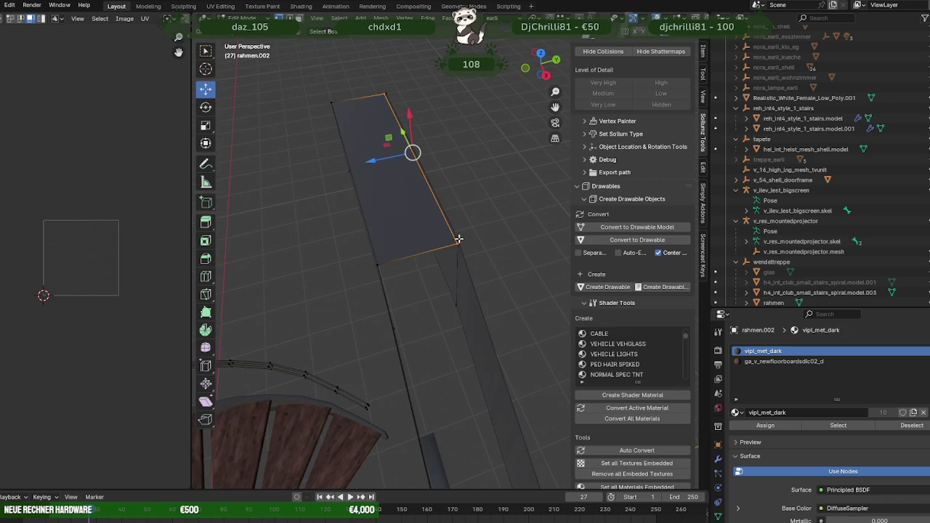
mouse_move(412, 152)
mouse_down()
mouse_move(450, 239)
mouse_move(436, 211)
mouse_up()
key(ctrl+z)
Reposition the corner vertex and the box's bend section to widen the frame face
click(384, 94)
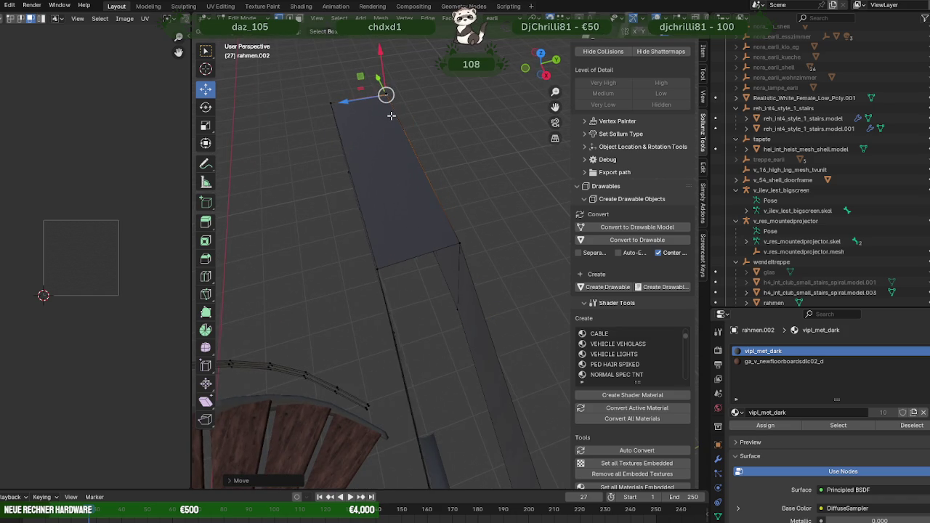
key(KP_Decimal)
mouse_move(444, 245)
middle_down()
mouse_move(492, 254)
mouse_move(451, 250)
middle_up()
drag(451, 250, 457, 270)
middle_drag(456, 269, 502, 261)
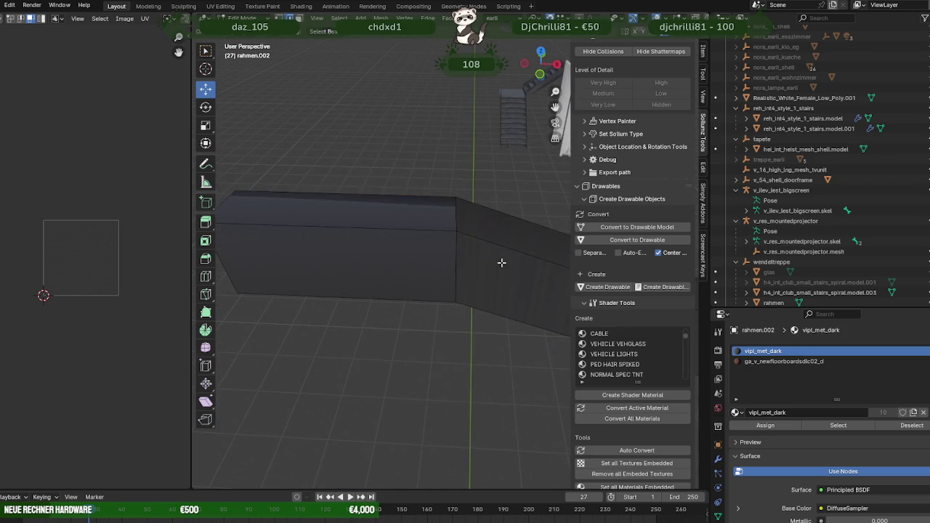
drag(502, 262, 446, 239)
middle_drag(476, 250, 405, 235)
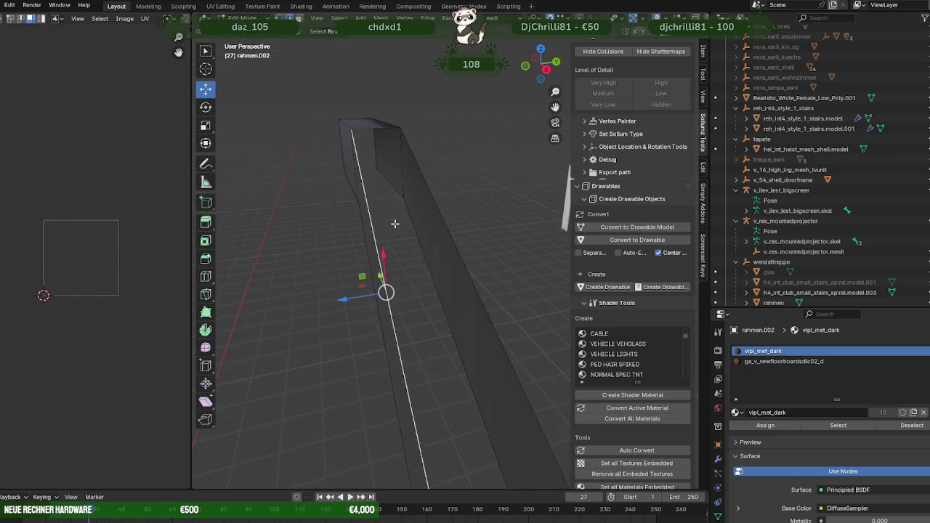
drag(424, 290, 385, 302)
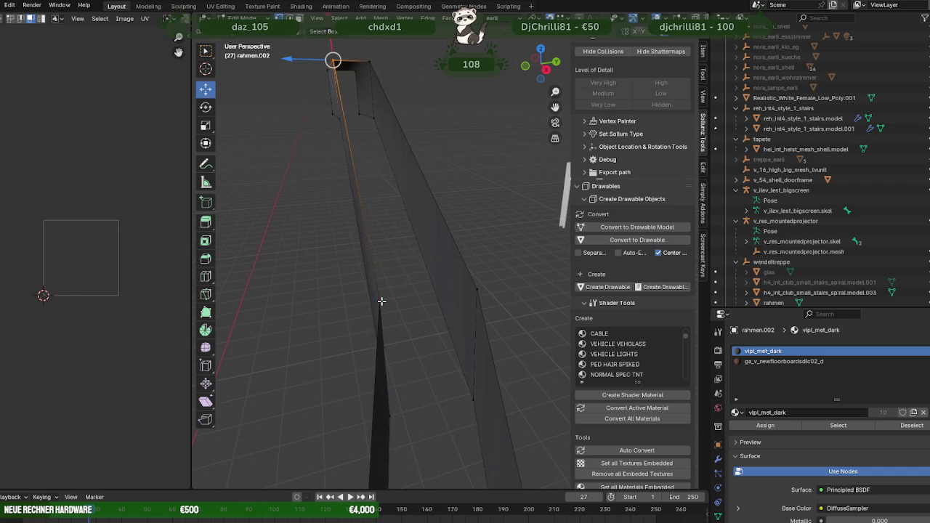
drag(380, 301, 482, 288)
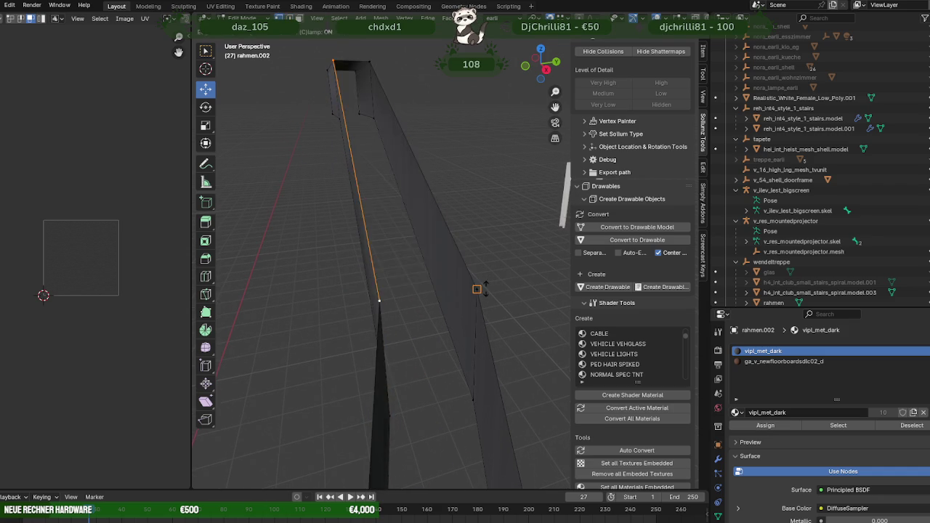
key(e)
click(485, 288)
Move the beam's vertical edge onto the far edge and extrude that region
click(370, 61)
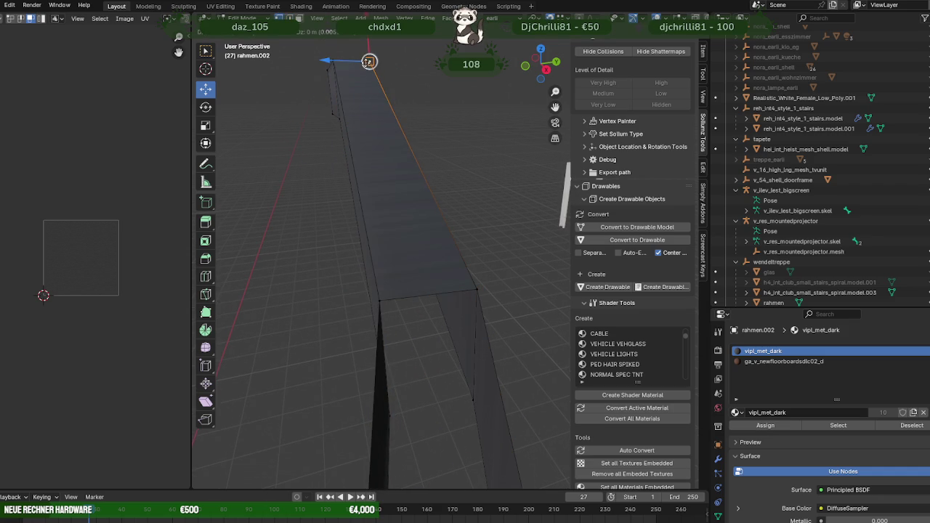
drag(369, 61, 370, 62)
key(KP_Decimal)
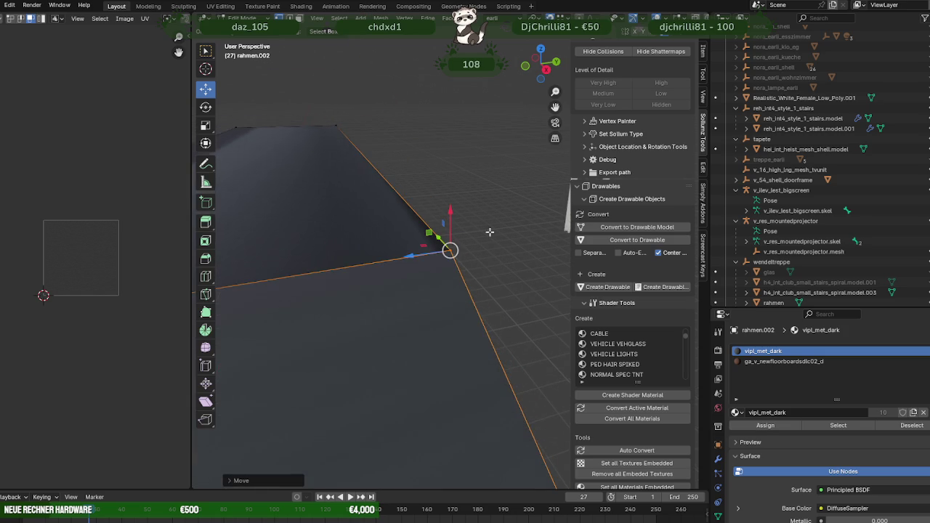
scroll(395, 91, down, 5)
mouse_move(463, 346)
middle_down()
mouse_move(436, 245)
mouse_move(432, 258)
middle_up()
click(432, 263)
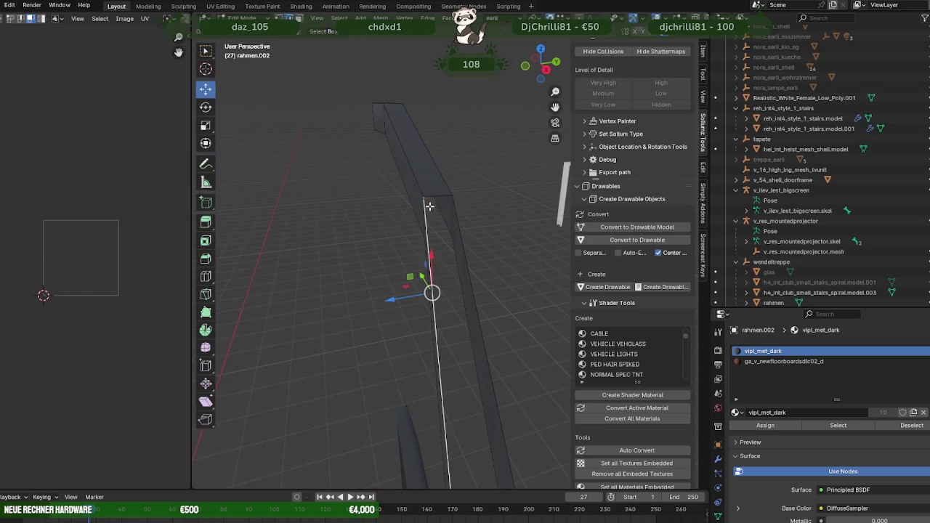
key(g)
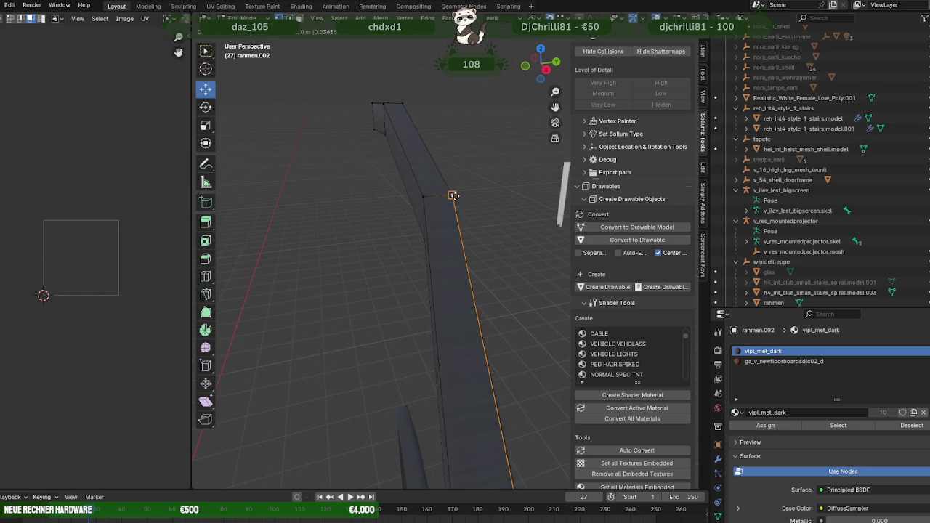
click(453, 196)
key(e)
click(434, 179)
Extrude a slanted face from the panel's upper-left corner vertex
middle_drag(453, 265, 448, 251)
drag(449, 251, 456, 262)
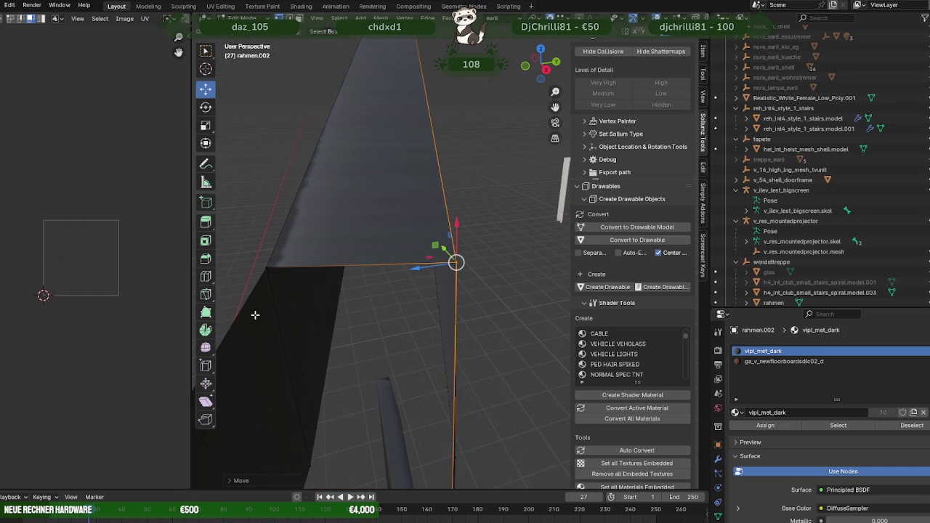
click(270, 285)
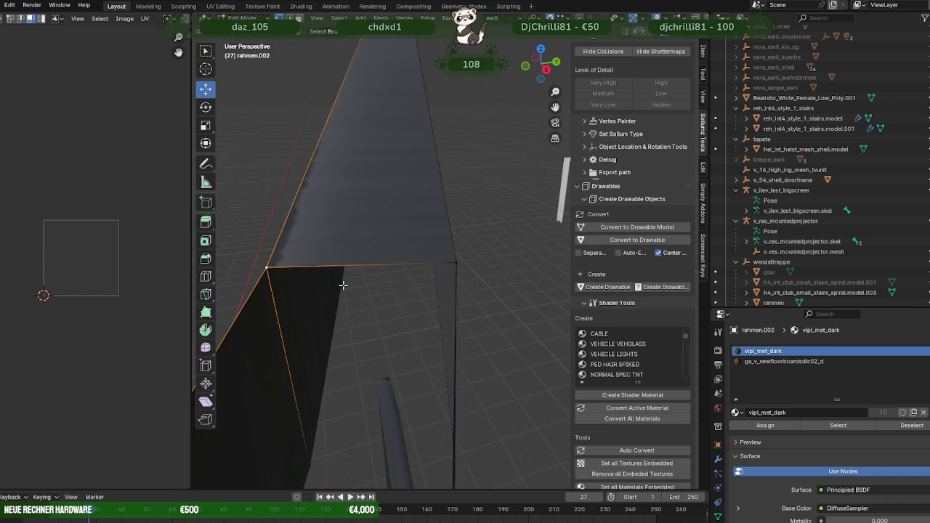
middle_drag(332, 284, 453, 263)
key(e)
click(458, 264)
mouse_move(426, 363)
middle_down()
mouse_move(438, 178)
mouse_move(482, 300)
middle_up()
mouse_move(445, 379)
middle_down()
mouse_move(430, 332)
mouse_move(426, 251)
mouse_move(419, 337)
middle_up()
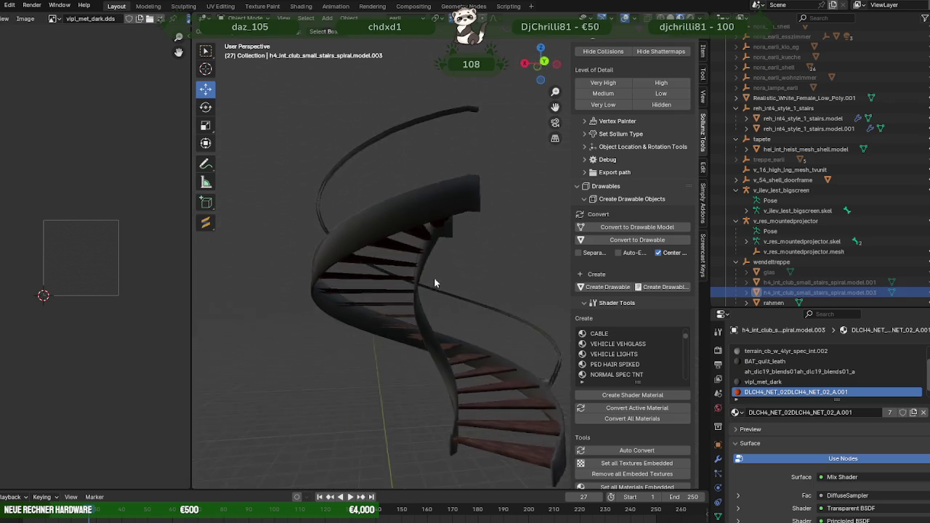
mouse_move(434, 282)
middle_down()
mouse_move(459, 273)
mouse_move(459, 258)
mouse_move(431, 264)
mouse_move(403, 311)
middle_up()
Select the frame panel rahmen.002 over the stair treads and enter Edit Mode
scroll(403, 311, up, 3)
scroll(477, 266, up, 3)
middle_drag(477, 265, 396, 203)
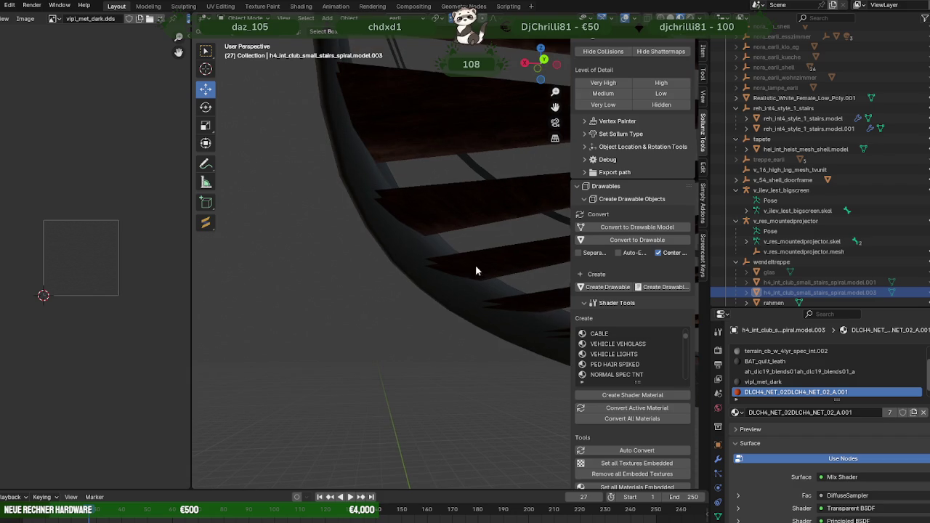
mouse_move(366, 79)
middle_down()
mouse_move(425, 150)
mouse_move(431, 310)
middle_up()
scroll(424, 150, down, 5)
scroll(431, 305, up, 3)
middle_drag(386, 290, 494, 347)
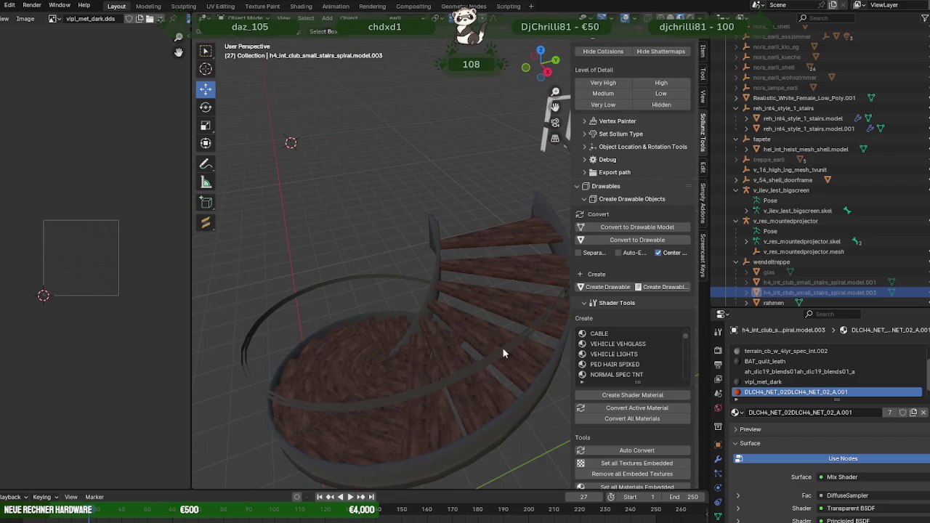
click(518, 344)
key(Tab)
Extrude the panel's end edge to the first stair corner
mouse_move(544, 313)
middle_down()
mouse_move(415, 280)
mouse_move(366, 252)
middle_up()
scroll(511, 306, up, 6)
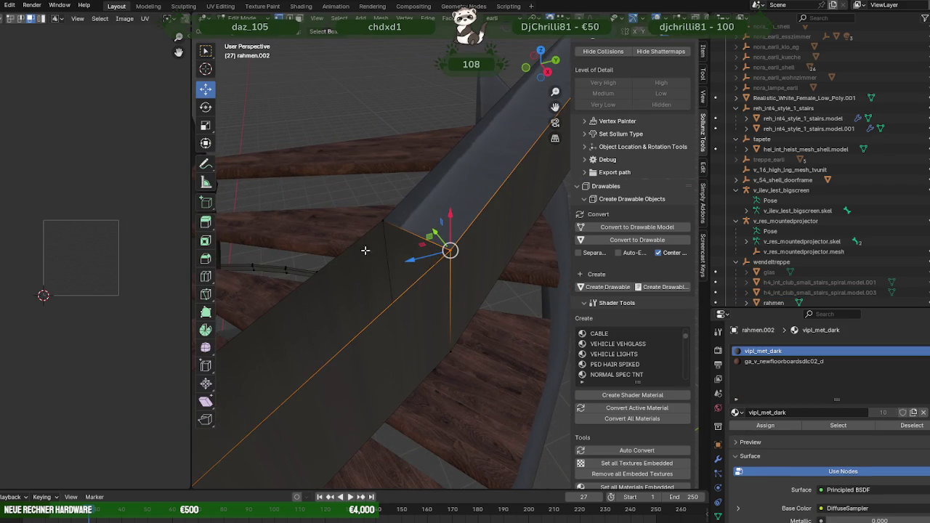
key(e)
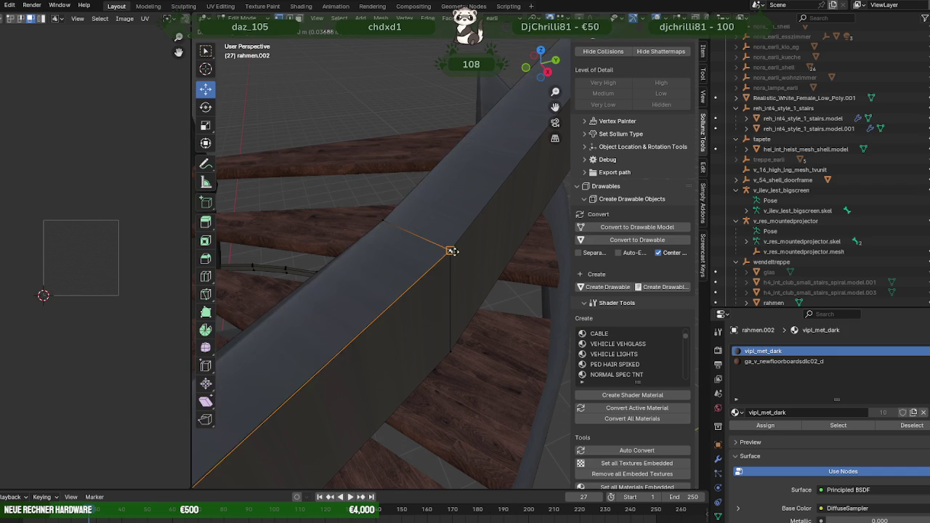
click(452, 250)
scroll(434, 293, down, 5)
middle_drag(301, 384, 458, 245)
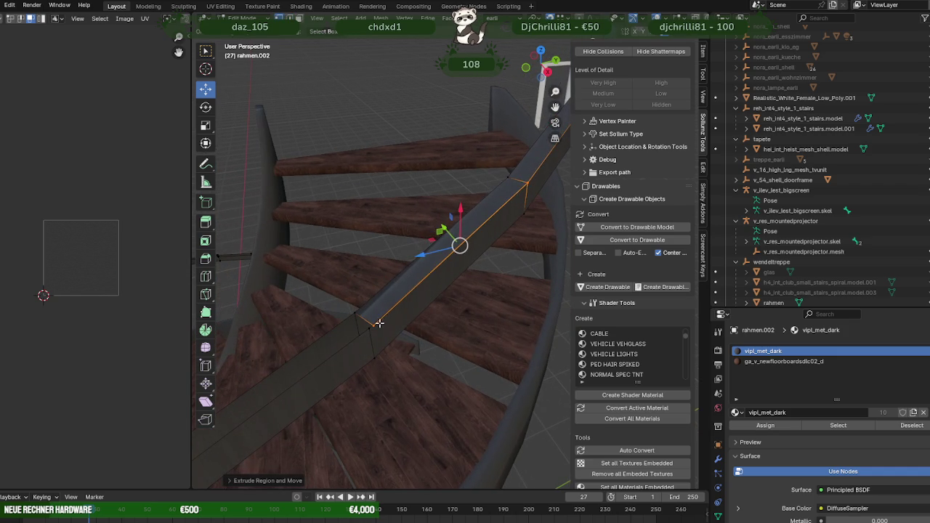
middle_drag(373, 325, 426, 259)
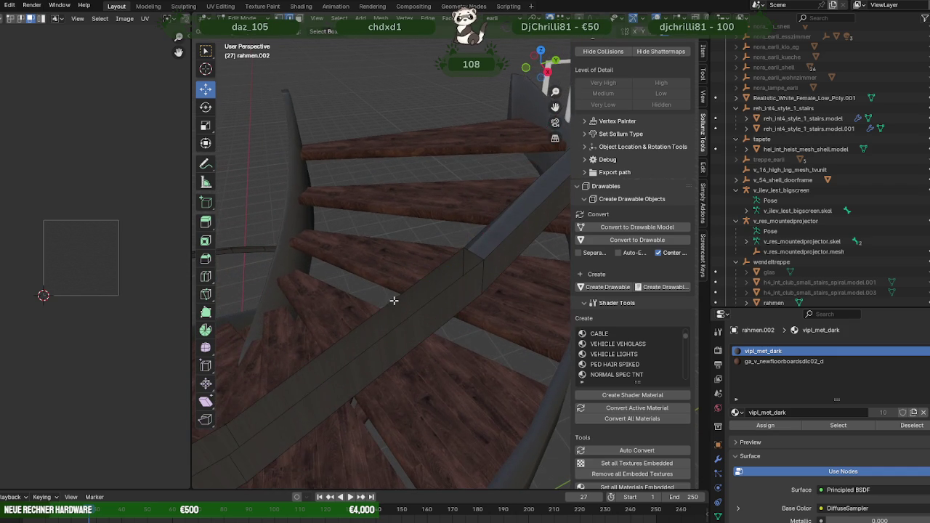
middle_drag(481, 264, 426, 266)
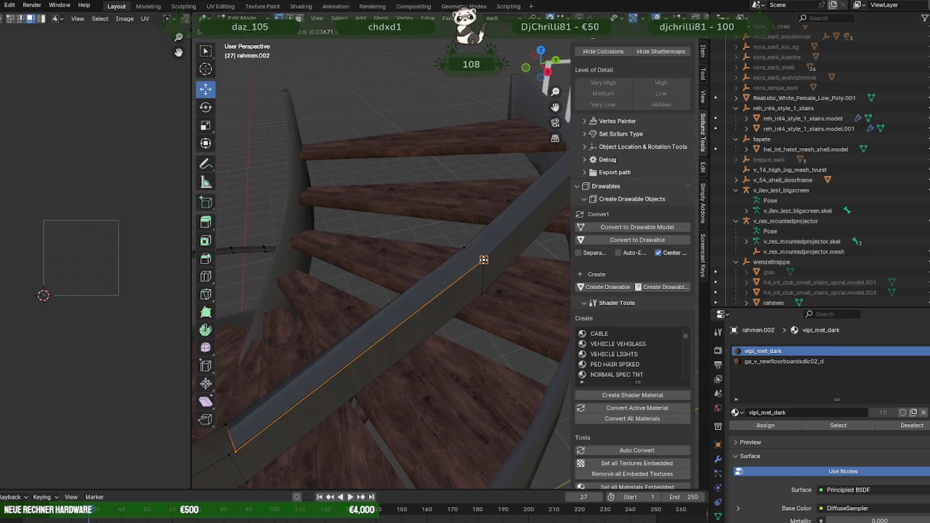
Extrude another panel segment along the stair curve to the next corner
key(e)
click(414, 356)
mouse_move(485, 261)
middle_down()
mouse_move(356, 338)
mouse_move(350, 311)
middle_up()
click(356, 338)
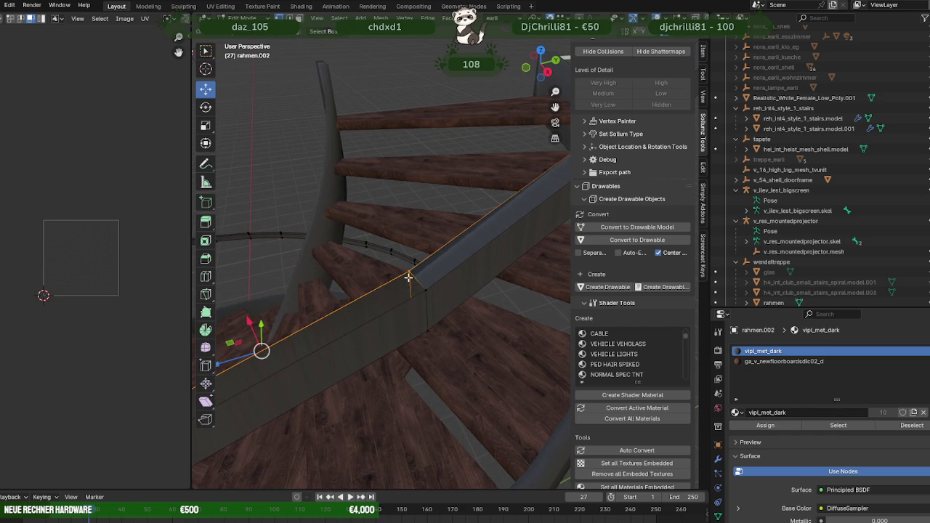
key(e)
click(426, 304)
Extrude the panel's top edge loop and move the new edge into place
middle_drag(426, 305, 532, 281)
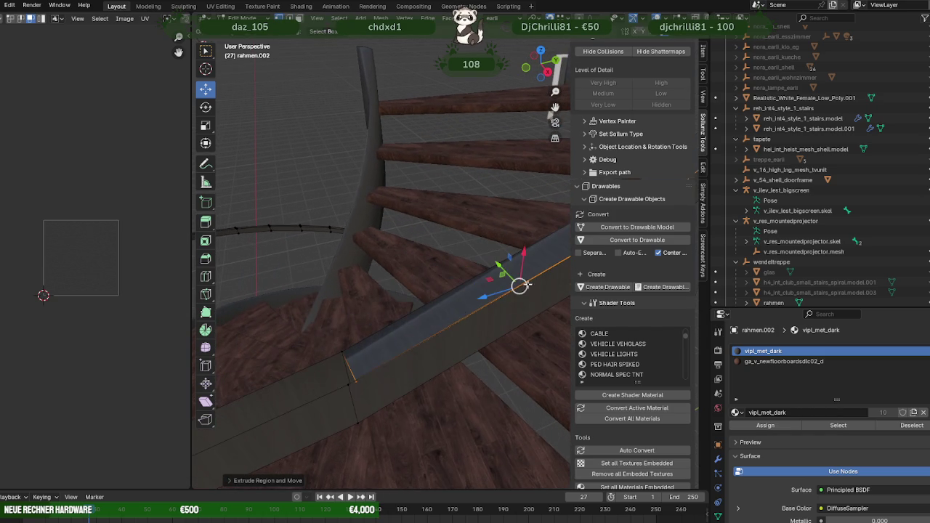
click(355, 381)
middle_drag(355, 380, 352, 351)
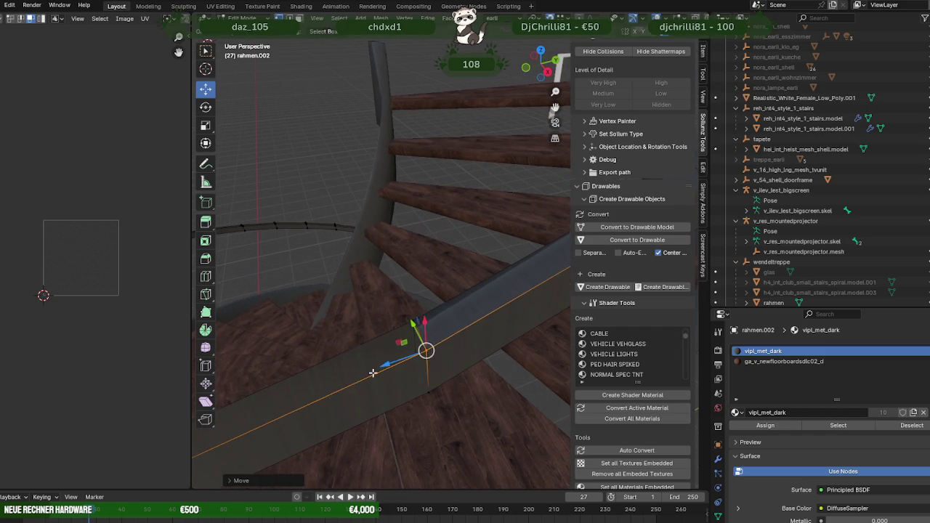
alt+click(393, 336)
key(e)
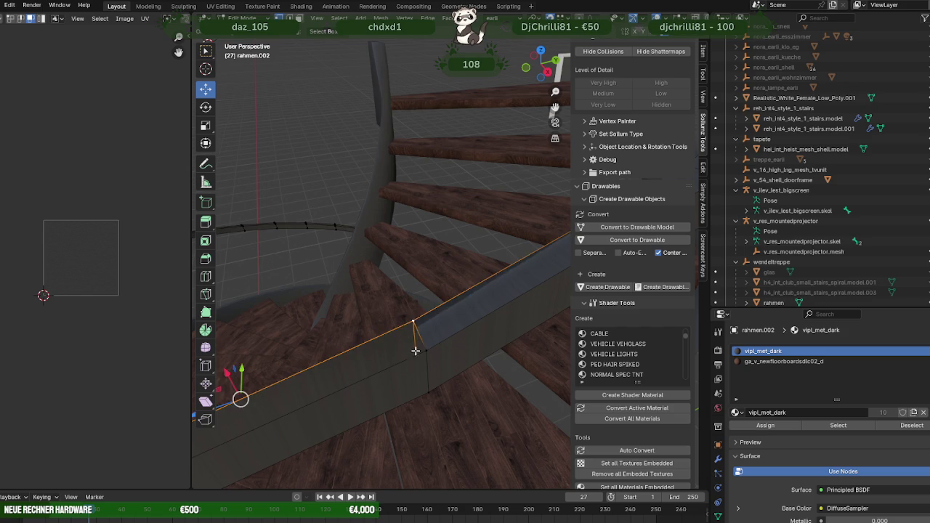
click(415, 348)
middle_drag(414, 349, 366, 342)
drag(367, 342, 311, 381)
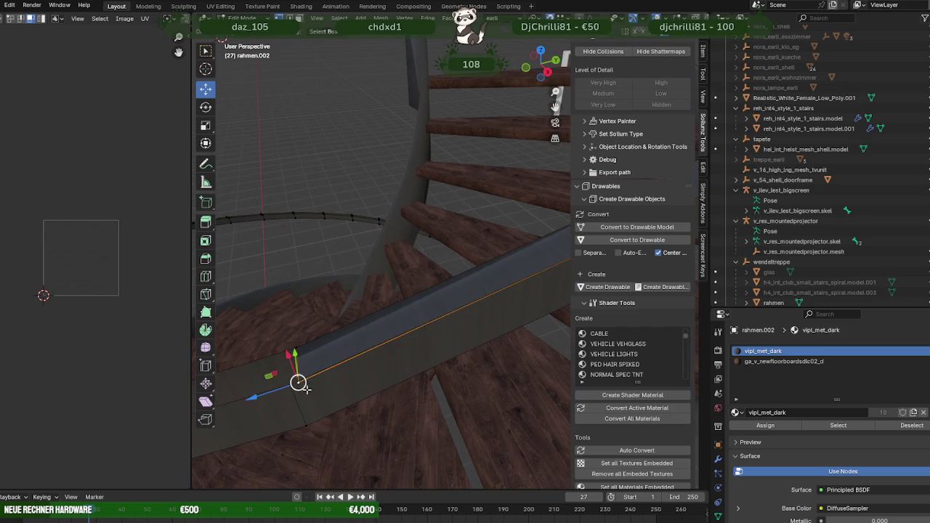
Extrude the upper end edge into a new face snapped onto the neighbouring vertex
middle_drag(308, 384, 332, 338)
alt+click(403, 320)
key(e)
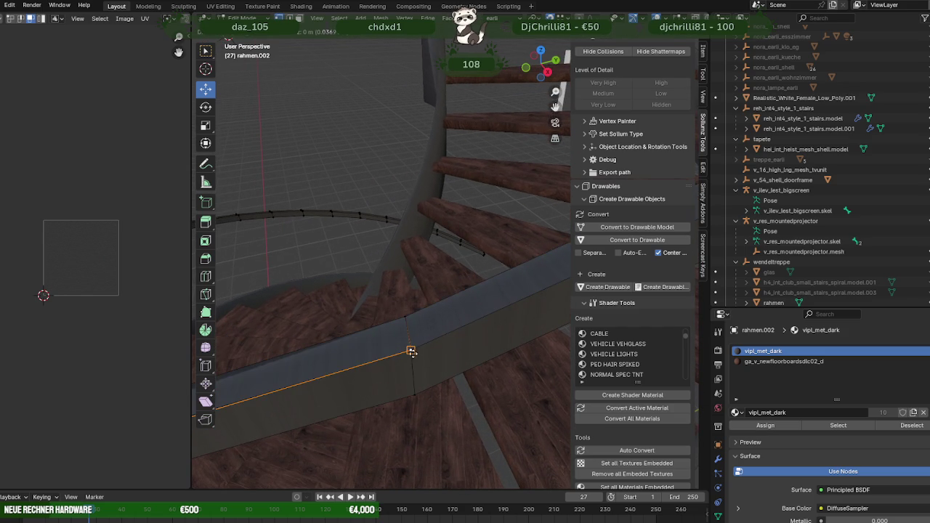
click(411, 353)
middle_drag(370, 373, 402, 330)
drag(339, 352, 322, 347)
mouse_move(322, 347)
middle_down()
mouse_move(391, 307)
mouse_move(488, 284)
middle_up()
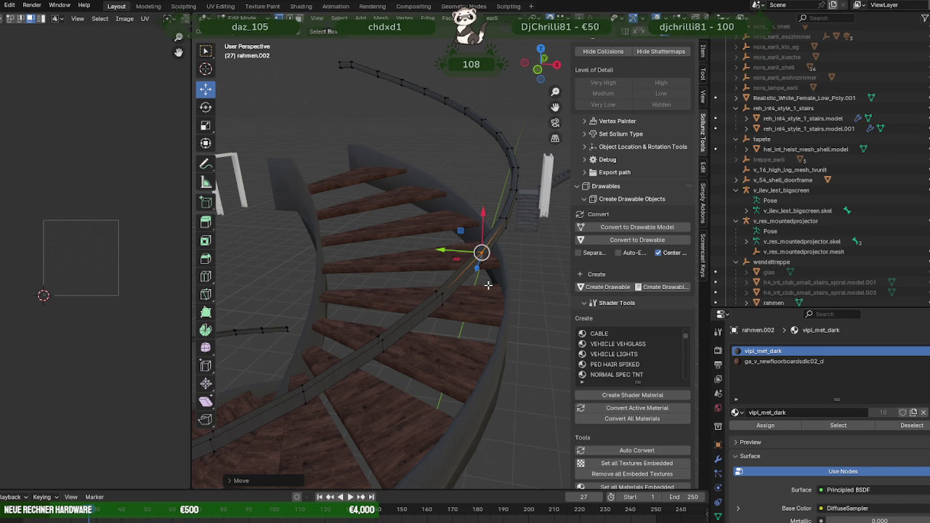
Move the rail panel's left edge into line with the handrail
mouse_move(486, 277)
middle_down()
mouse_move(454, 322)
mouse_move(426, 306)
middle_up()
scroll(454, 322, up, 2)
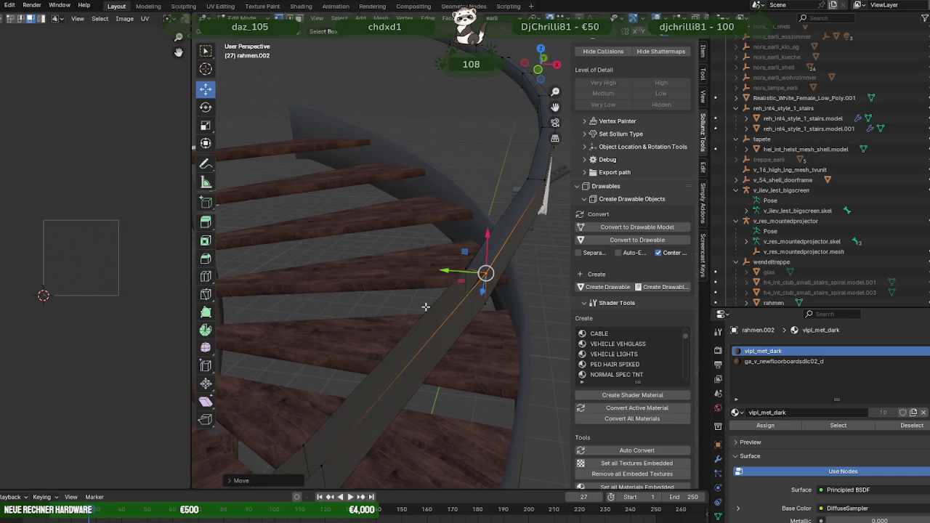
click(425, 307)
key(g)
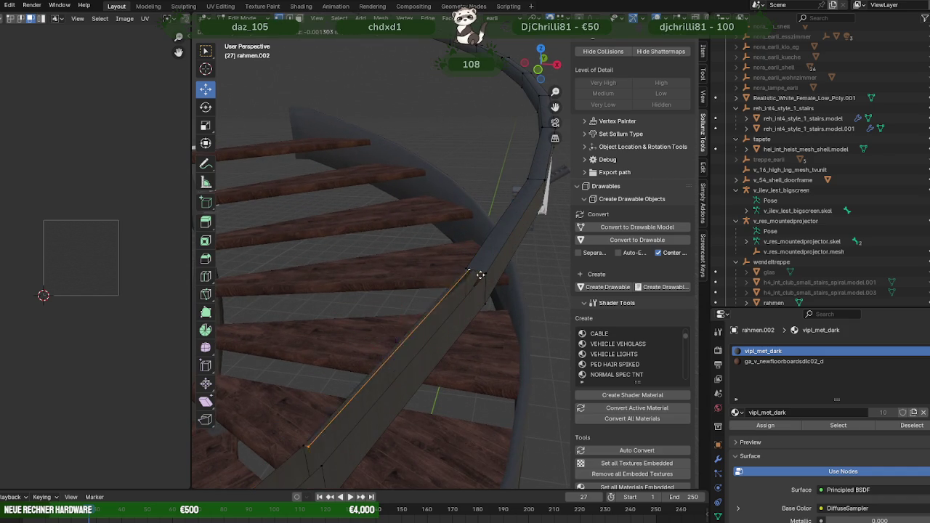
click(483, 275)
Extrude the panel's end edge into a new face along the rail
middle_drag(375, 409, 404, 361)
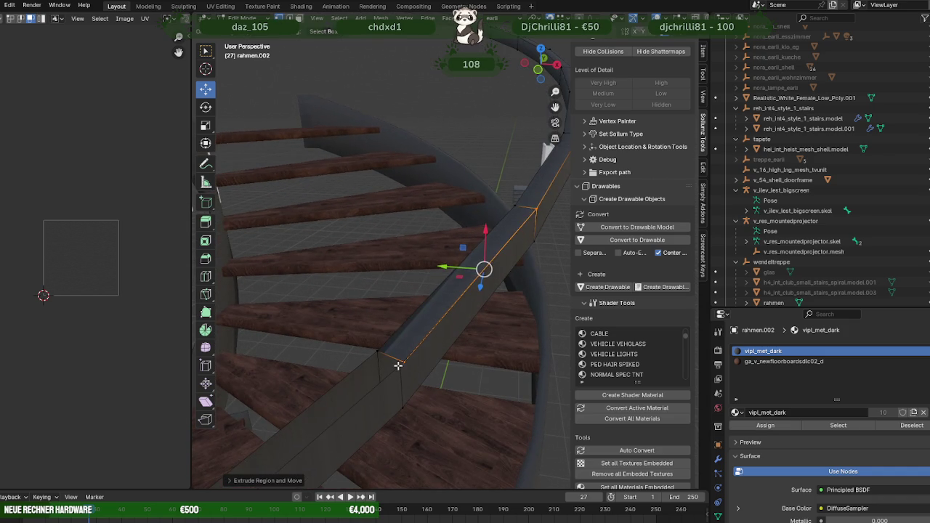
alt+click(359, 369)
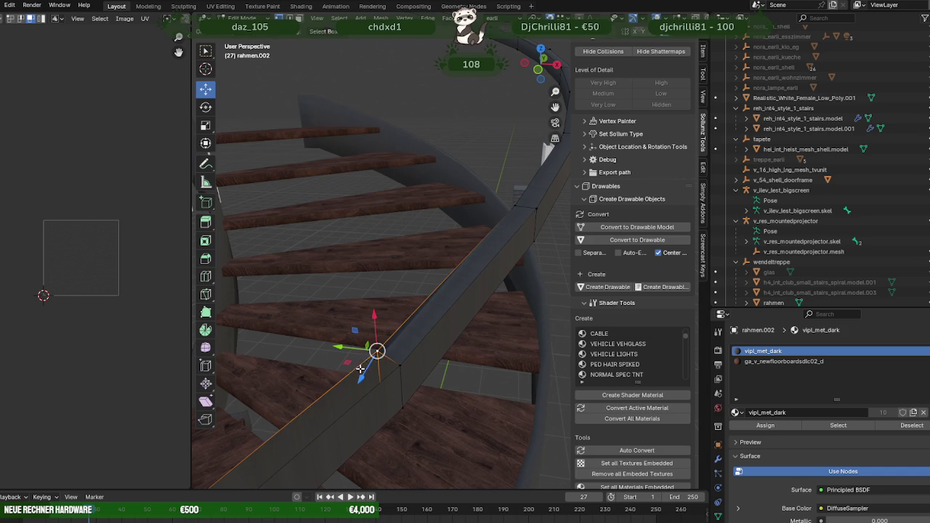
click(340, 378)
key(e)
click(399, 369)
mouse_move(399, 370)
middle_down()
mouse_move(458, 317)
mouse_move(333, 377)
mouse_move(423, 360)
middle_up()
Slide the new face's corner vertex down the rail edge, then extrude the next vertex
click(290, 449)
drag(396, 365, 360, 381)
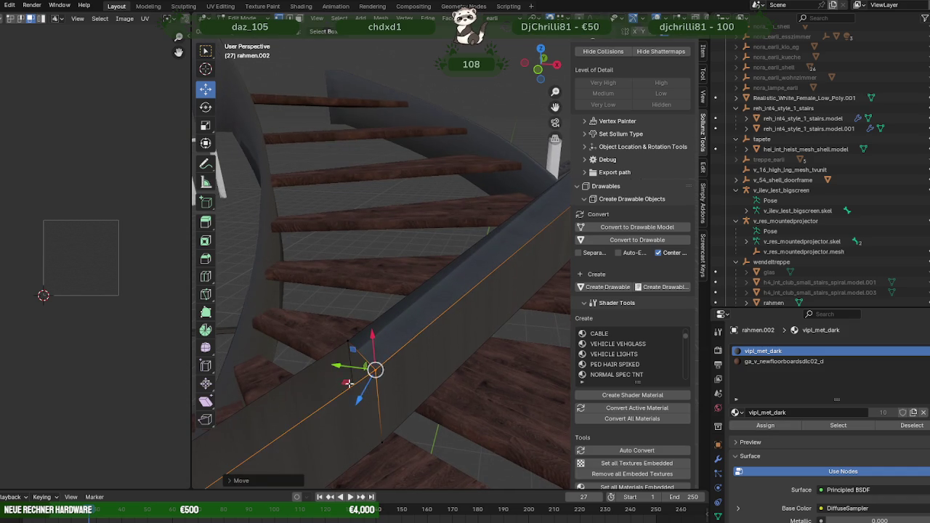
click(351, 347)
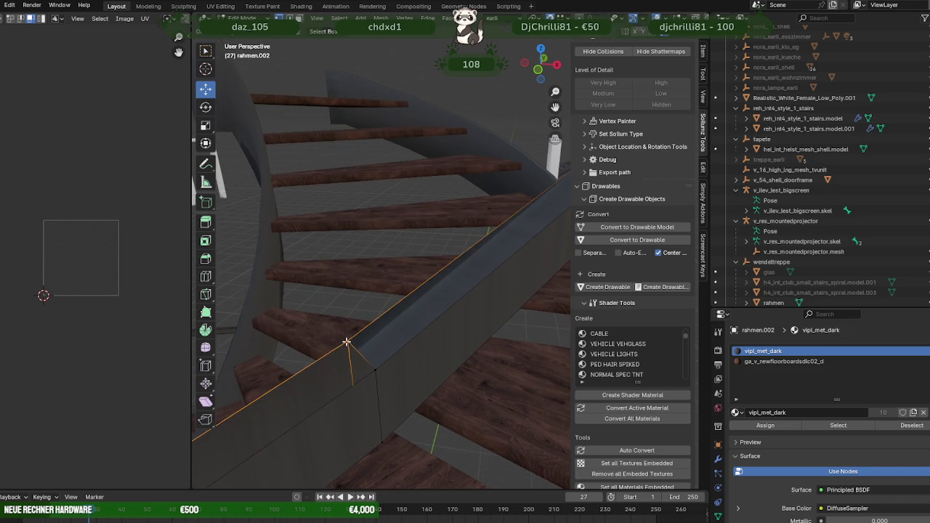
key(e)
mouse_move(377, 369)
middle_down()
mouse_move(429, 334)
mouse_move(423, 319)
middle_up()
Extrude the panel's top edge into a new segment along the rail
click(296, 344)
mouse_move(297, 337)
middle_down()
mouse_move(322, 342)
mouse_move(311, 348)
middle_up()
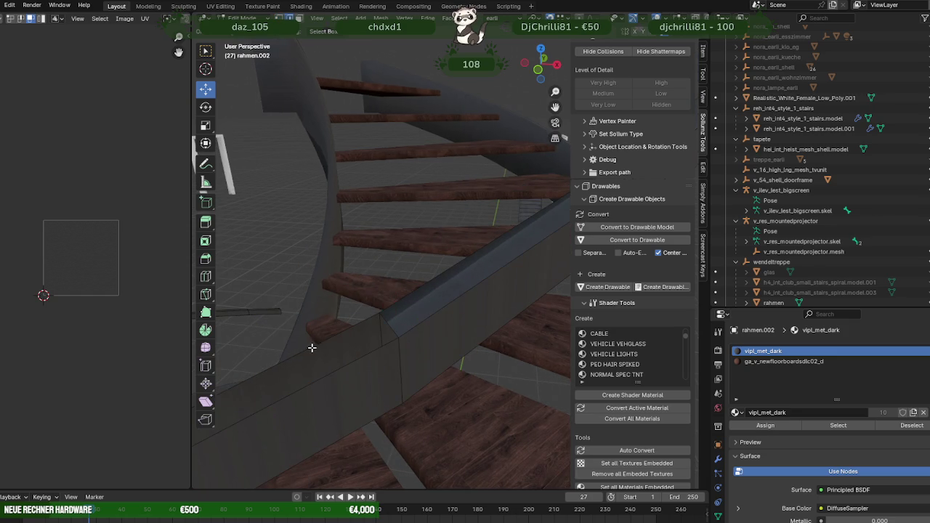
alt+click(376, 313)
key(e)
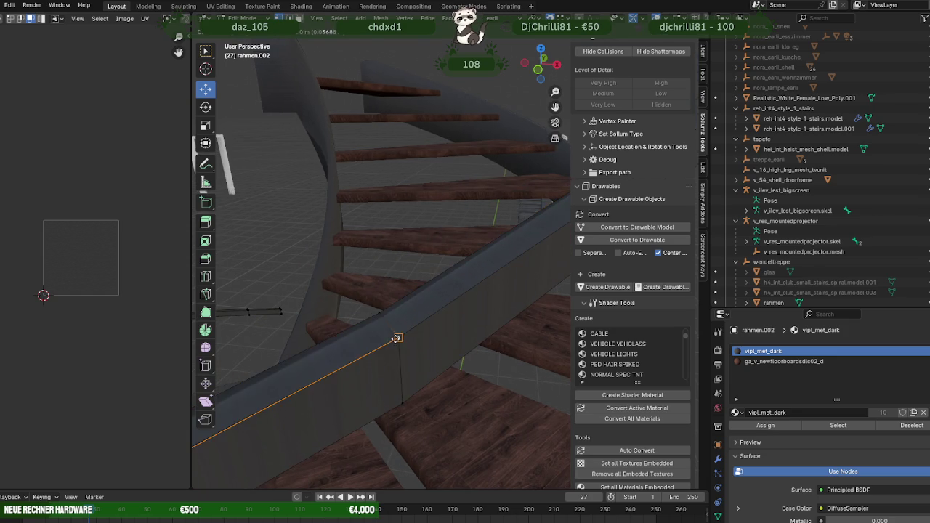
click(378, 320)
Extrude the next top edge into a further panel segment
mouse_move(378, 320)
middle_down()
mouse_move(381, 351)
mouse_move(351, 348)
middle_up()
click(354, 356)
alt+click(350, 347)
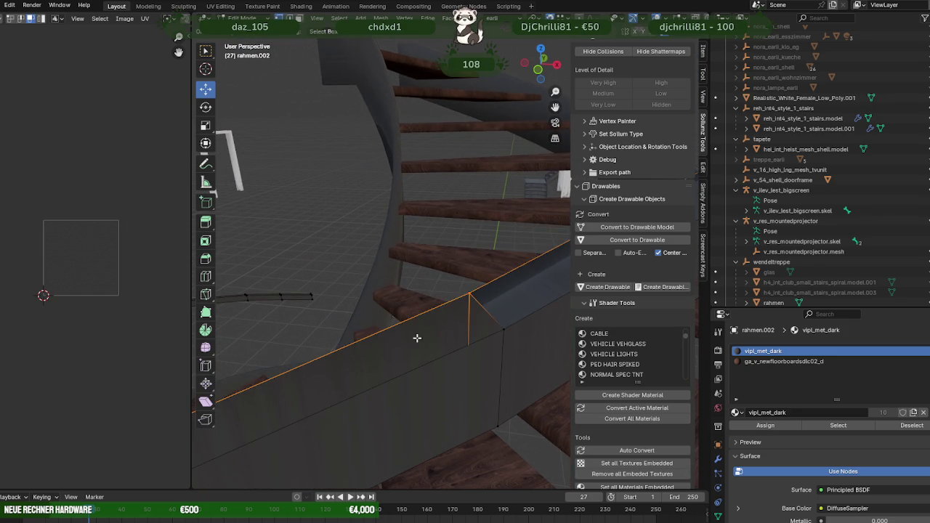
key(e)
click(505, 388)
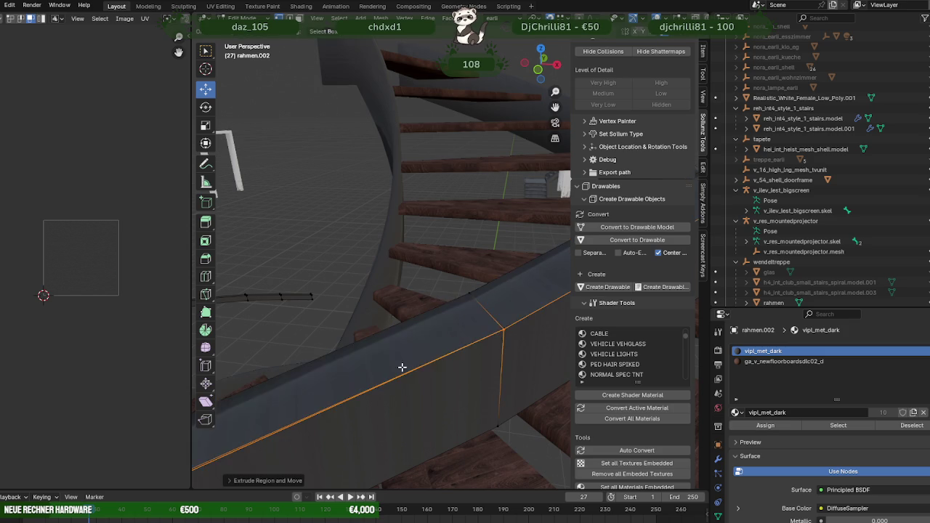
Move the corner vertex left to meet the rail, then extrude another segment
middle_drag(504, 388, 504, 320)
click(436, 382)
drag(434, 376, 413, 378)
alt+click(408, 327)
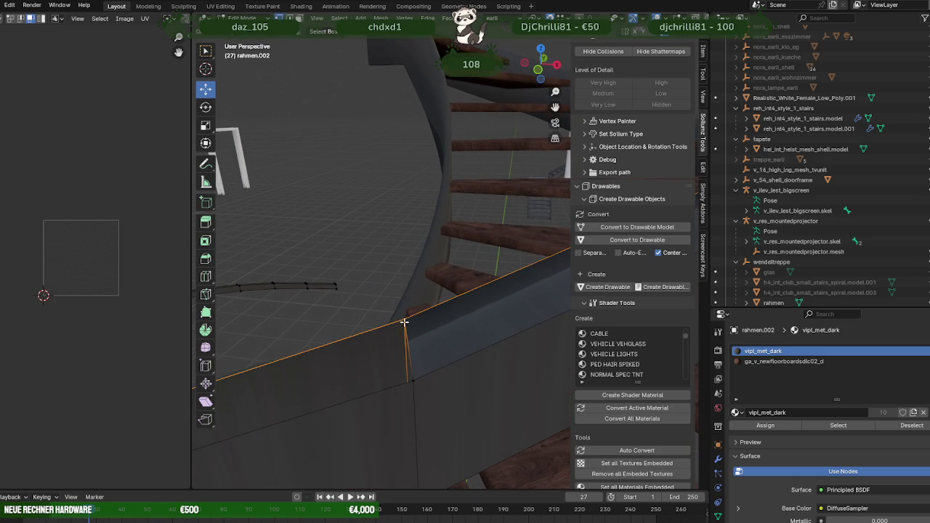
key(e)
click(418, 378)
Select the corner vertex at the segment end and centre the view on it
mouse_move(382, 390)
middle_down()
mouse_move(482, 357)
mouse_move(324, 372)
middle_up()
click(309, 381)
key(KP_Decimal)
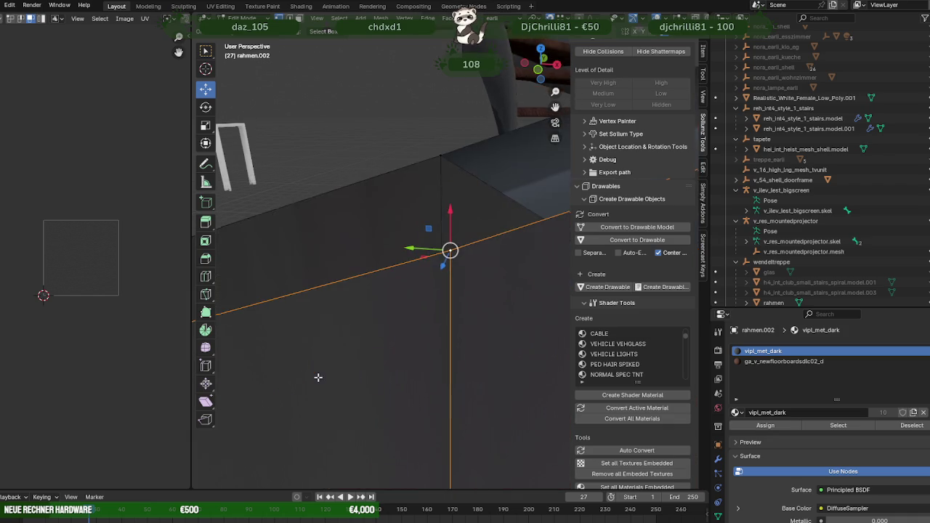
Extrude a new vertex from the panel's corner
middle_drag(439, 263, 567, 300)
middle_drag(422, 215, 380, 290)
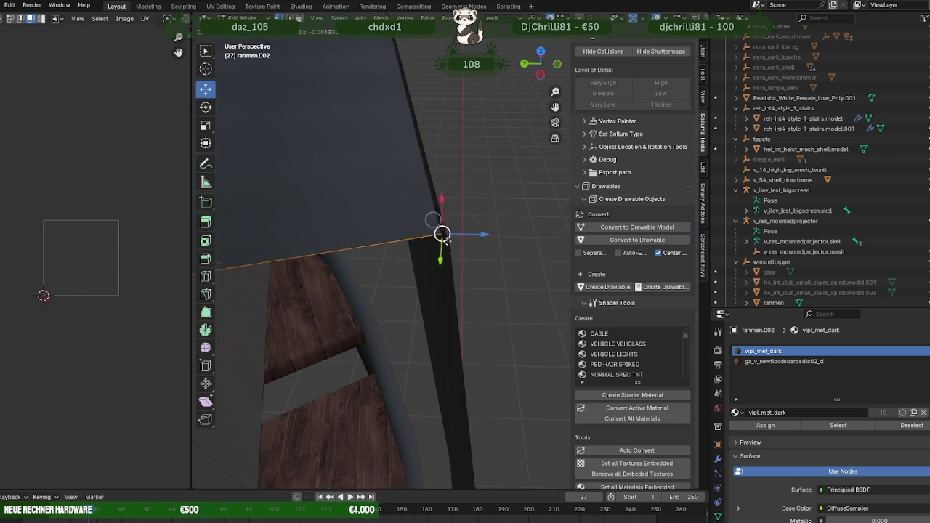
click(291, 330)
click(295, 268)
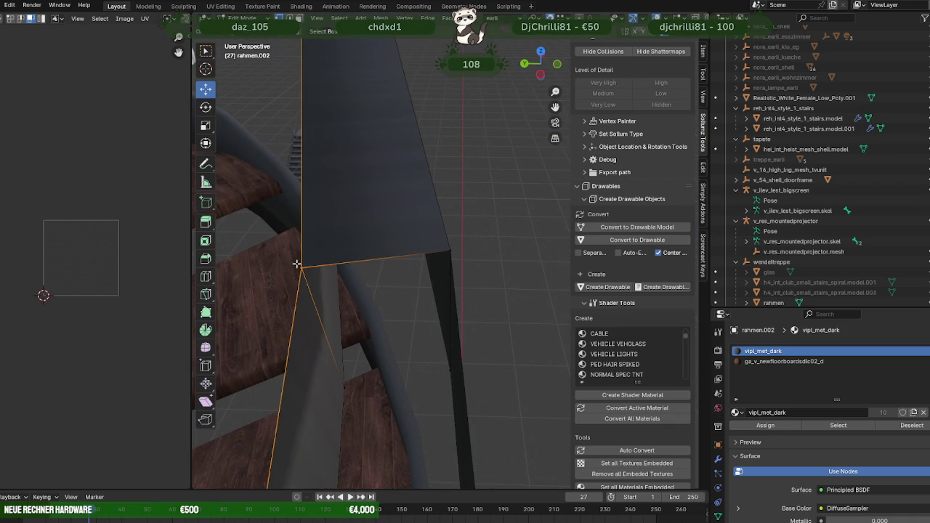
key(e)
Move the extruded vertex to the end of the rail
mouse_move(436, 303)
middle_down()
mouse_move(463, 272)
mouse_move(455, 278)
middle_up()
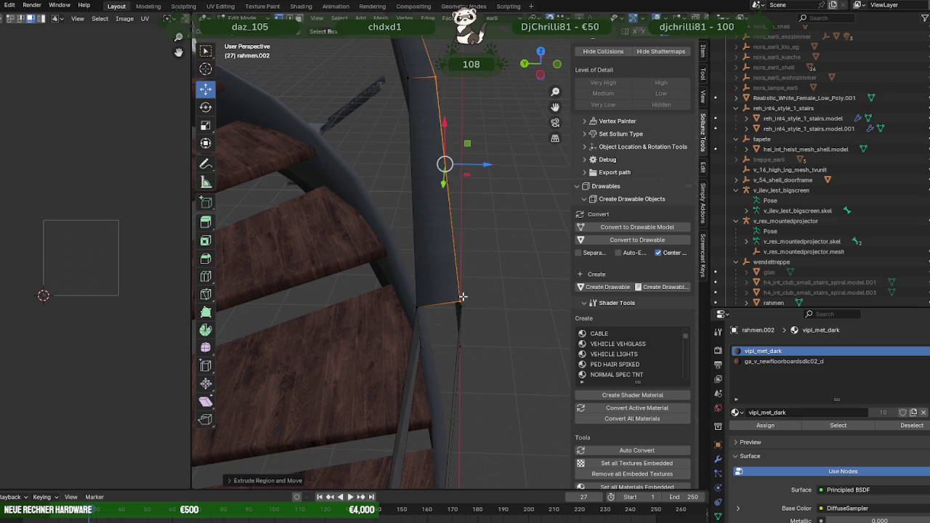
click(462, 297)
drag(459, 302, 459, 301)
mouse_move(458, 301)
middle_down()
mouse_move(469, 272)
mouse_move(450, 283)
middle_up()
key(g)
click(383, 260)
mouse_move(384, 261)
middle_down()
mouse_move(448, 249)
mouse_move(460, 336)
mouse_move(402, 223)
middle_up()
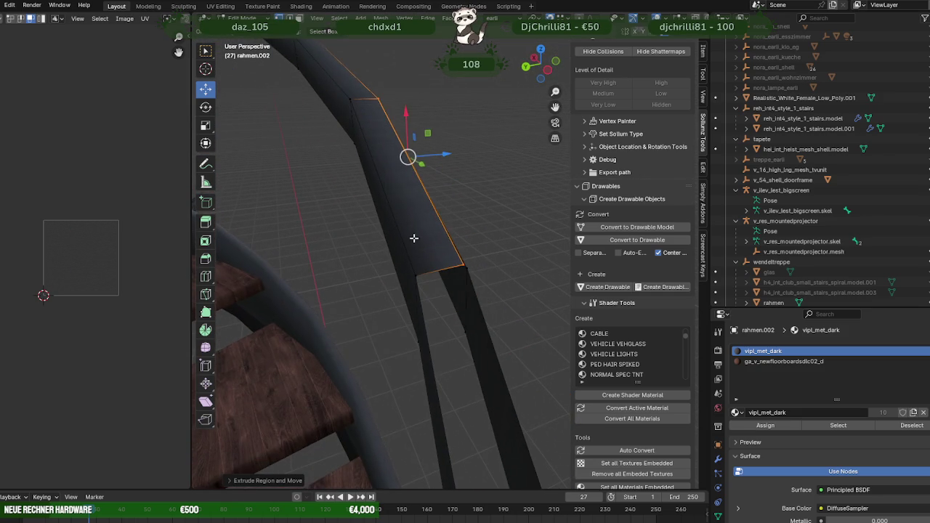
Extrude another vertex from the panel's end corner
click(456, 259)
click(422, 312)
click(418, 277)
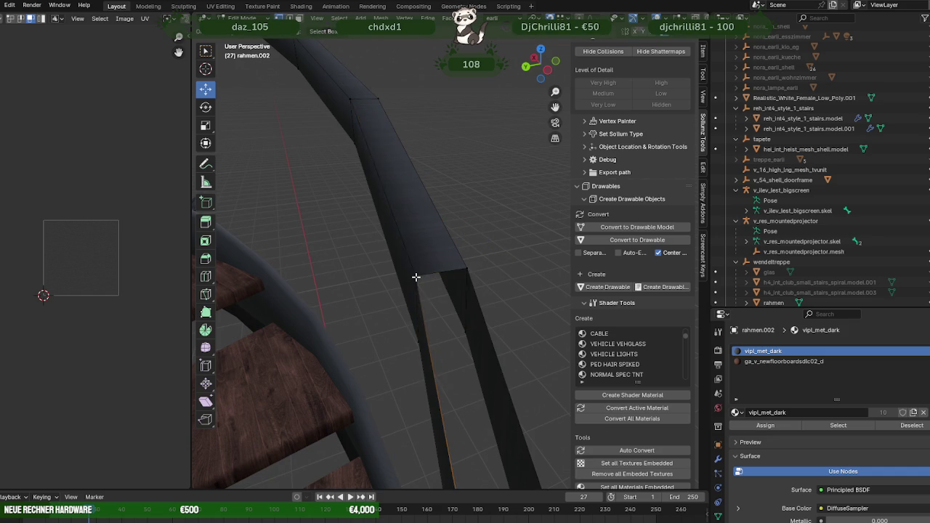
key(e)
click(476, 347)
middle_drag(475, 347, 446, 307)
Place the end vertex, then extrude the next panel segment along the rail
key(g)
click(447, 436)
mouse_move(447, 436)
middle_down()
mouse_move(451, 407)
mouse_move(388, 376)
mouse_move(395, 326)
middle_up()
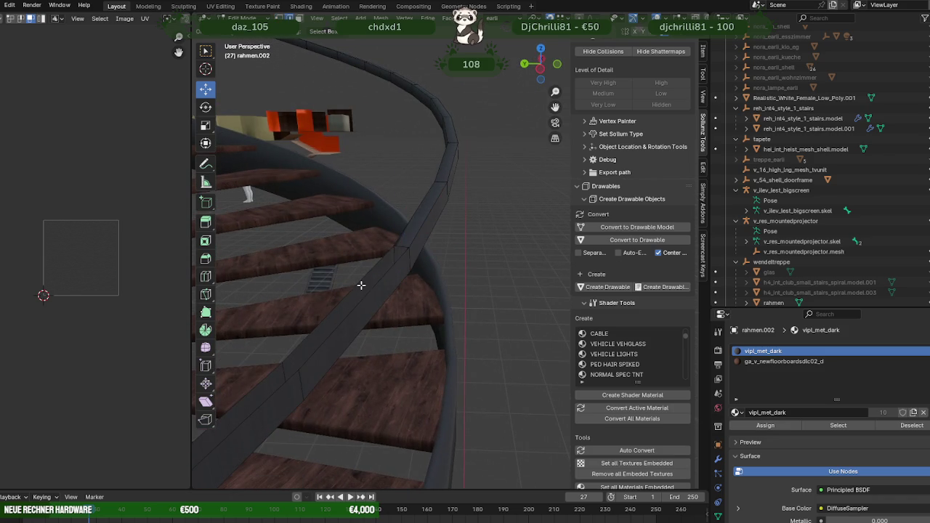
key(e)
click(389, 281)
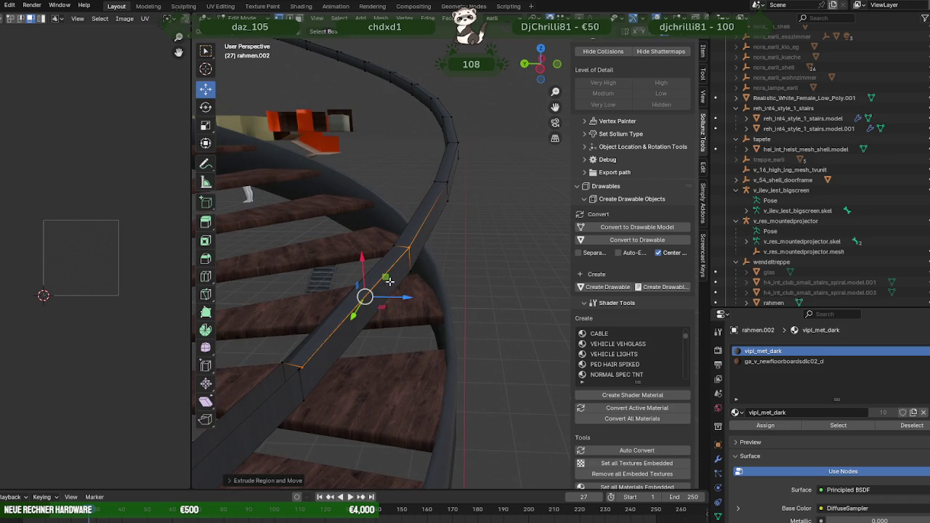
Extrude the long rail edge into a new segment
click(308, 365)
middle_drag(307, 365, 332, 365)
click(338, 359)
key(e)
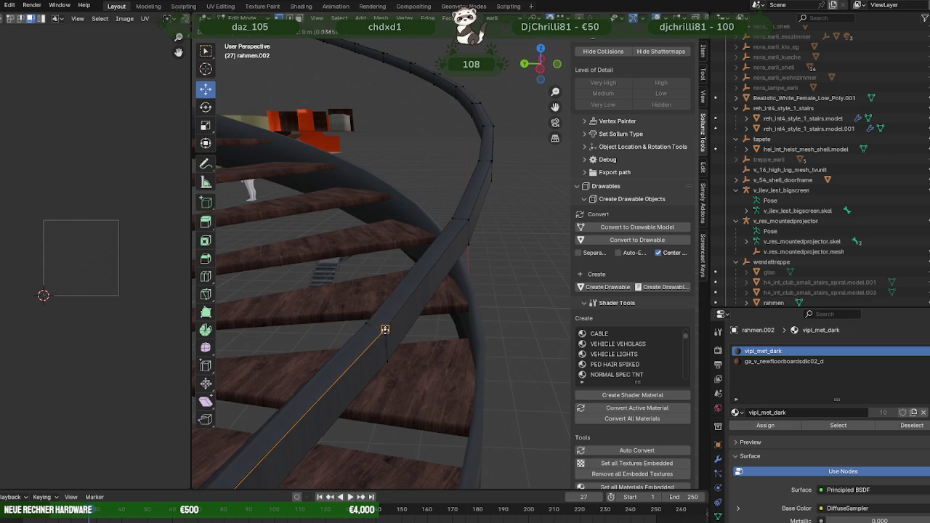
click(367, 325)
Nudge the rail vertex down-left and extrude the rail's lower-left edge
middle_drag(367, 324, 378, 354)
drag(378, 354, 311, 366)
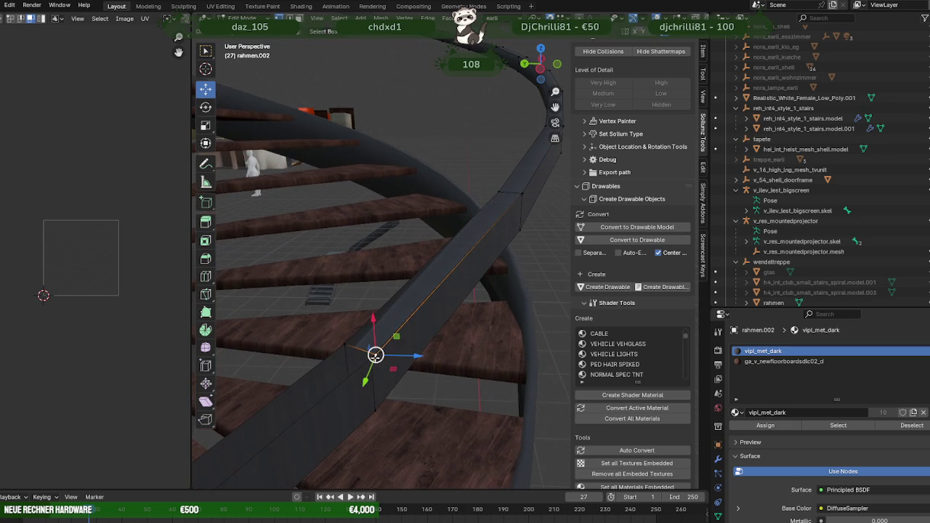
click(335, 362)
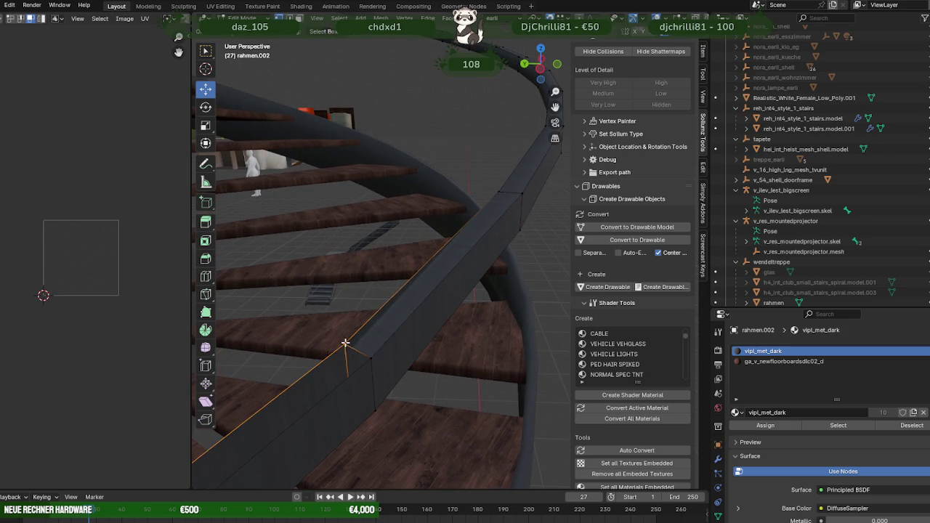
key(e)
click(380, 363)
Extrude the rail edge into another face
mouse_move(380, 363)
middle_down()
mouse_move(405, 334)
mouse_move(313, 387)
middle_up()
click(376, 331)
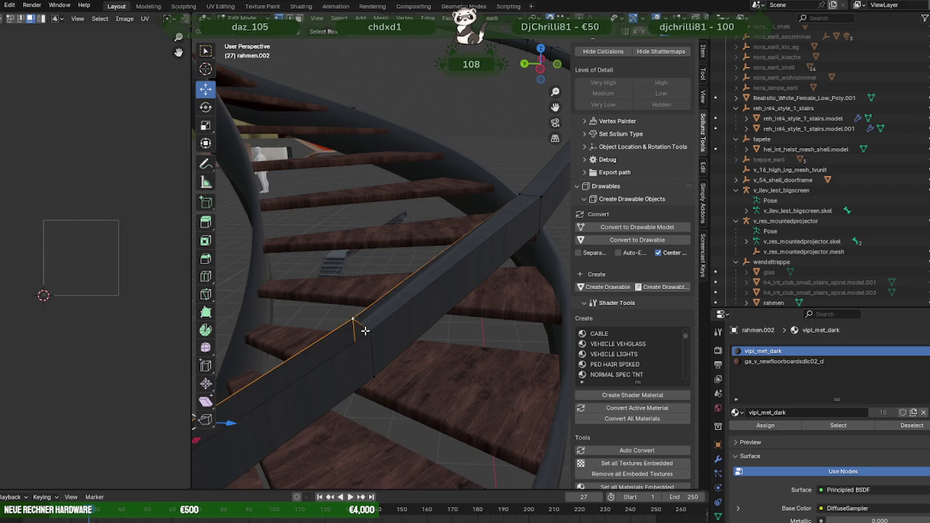
key(e)
click(366, 363)
middle_drag(366, 363, 412, 331)
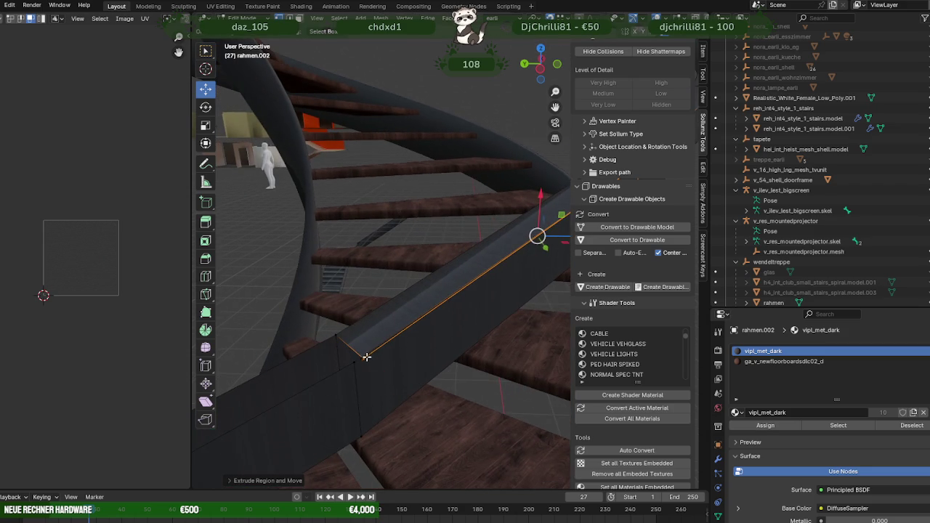
Extrude the panel's end edge and corner vertical edge together along the rail
middle_drag(353, 364, 332, 327)
click(348, 304)
shift+click(459, 247)
key(e)
click(484, 263)
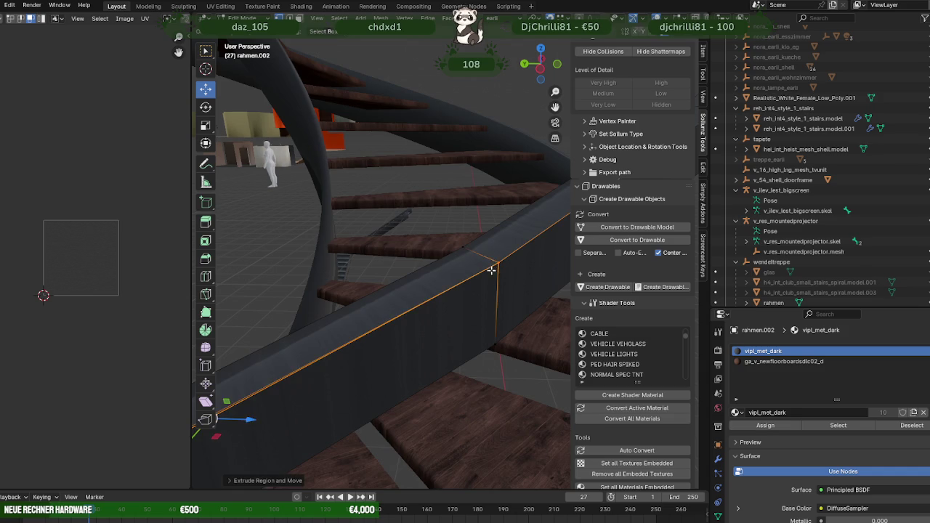
Extrude the rail edge again and shift the new segment slightly down-left
middle_drag(483, 263, 414, 339)
scroll(382, 353, down, 3)
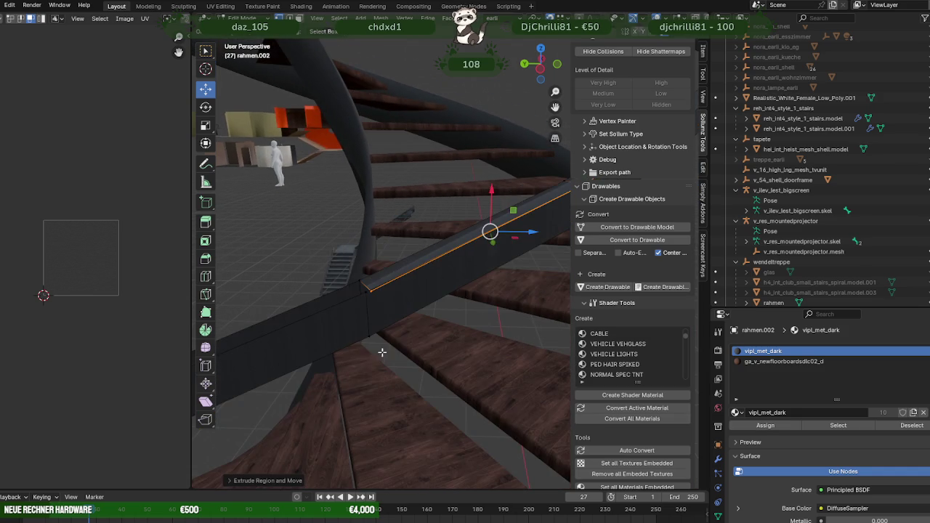
click(371, 290)
click(311, 300)
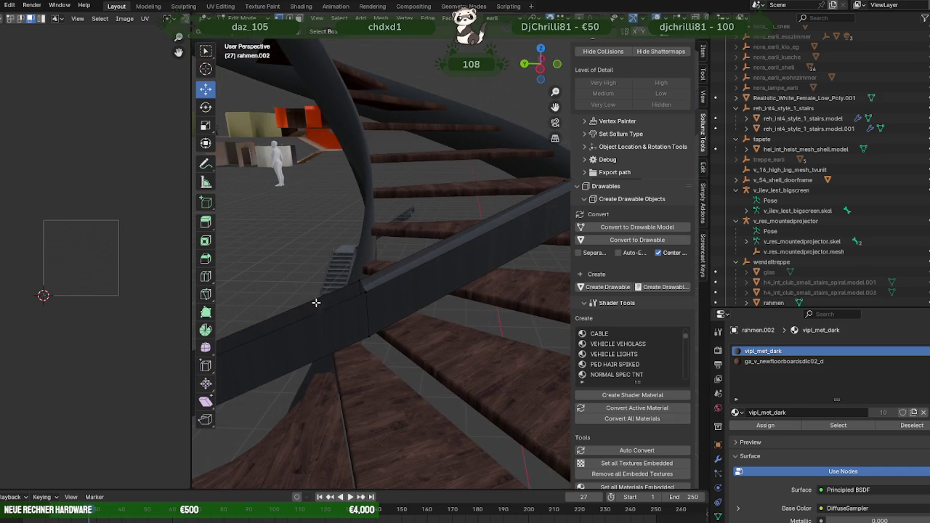
key(e)
click(371, 294)
mouse_move(371, 294)
middle_down()
mouse_move(395, 324)
mouse_move(389, 331)
middle_up()
drag(349, 362, 335, 368)
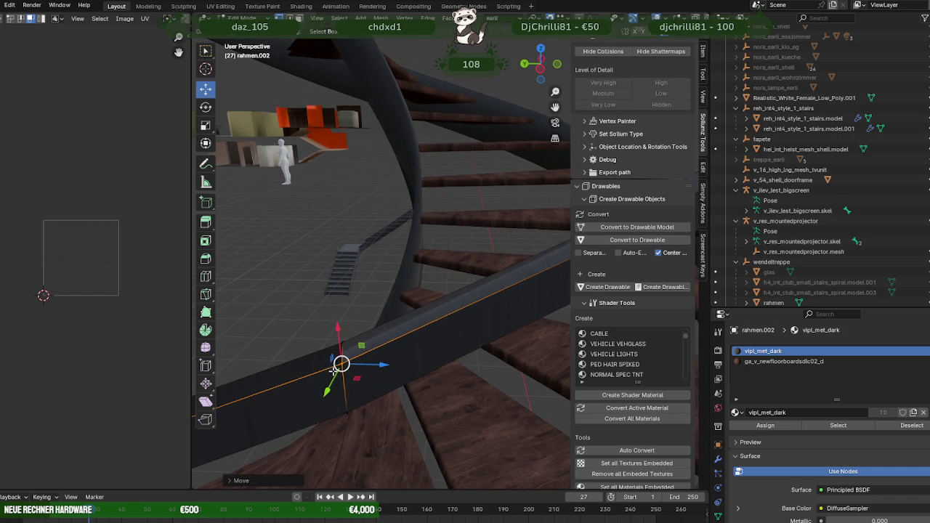
Extrude a panel edge further along the rail
click(314, 354)
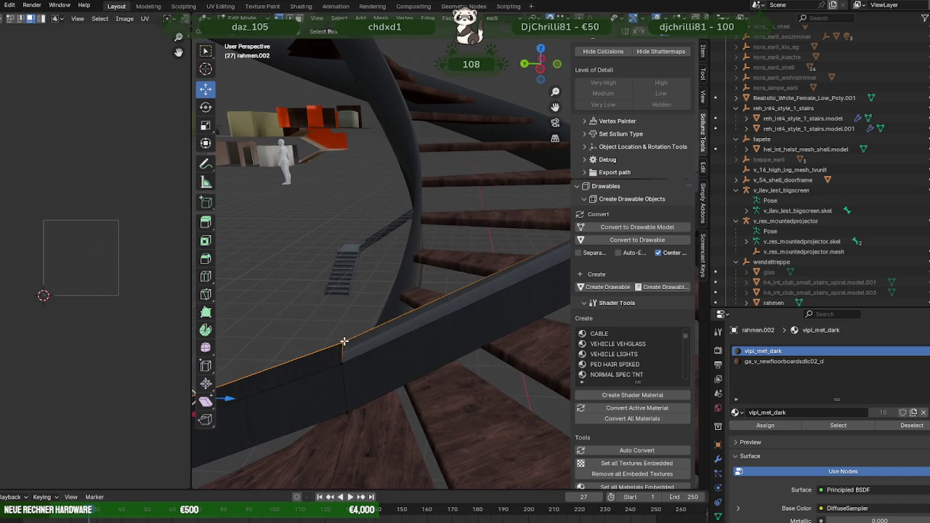
middle_drag(342, 366, 378, 356)
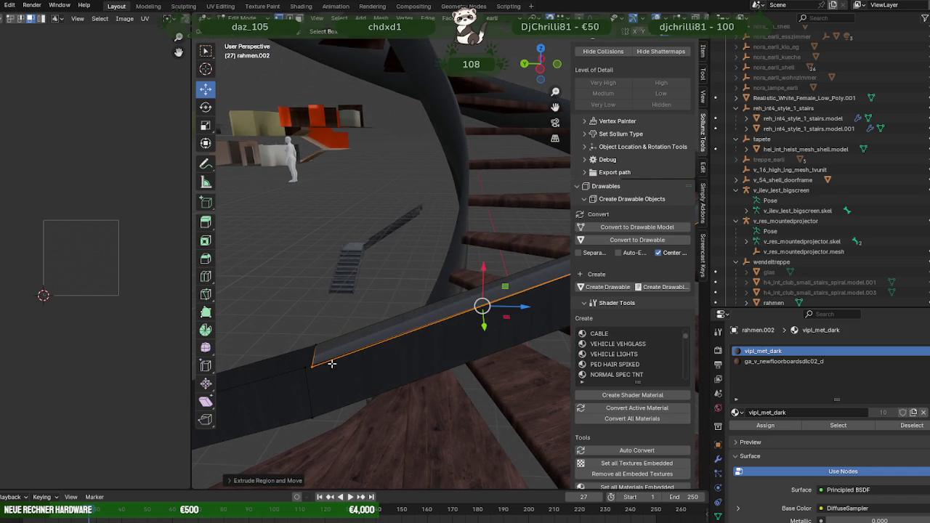
mouse_move(305, 367)
middle_down()
mouse_move(419, 326)
mouse_move(348, 333)
middle_up()
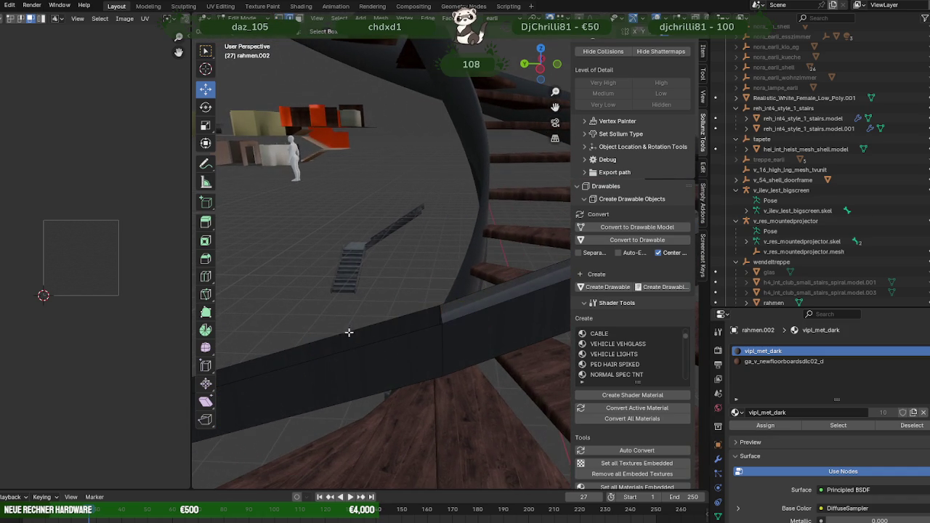
key(e)
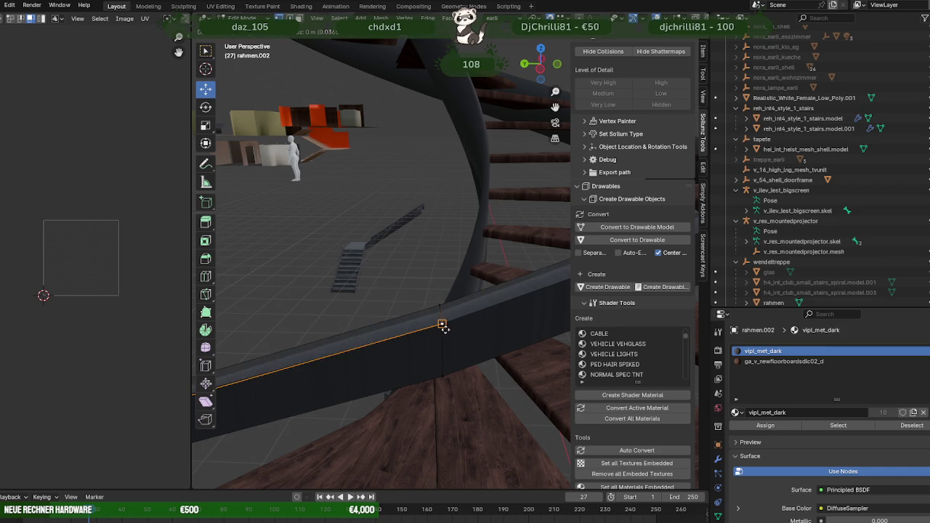
click(442, 357)
Deselect the extruded edge and extrude a rail segment along the stair curve
middle_drag(442, 356, 441, 343)
key(c)
middle_click(438, 337)
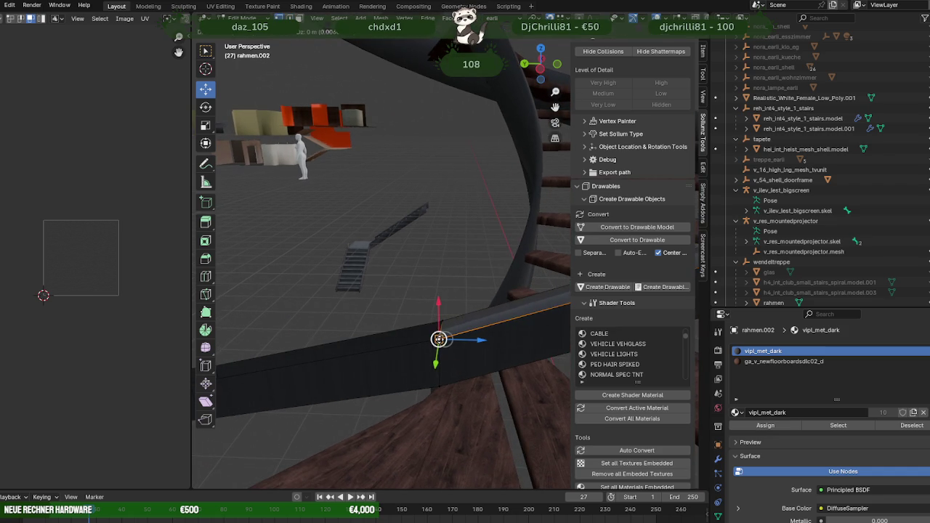
key(Escape)
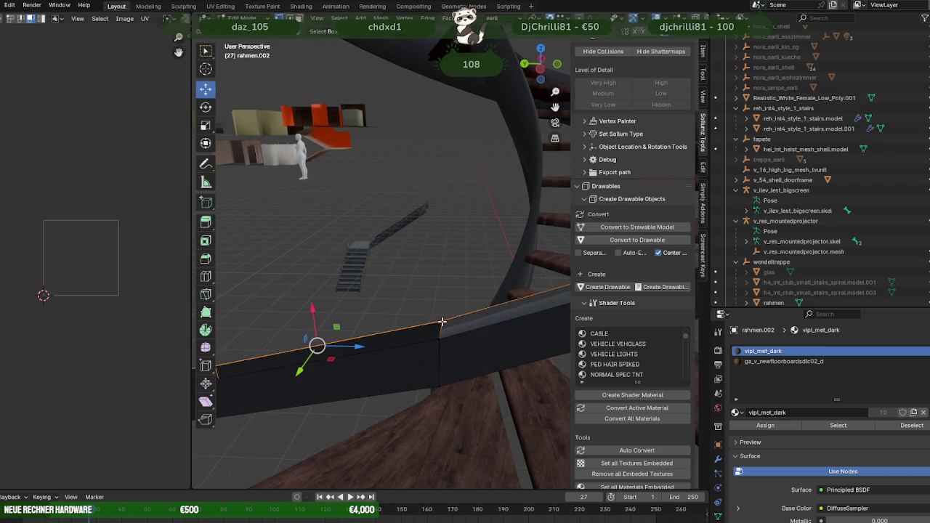
key(e)
click(446, 340)
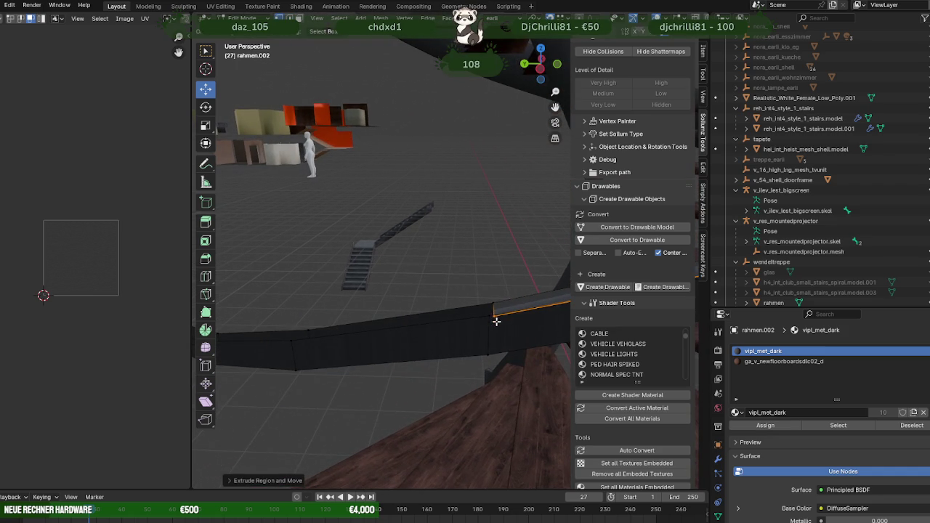
click(490, 316)
Extrude another rail segment from the end of the band
mouse_move(489, 317)
middle_down()
mouse_move(430, 326)
mouse_move(484, 332)
mouse_move(443, 332)
mouse_move(454, 293)
mouse_move(472, 287)
mouse_move(497, 300)
middle_up()
scroll(498, 299, up, 2)
scroll(486, 297, up, 2)
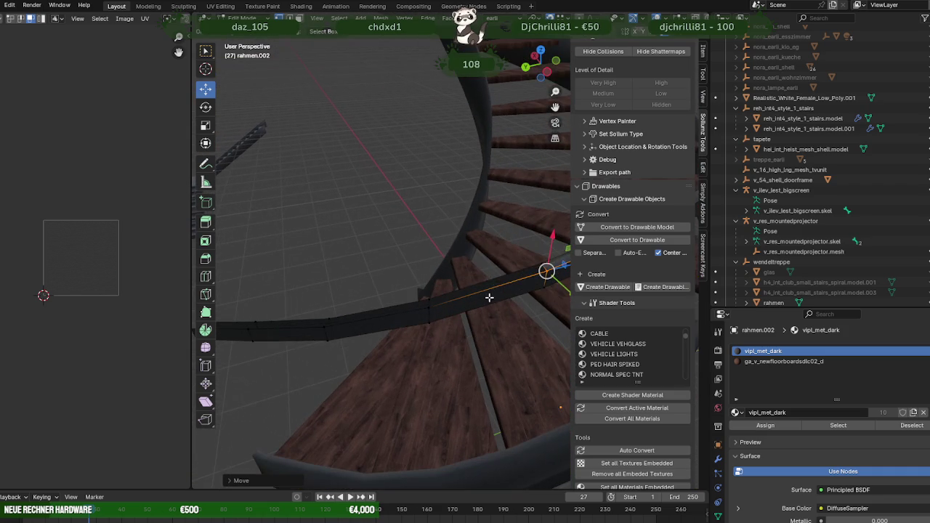
key(e)
click(550, 276)
Extrude the rail's end vertex into a new segment following the curve
click(428, 309)
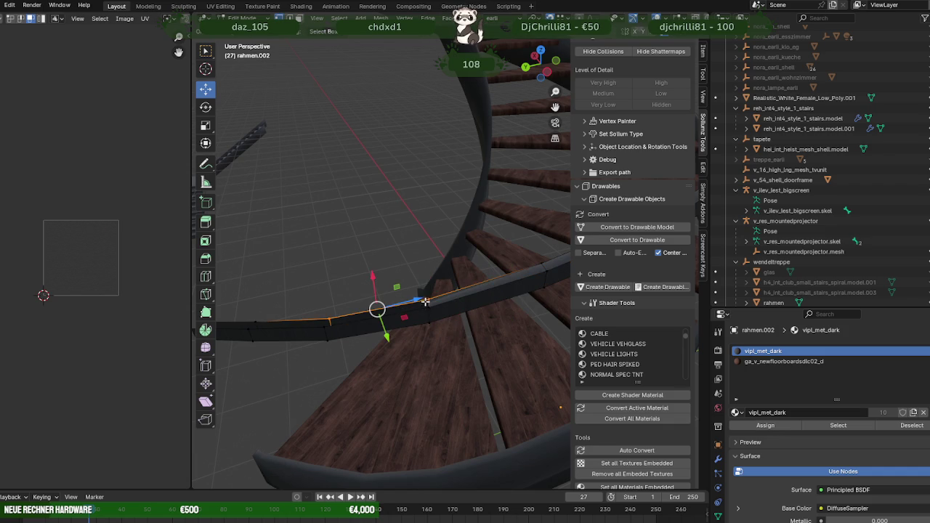
key(e)
click(335, 328)
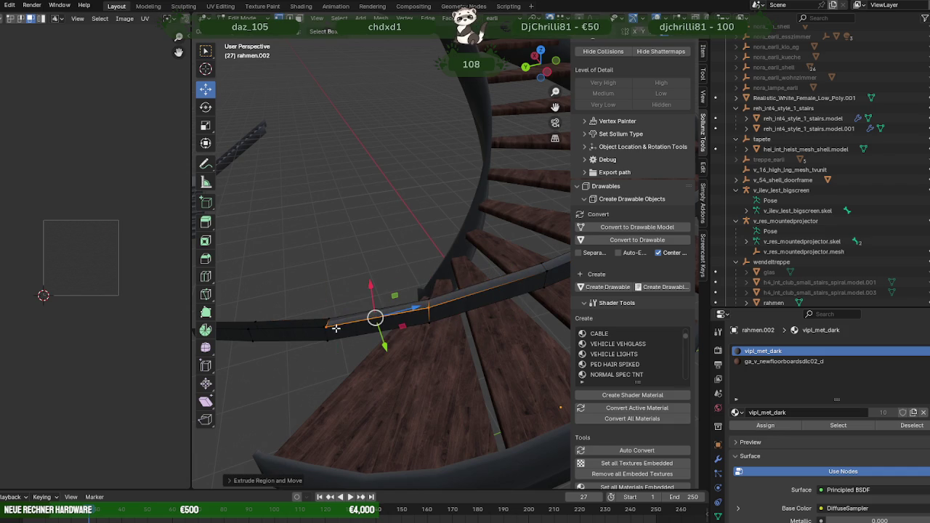
key(KP_Decimal)
Try extending the rail end once more, then undo the extrusion
scroll(346, 260, down, 2)
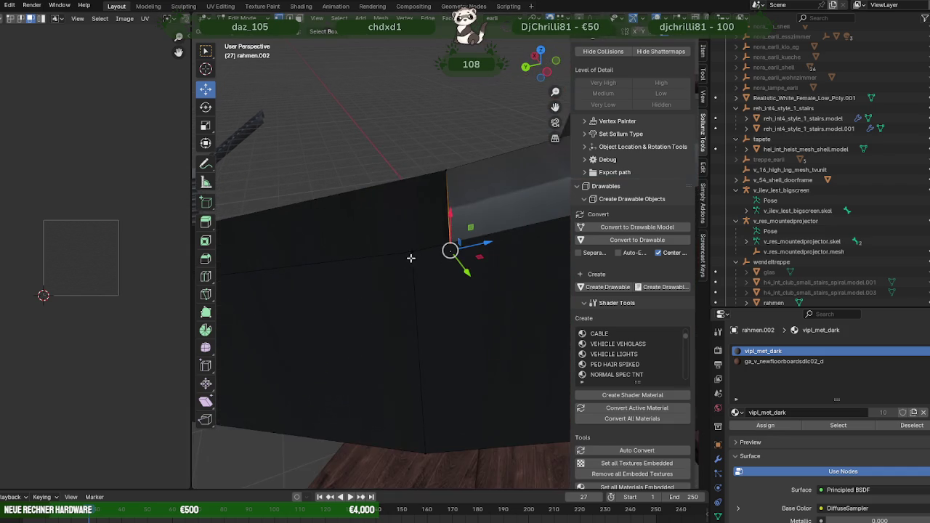
scroll(464, 278, down, 2)
middle_drag(464, 278, 393, 257)
click(383, 229)
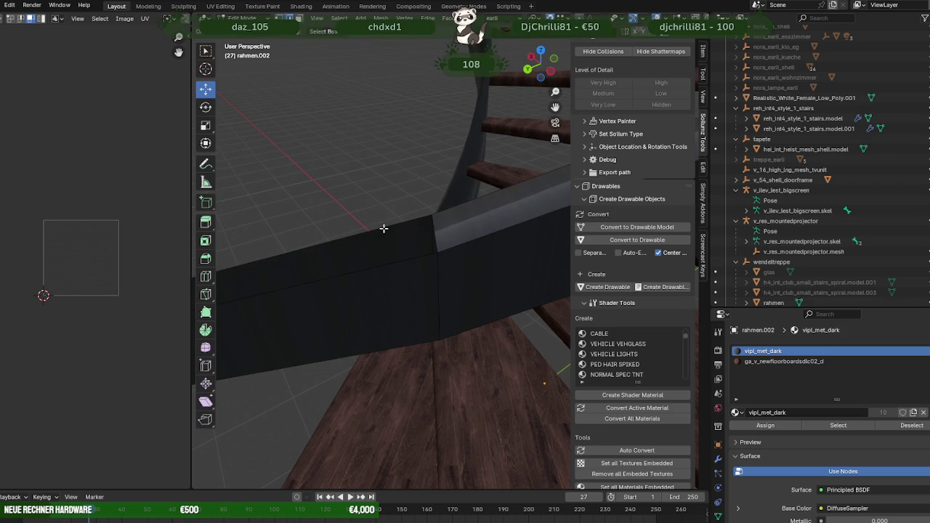
key(e)
click(437, 246)
middle_drag(432, 270, 473, 300)
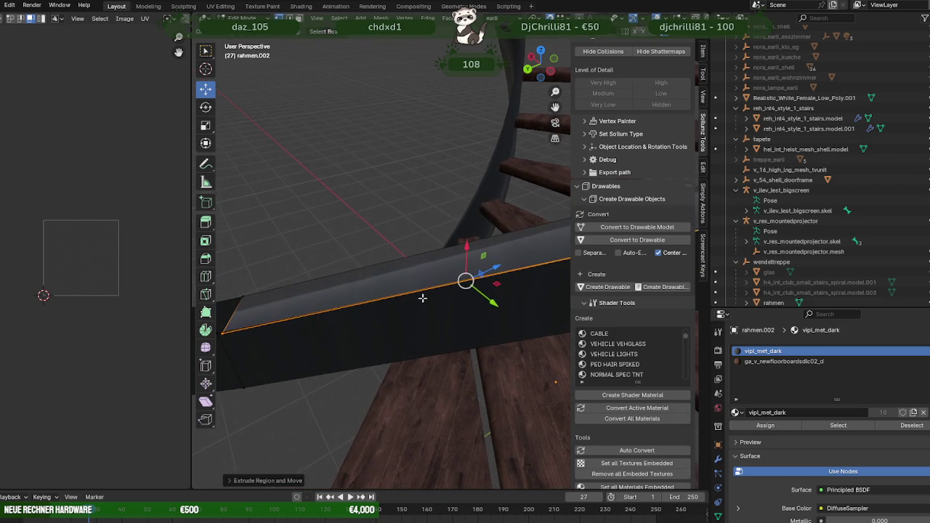
key(ctrl+z)
Move the rail's left end vertex into place, cancelling a further extrusion
click(254, 324)
key(KP_Decimal)
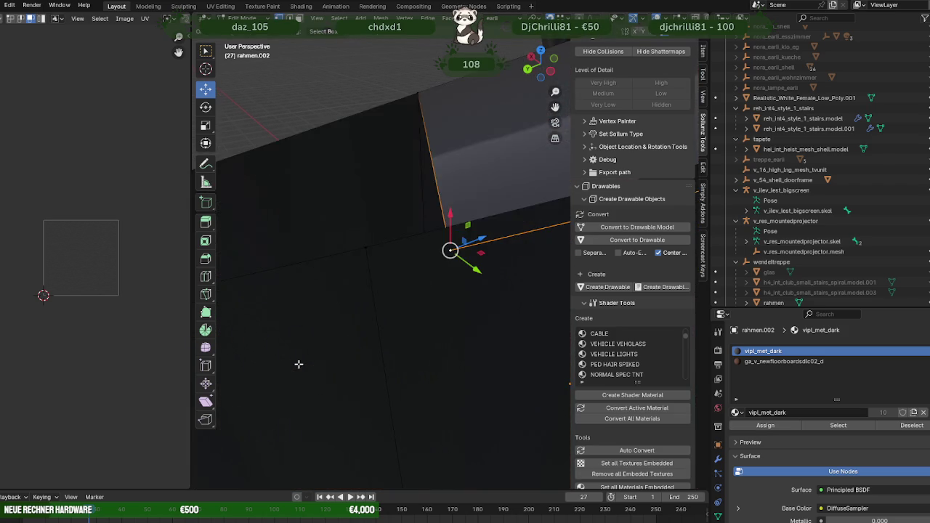
drag(453, 251, 429, 249)
middle_drag(428, 249, 386, 223)
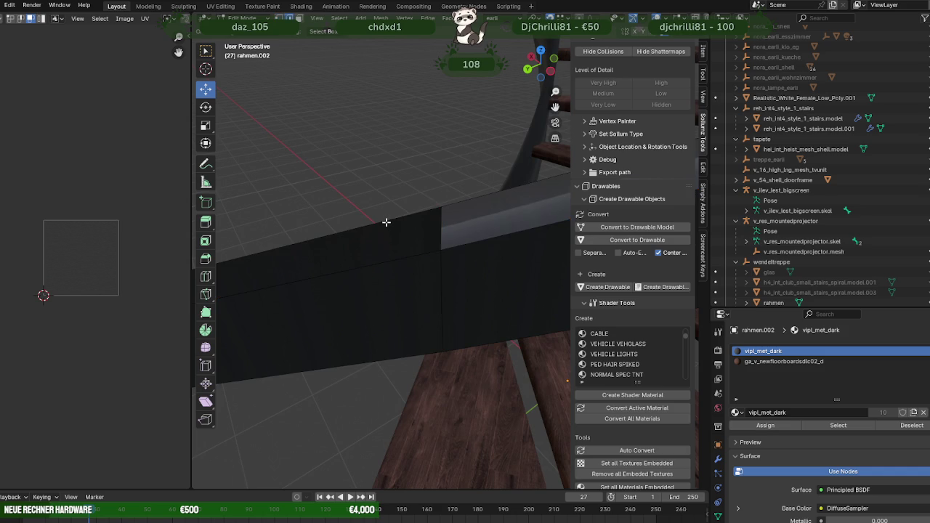
scroll(434, 239, down, 2)
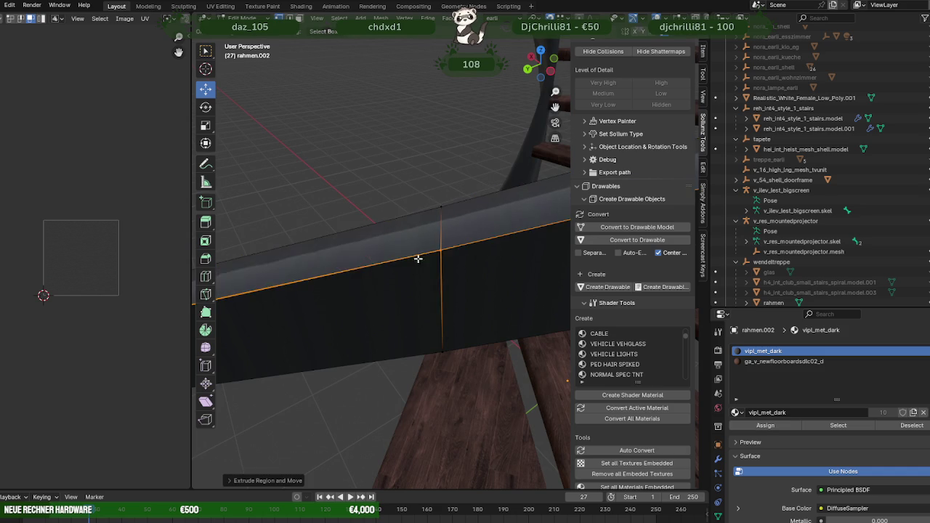
key(e)
right_click(523, 278)
mouse_move(523, 278)
middle_down()
mouse_move(308, 308)
mouse_move(359, 304)
mouse_move(395, 272)
mouse_move(461, 321)
mouse_move(494, 277)
middle_up()
Select the frame rail's edges along the spiral curve, from its left end to its top end
click(334, 305)
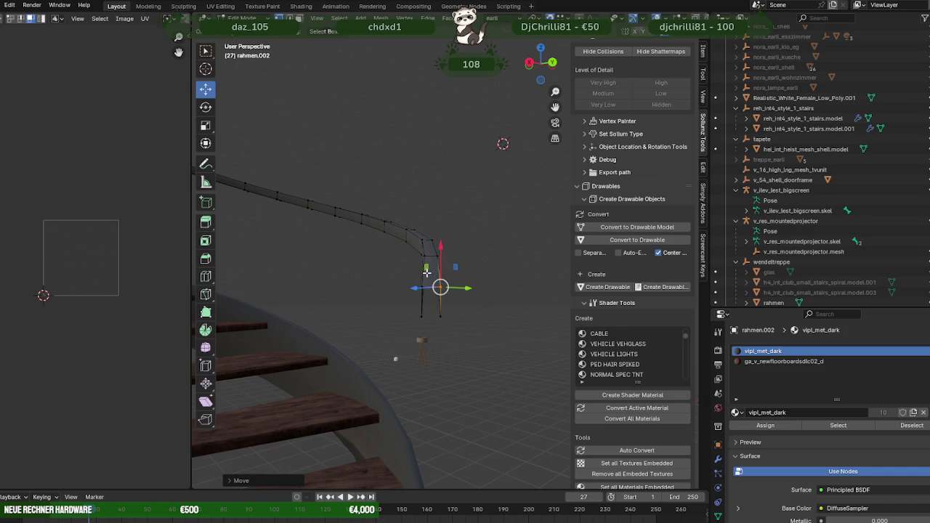
mouse_move(383, 216)
middle_down()
mouse_move(432, 266)
mouse_move(458, 327)
mouse_move(487, 315)
mouse_move(436, 322)
mouse_move(346, 359)
mouse_move(453, 356)
mouse_move(328, 353)
middle_up()
ctrl+click(483, 317)
ctrl+click(353, 354)
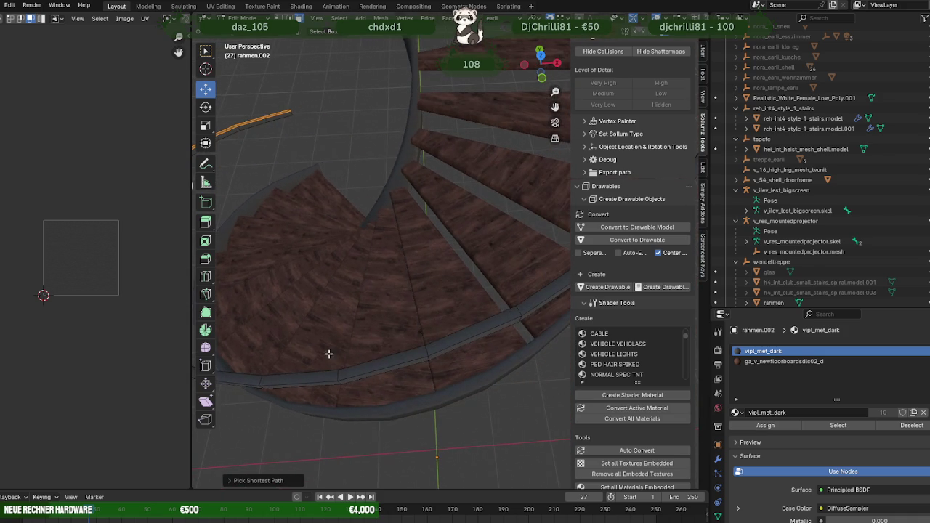
ctrl+click(389, 359)
mouse_move(390, 359)
middle_down()
mouse_move(434, 343)
mouse_move(475, 309)
mouse_move(265, 319)
mouse_move(342, 270)
middle_up()
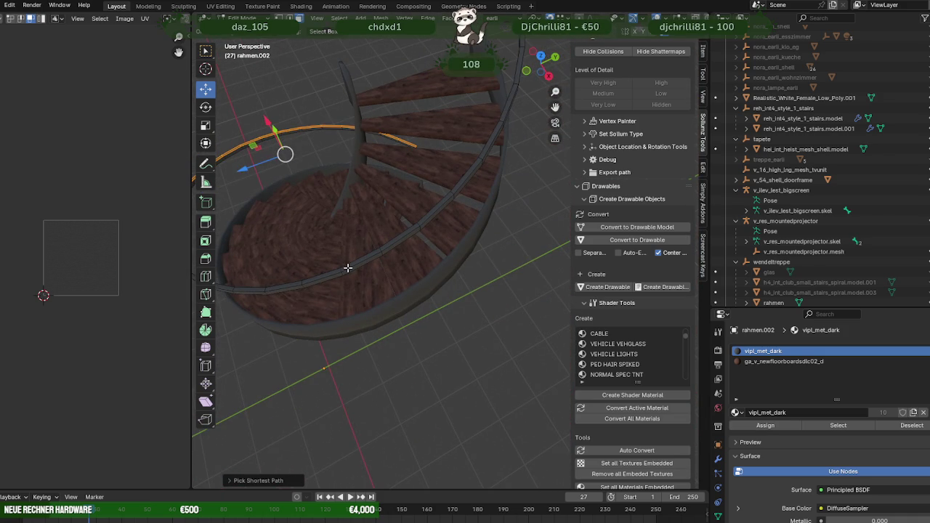
ctrl+click(346, 268)
middle_drag(469, 208, 428, 281)
ctrl+click(431, 277)
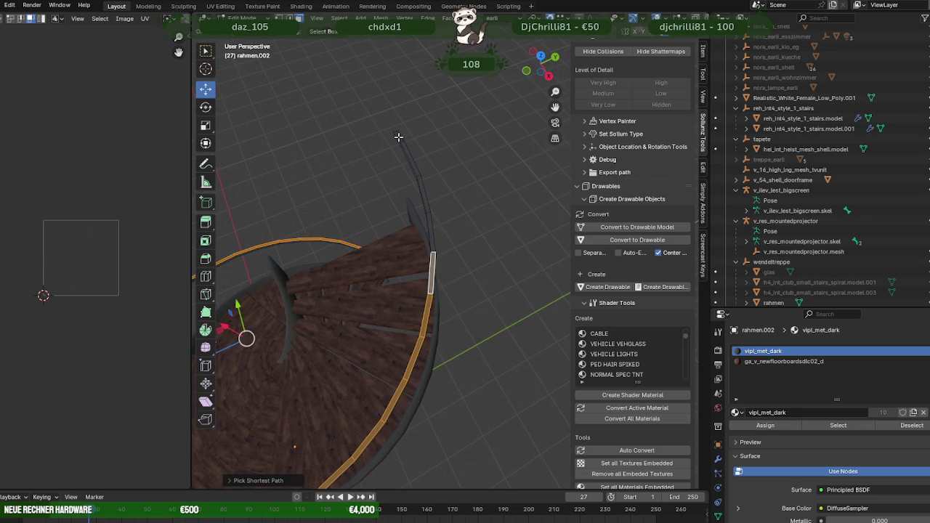
ctrl+click(398, 136)
scroll(417, 236, down, 3)
mouse_move(416, 235)
middle_down()
mouse_move(325, 295)
mouse_move(400, 238)
mouse_move(368, 261)
mouse_move(397, 230)
mouse_move(390, 224)
middle_up()
Undo a trial extrusion, then duplicate the rail edges and move the copy down along Z
key(e)
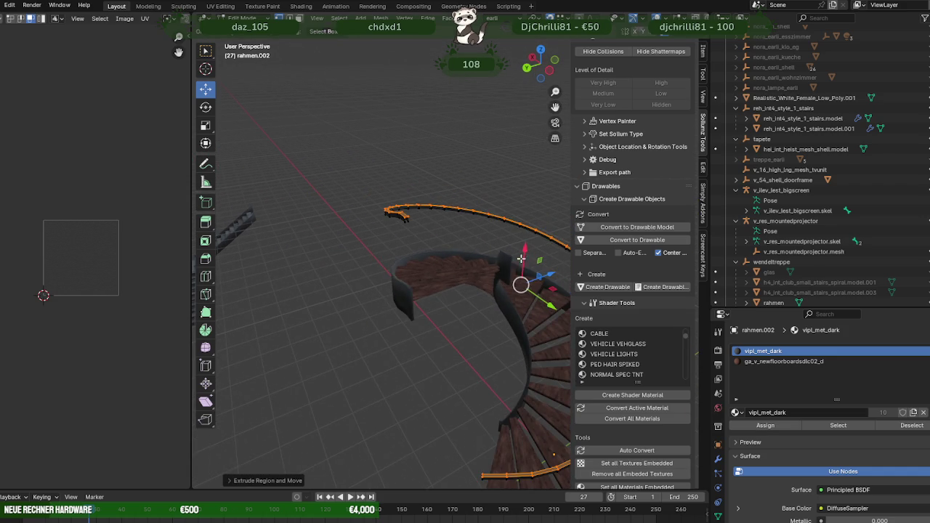
click(518, 263)
key(ctrl+z)
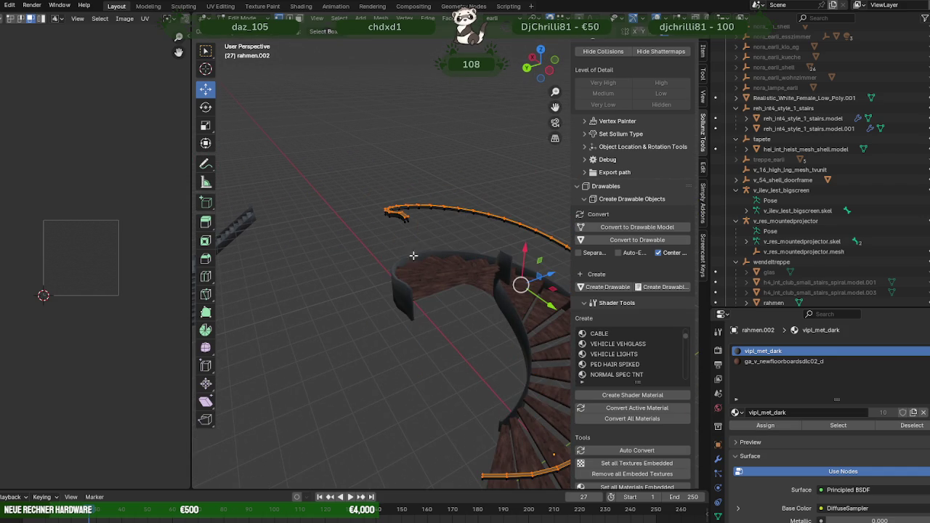
key(shift+d)
right_click(492, 244)
key(g)
key(z)
click(519, 261)
Flip the normals of the duplicated rail and return to Object Mode
key(alt+n)
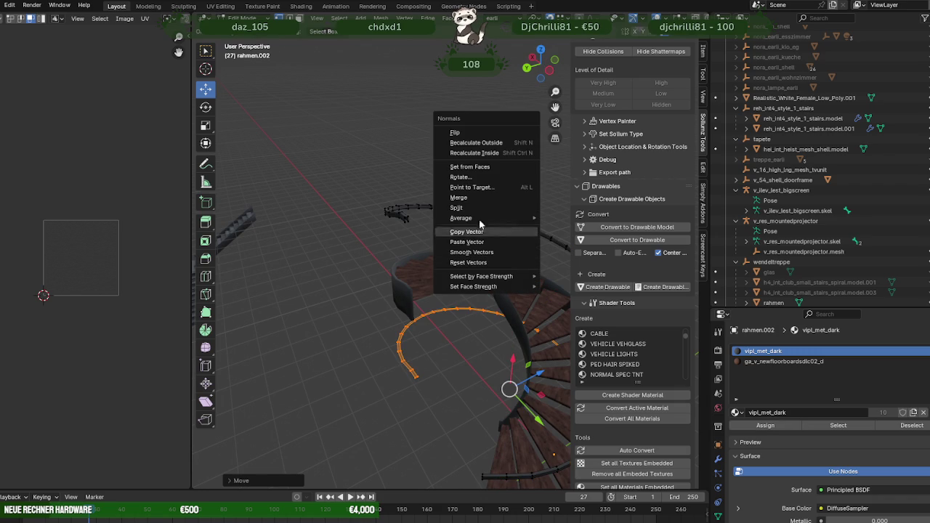
click(462, 137)
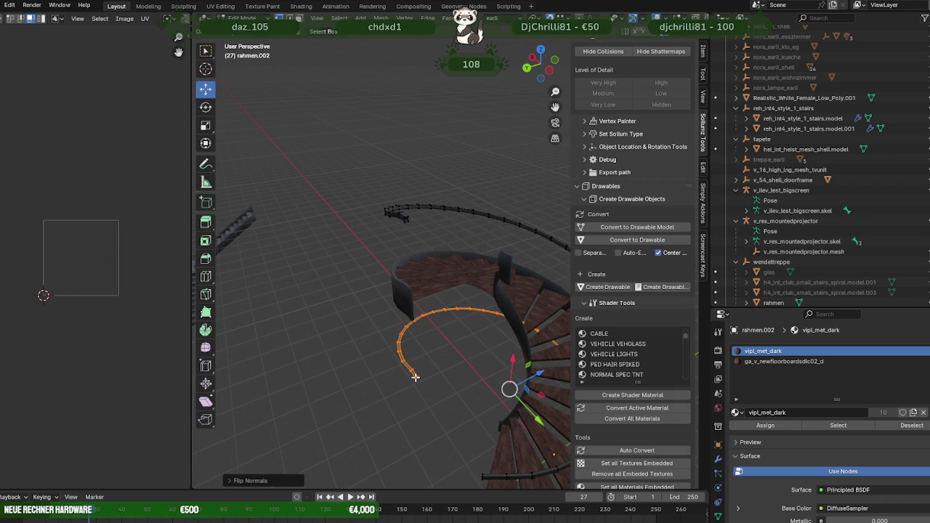
key(r)
key(z)
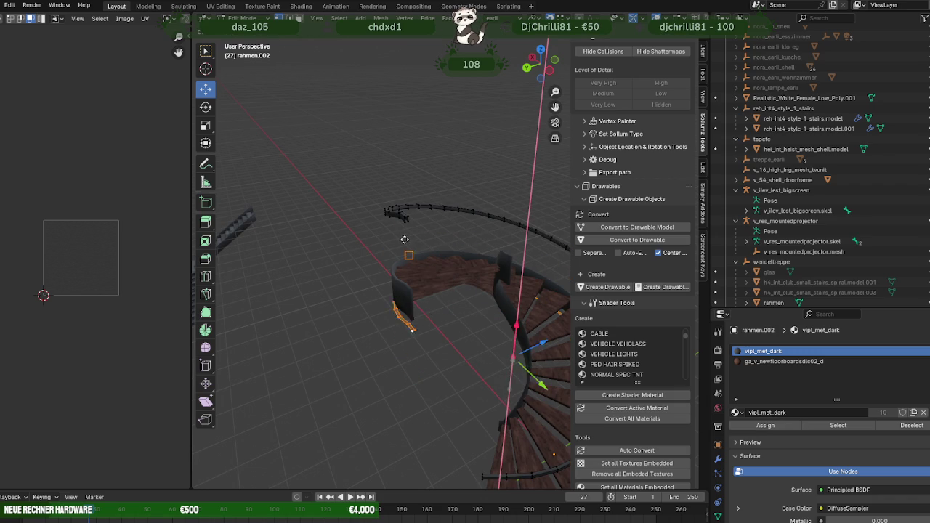
key(Escape)
mouse_move(403, 224)
middle_down()
mouse_move(526, 222)
mouse_move(460, 268)
middle_up()
key(Tab)
scroll(392, 257, up, 3)
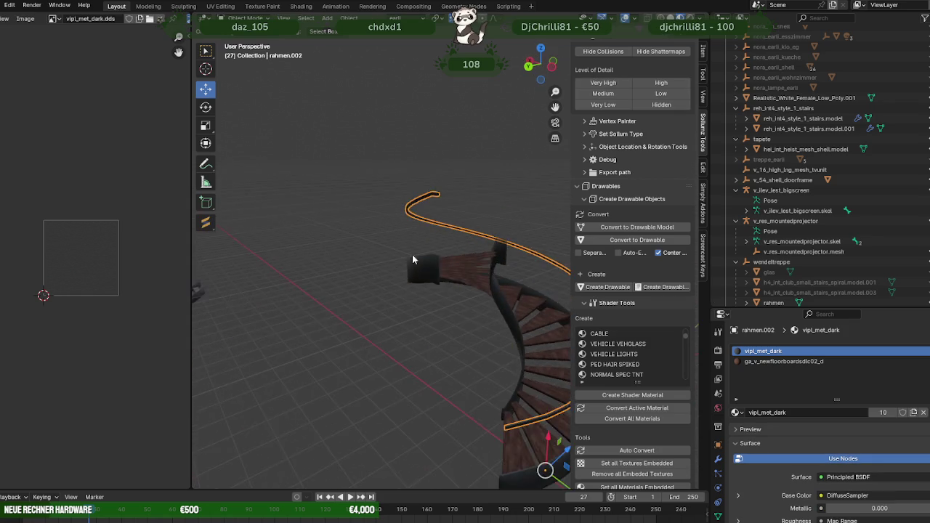
Turn on the Face Orientation overlay to reveal inward-facing red faces on the frame
middle_drag(392, 257, 431, 392)
click(637, 22)
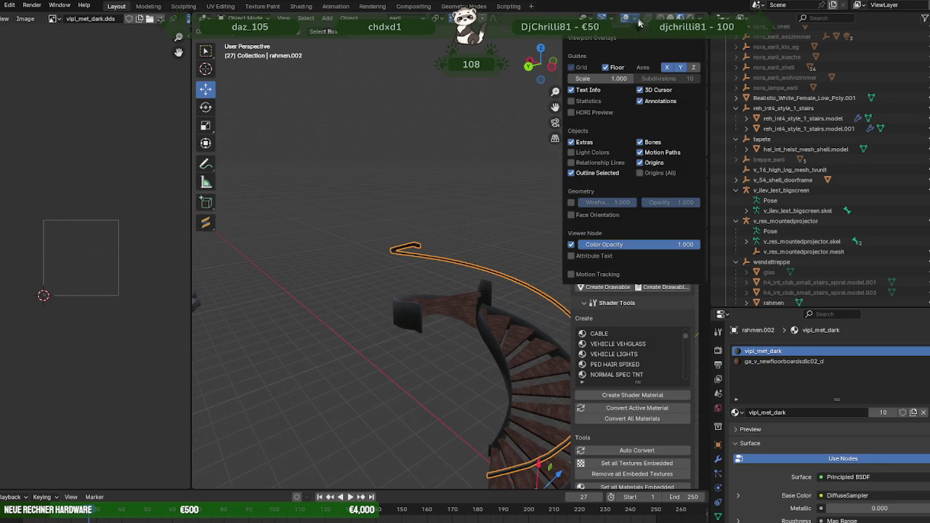
click(571, 215)
mouse_move(453, 250)
middle_down()
mouse_move(398, 264)
mouse_move(391, 276)
mouse_move(494, 404)
mouse_move(526, 224)
mouse_move(545, 187)
mouse_move(619, 170)
mouse_move(382, 231)
mouse_move(515, 237)
mouse_move(576, 280)
mouse_move(265, 202)
middle_up()
In Edit Mode, select the large backward-facing face and flip its normal
key(Tab)
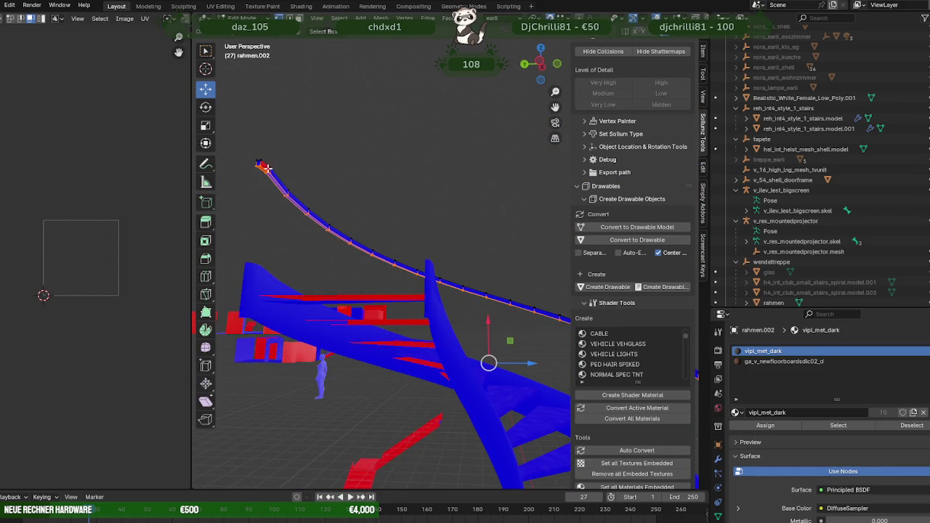
click(265, 167)
key(KP_Decimal)
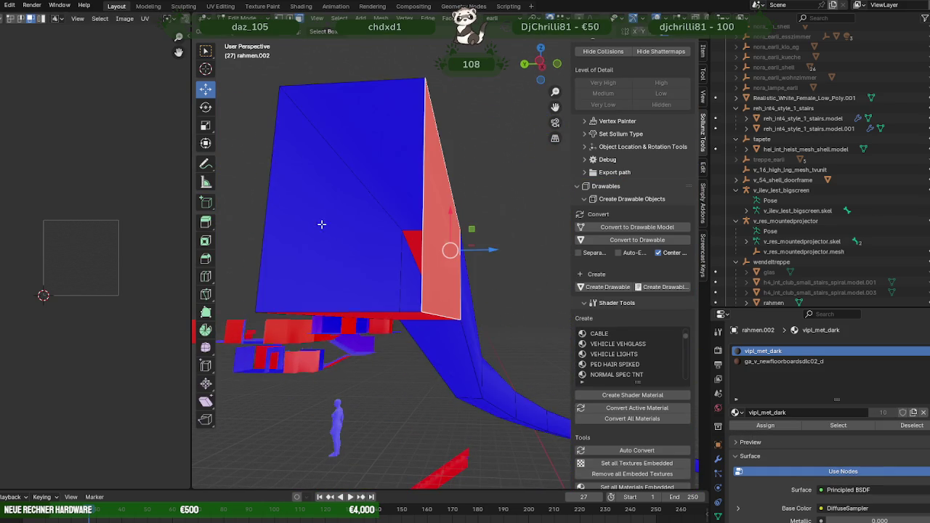
middle_drag(369, 338, 405, 284)
click(403, 285)
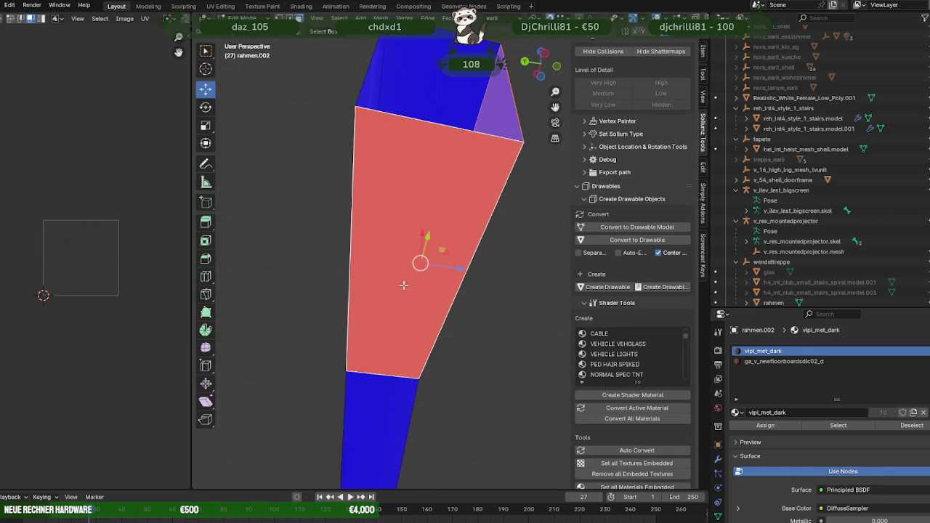
key(alt+n)
click(345, 288)
Select the run of red faces along the frame strip beside the stairs
mouse_move(345, 289)
middle_down()
mouse_move(404, 367)
mouse_move(357, 311)
mouse_move(552, 292)
mouse_move(457, 327)
mouse_move(308, 316)
mouse_move(503, 281)
middle_up()
ctrl+click(357, 312)
ctrl+click(309, 316)
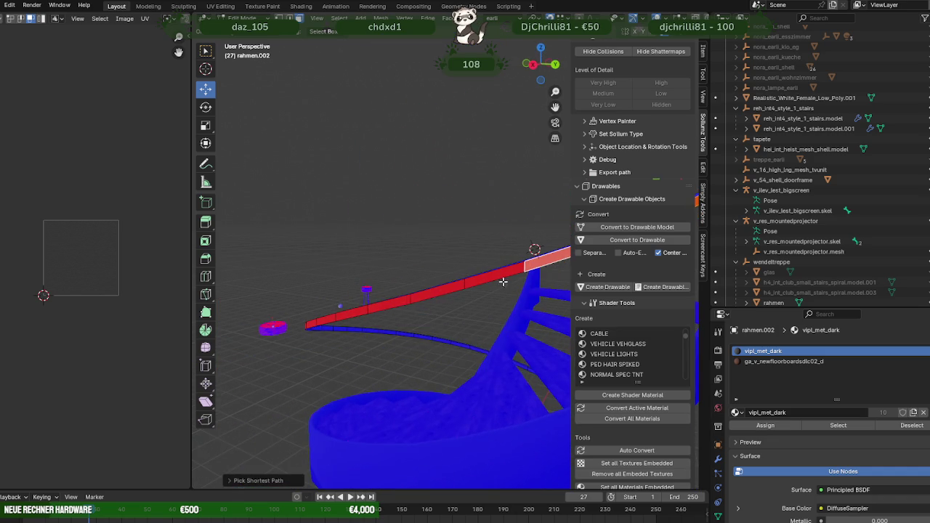
ctrl+click(387, 305)
middle_drag(387, 305, 526, 253)
mouse_move(429, 290)
middle_down()
mouse_move(290, 338)
mouse_move(594, 220)
middle_up()
ctrl+click(263, 350)
mouse_move(371, 257)
middle_down()
mouse_move(342, 292)
mouse_move(424, 256)
mouse_move(437, 276)
mouse_move(436, 317)
mouse_move(469, 267)
middle_up()
ctrl+click(440, 248)
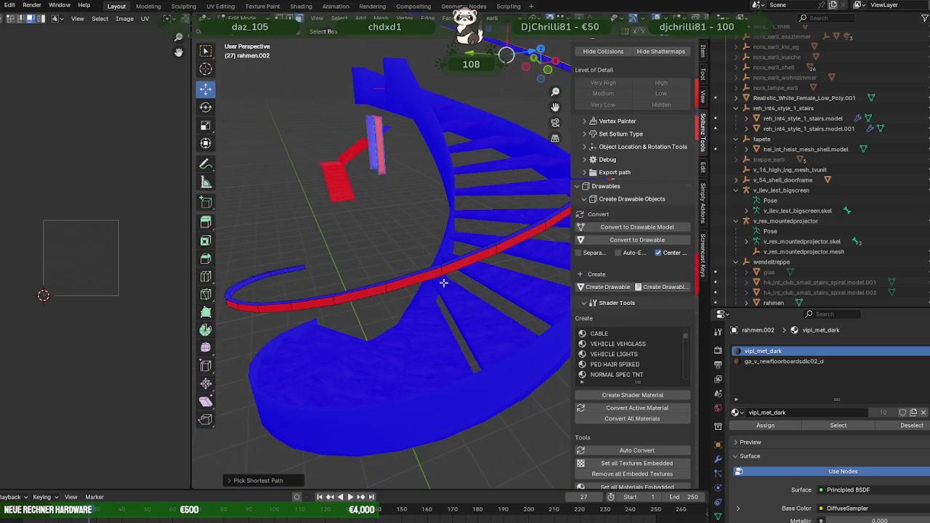
mouse_move(412, 284)
middle_down()
mouse_move(405, 260)
mouse_move(447, 243)
mouse_move(407, 283)
middle_up()
ctrl+click(397, 290)
mouse_move(350, 303)
middle_down()
mouse_move(370, 318)
mouse_move(421, 313)
mouse_move(407, 319)
mouse_move(518, 337)
middle_up()
Flip the selected strip faces' normals and return to Object Mode
key(alt+n)
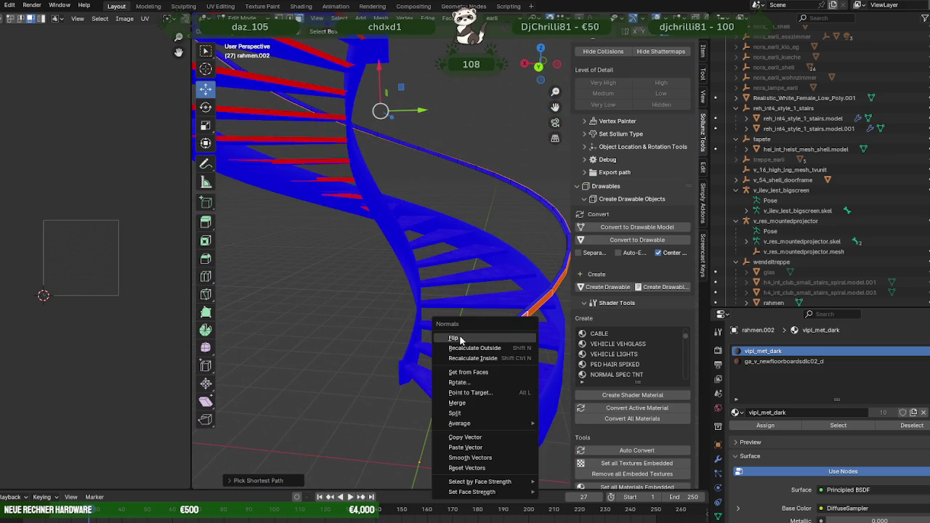
click(460, 339)
mouse_move(460, 340)
middle_down()
mouse_move(436, 327)
mouse_move(364, 321)
mouse_move(448, 256)
mouse_move(418, 318)
middle_up()
key(Tab)
scroll(363, 322, up, 3)
Turn off the Face Orientation overlay
click(635, 19)
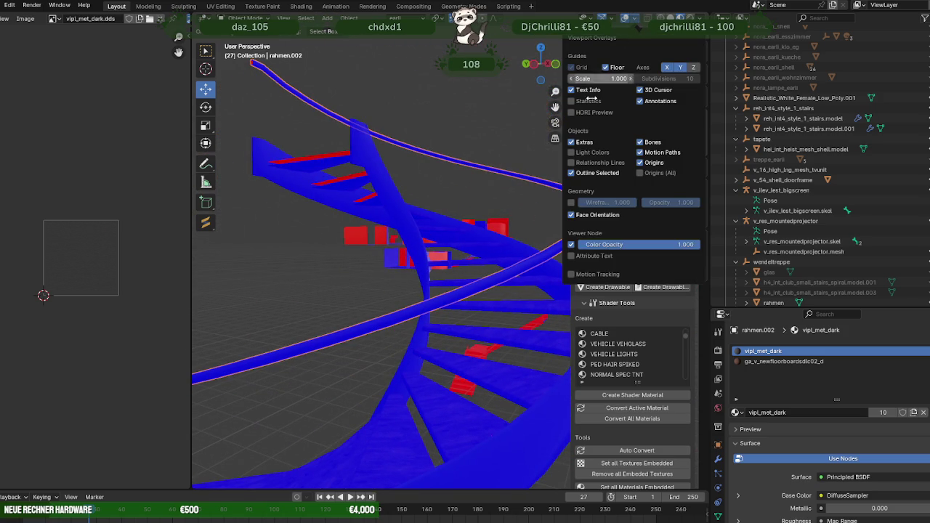
click(571, 215)
scroll(509, 327, down, 4)
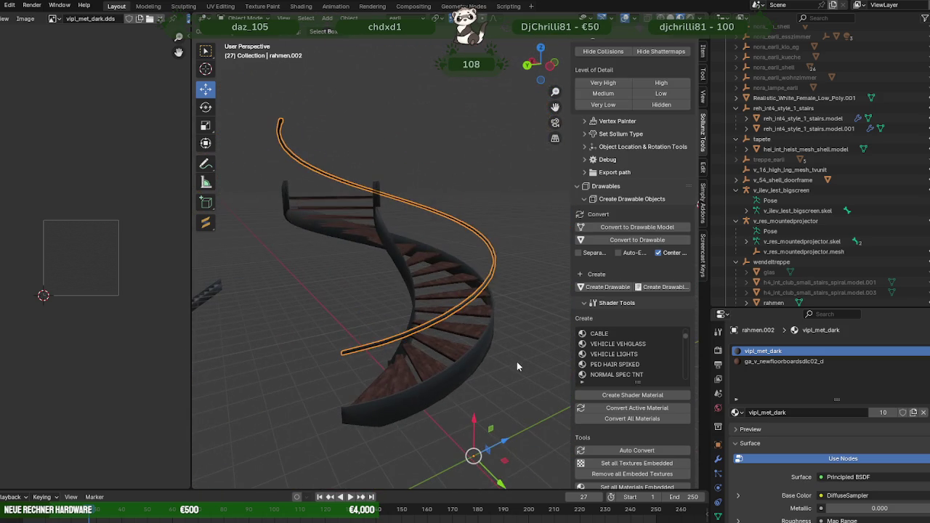